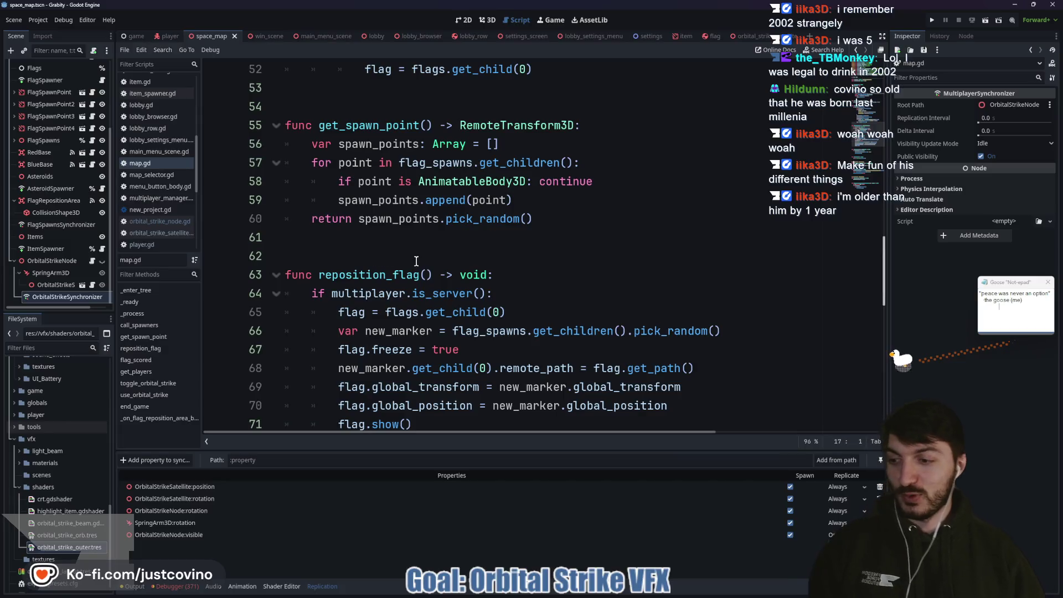
Step: Scroll down through map.gd to the use_orbital_strike function near line 91
scroll(417, 249, down, 1)
click(352, 190)
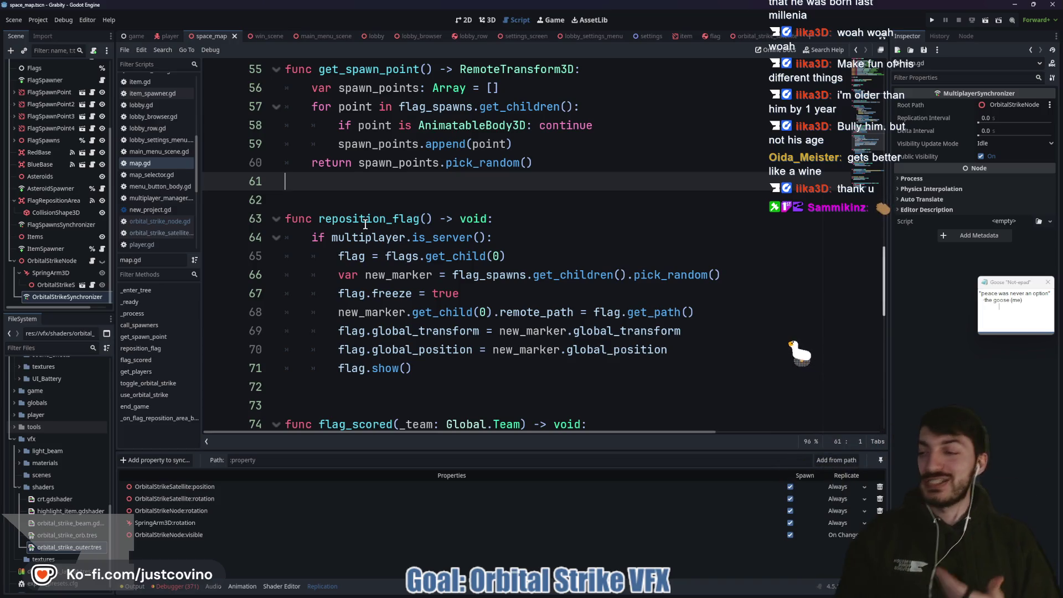
scroll(356, 225, down, 1)
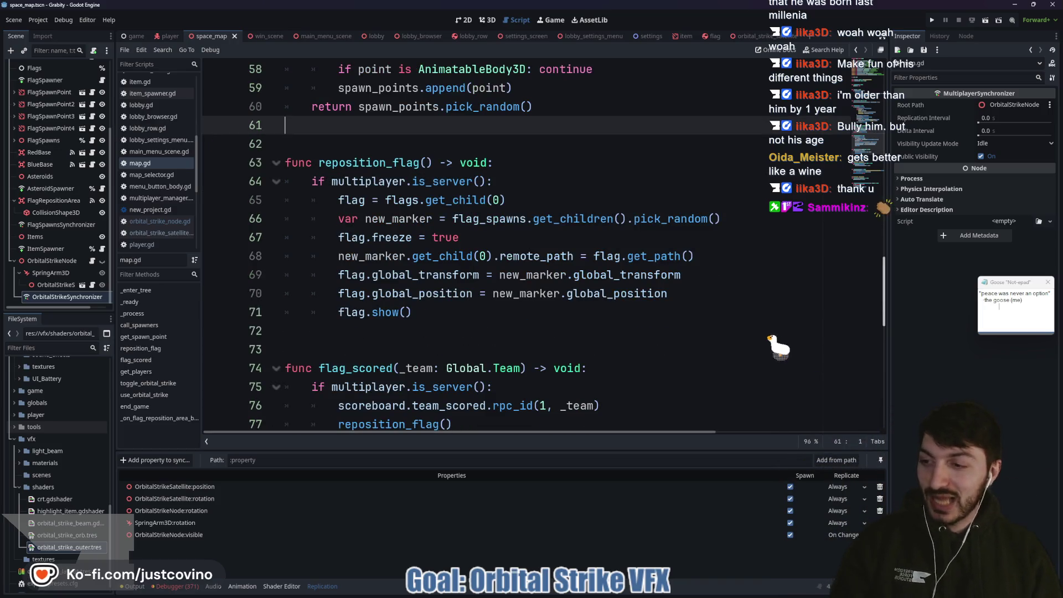
click(34, 592)
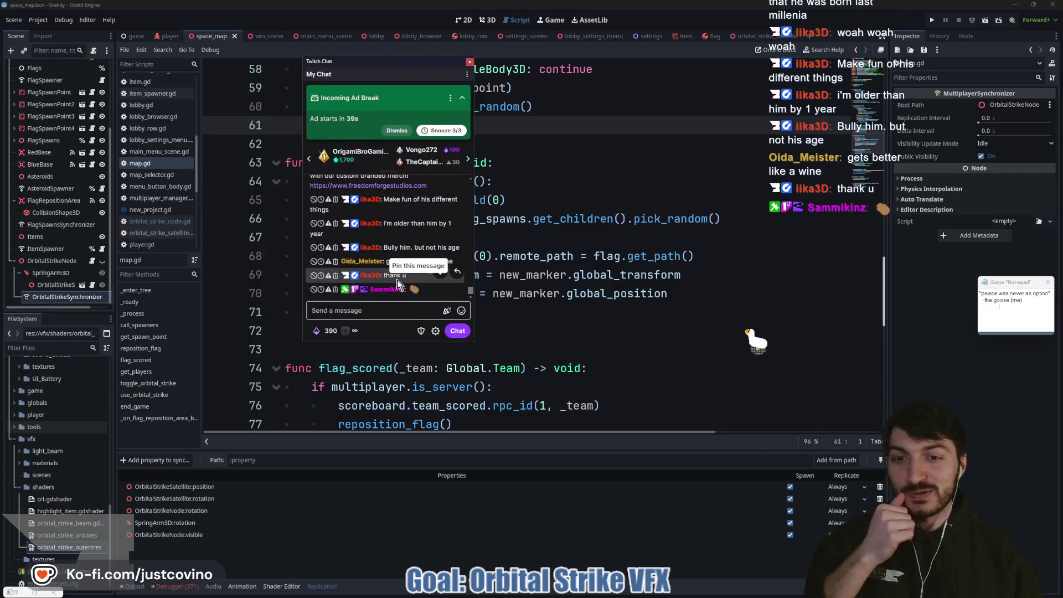
click(469, 62)
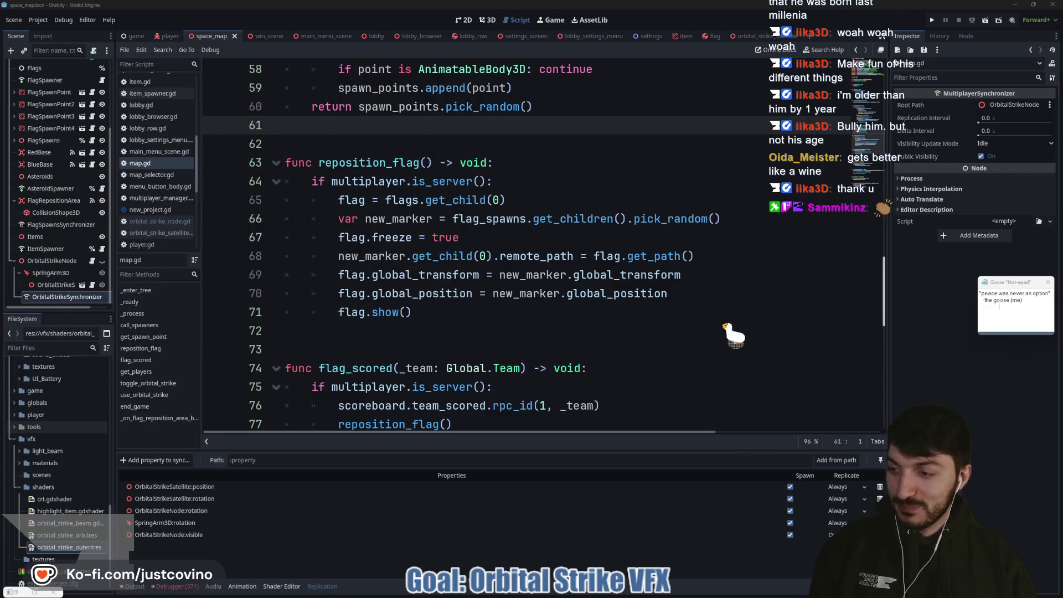
click(386, 346)
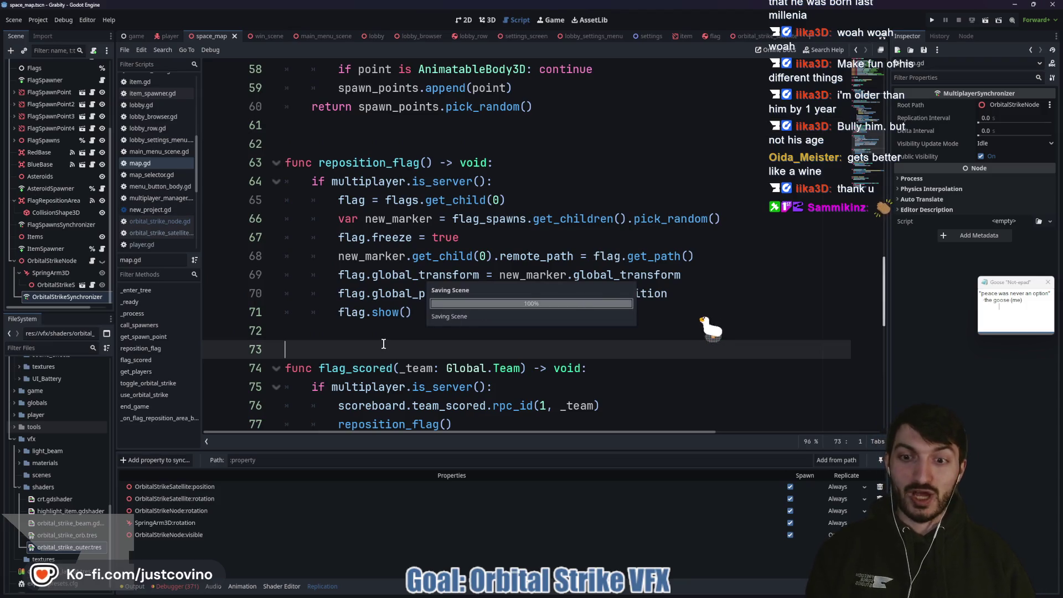
scroll(385, 332, down, 5)
click(379, 240)
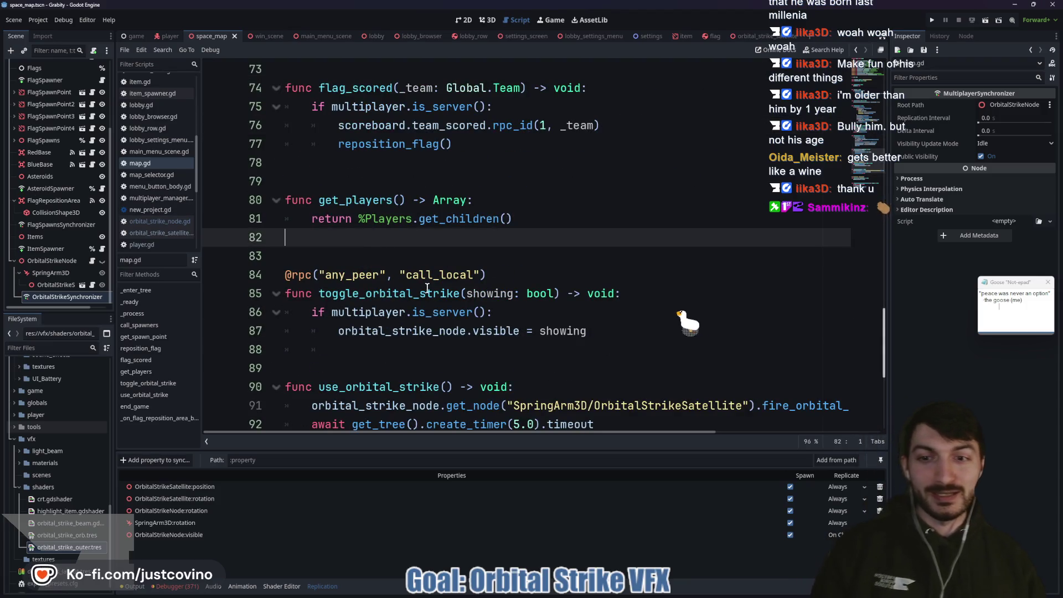
scroll(379, 243, down, 2)
click(372, 256)
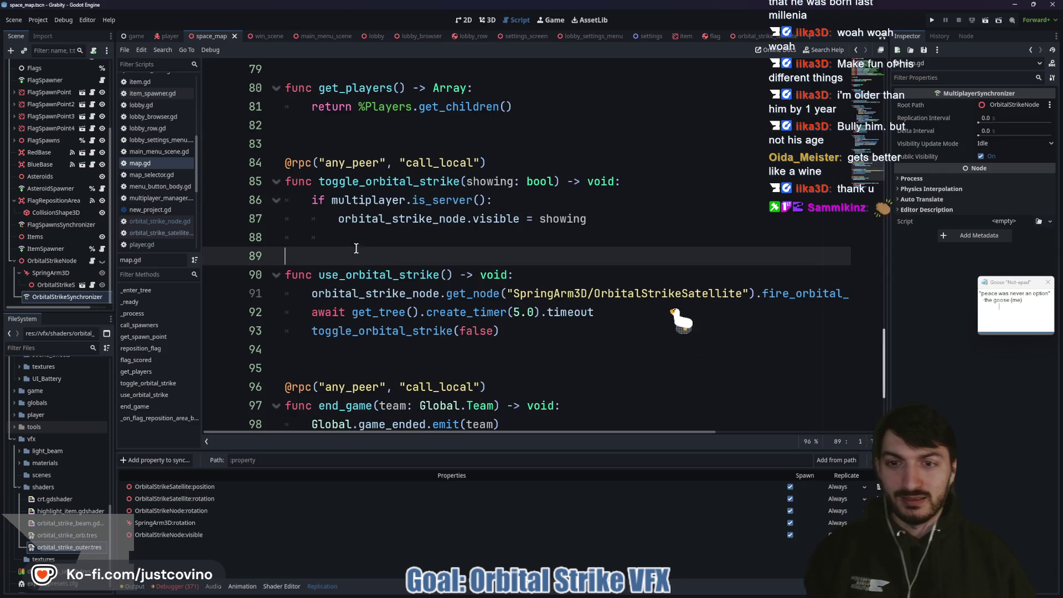
click(349, 238)
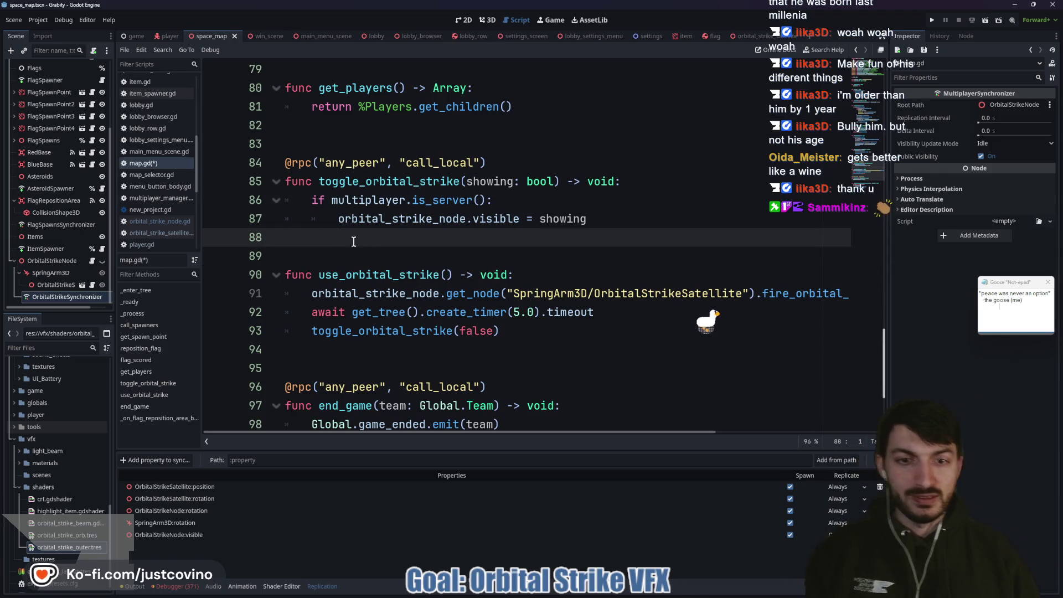
Step: Replace the get_node satellite lookup on line 91 with orbital_strike_satellite and save map.gd
drag(311, 293, 761, 289)
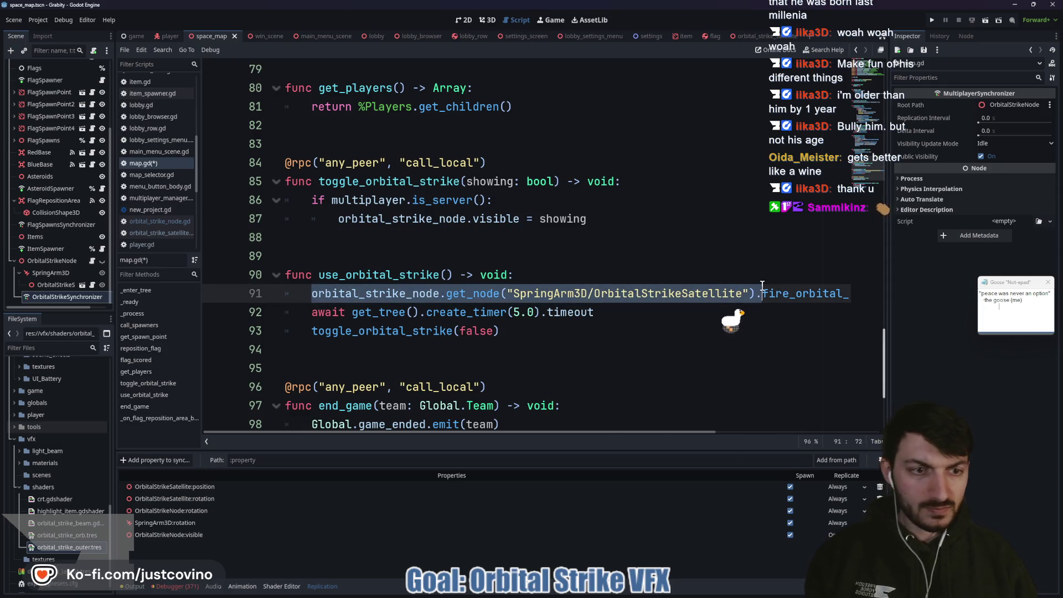
key(BackSpace)
text(orbital.fire_orbital_strike()
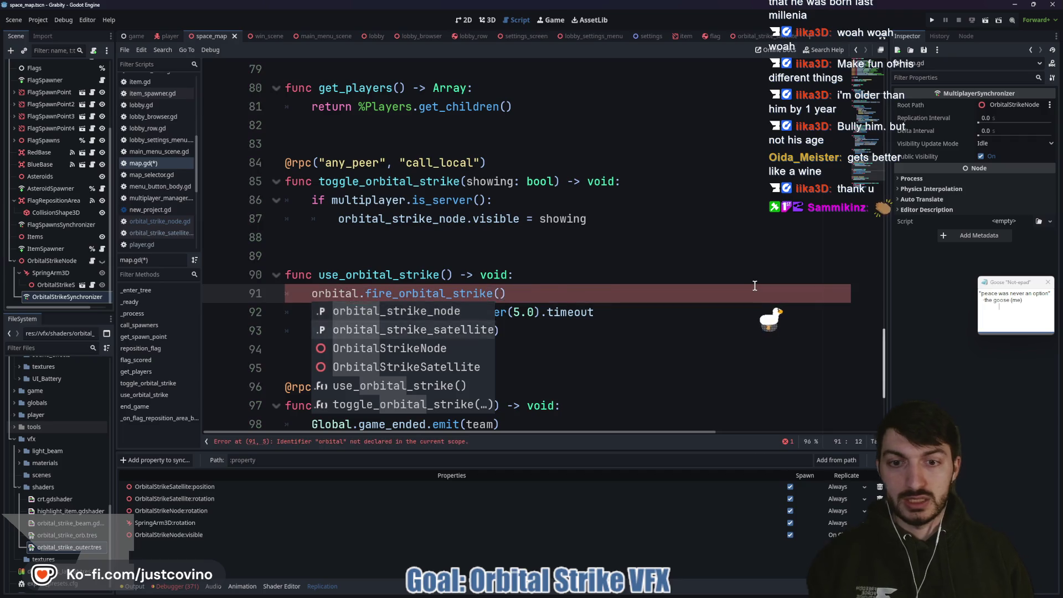
key(Down)
key(Return)
click(642, 293)
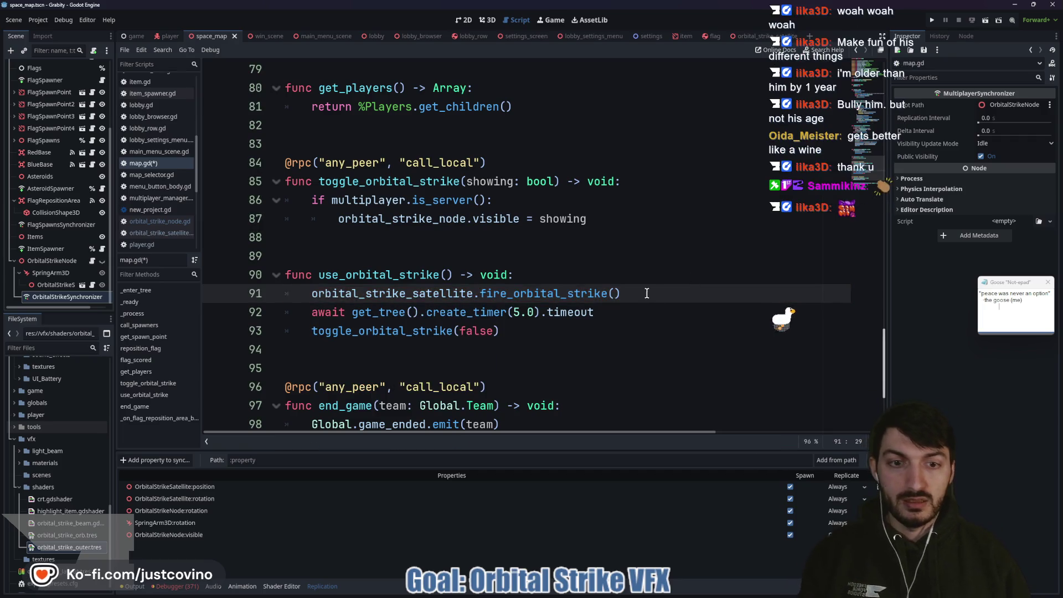
key(ctrl+s)
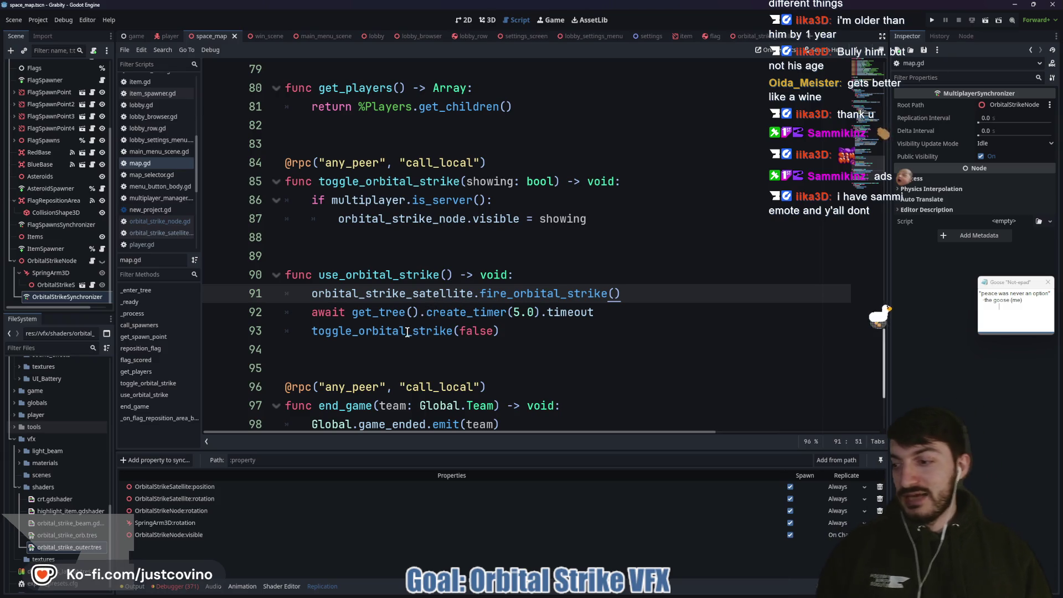
click(360, 261)
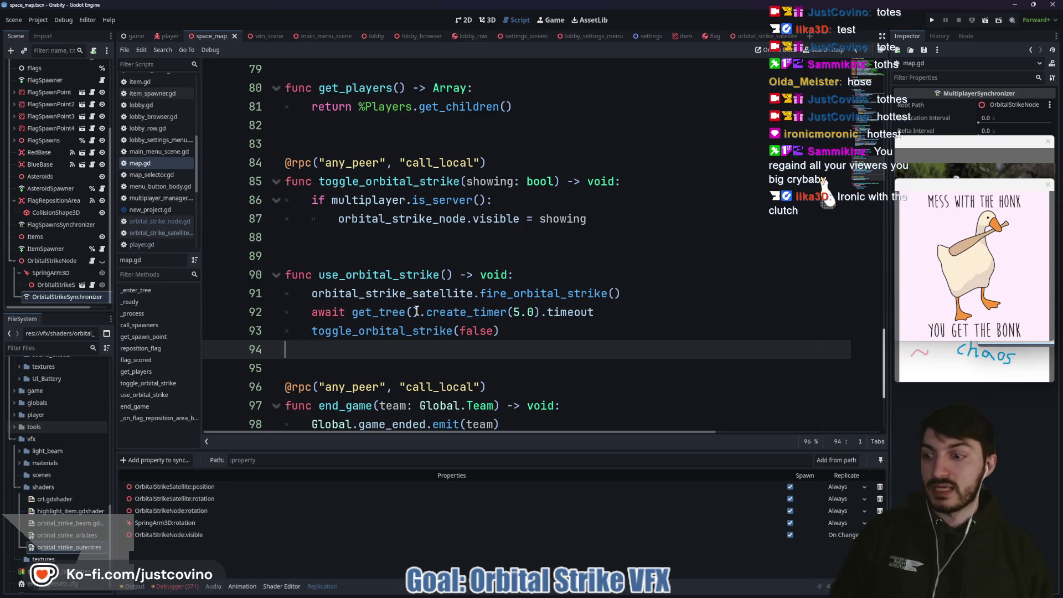
click(332, 247)
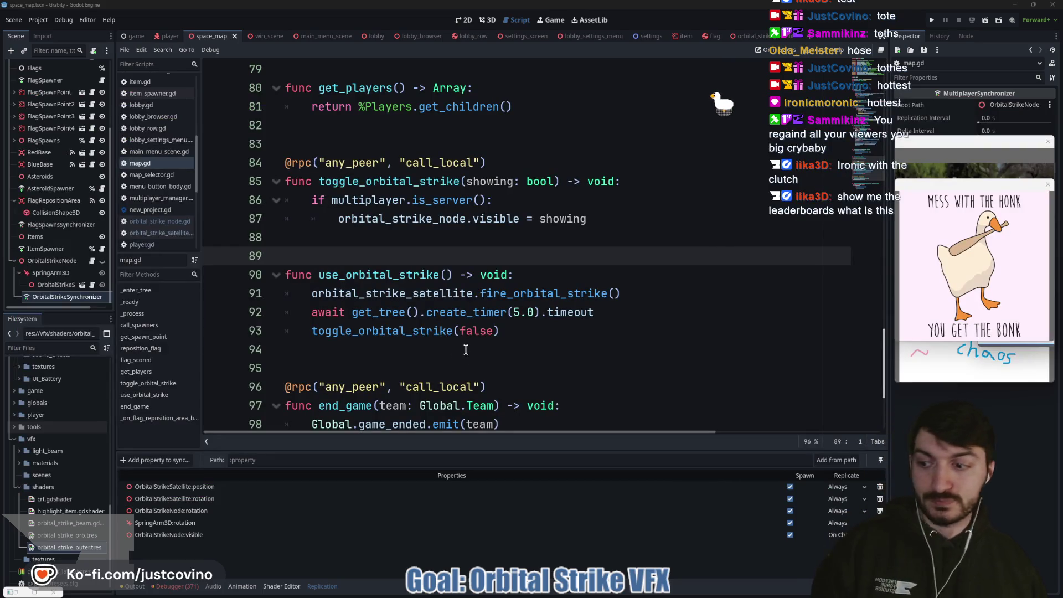
click(468, 351)
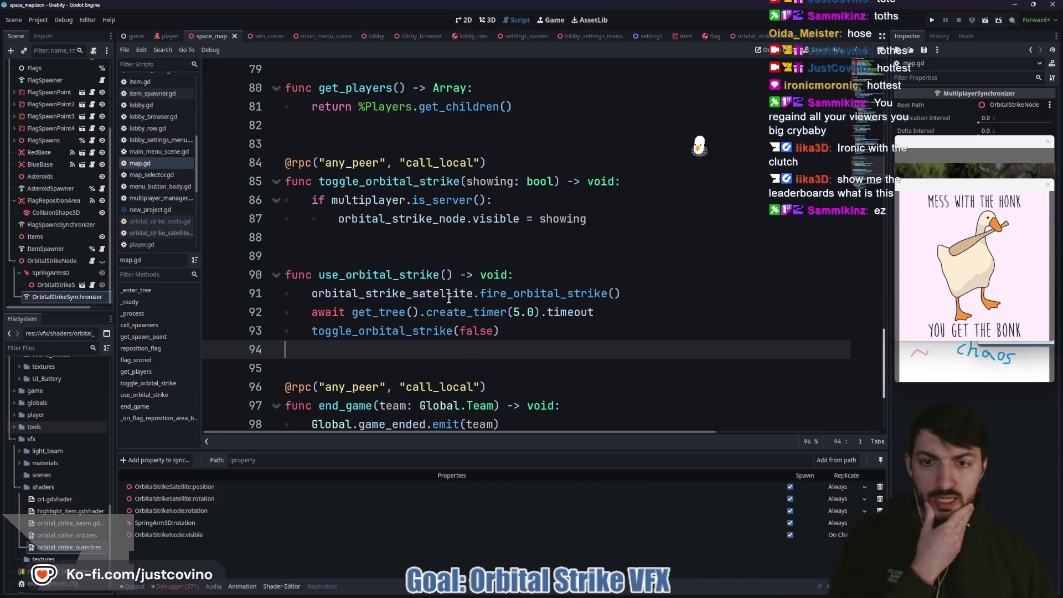
double_click(419, 295)
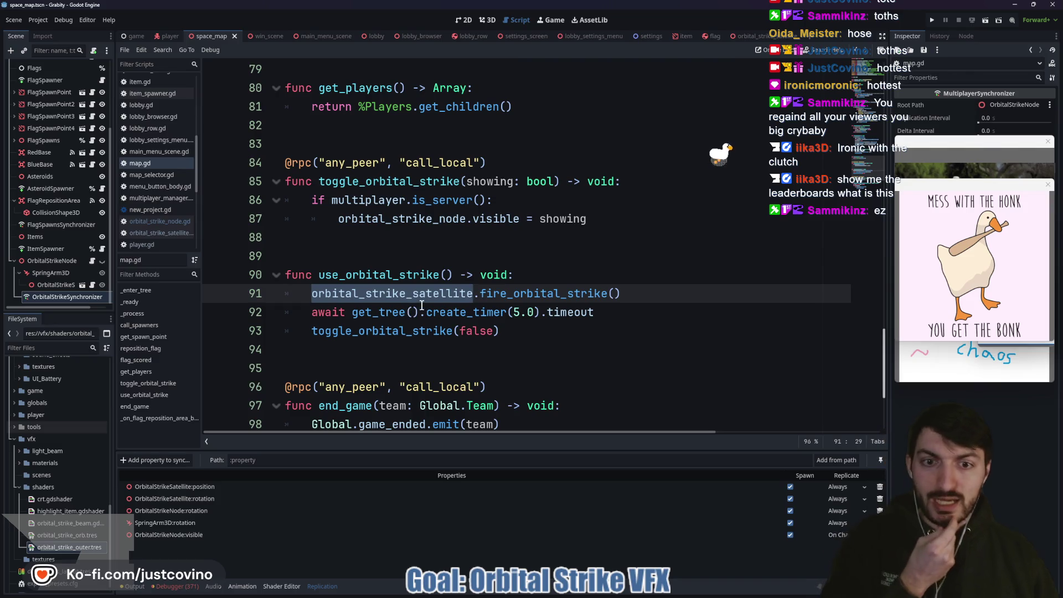
double_click(545, 293)
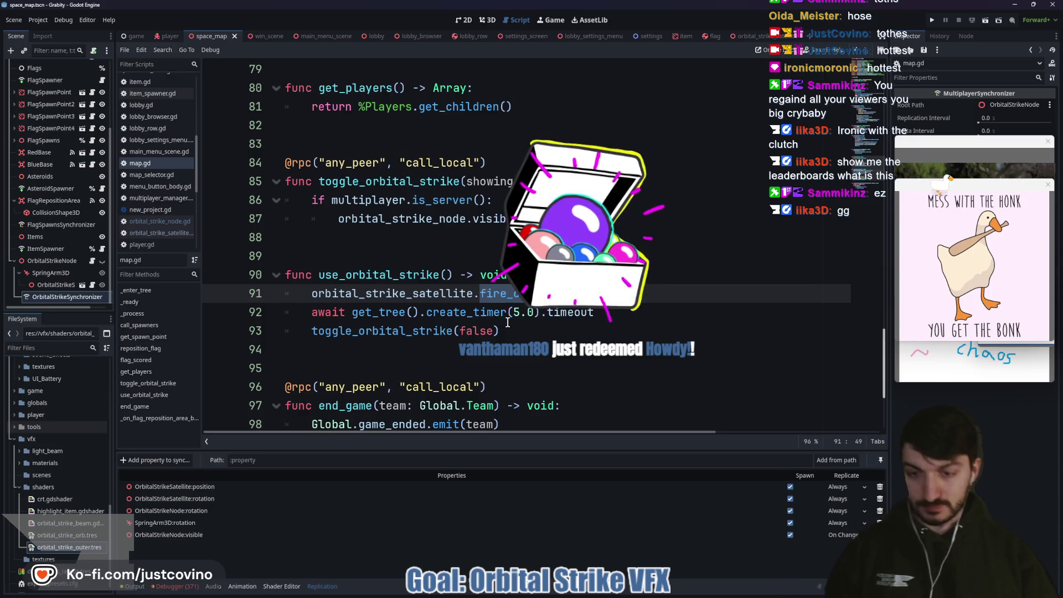
click(406, 262)
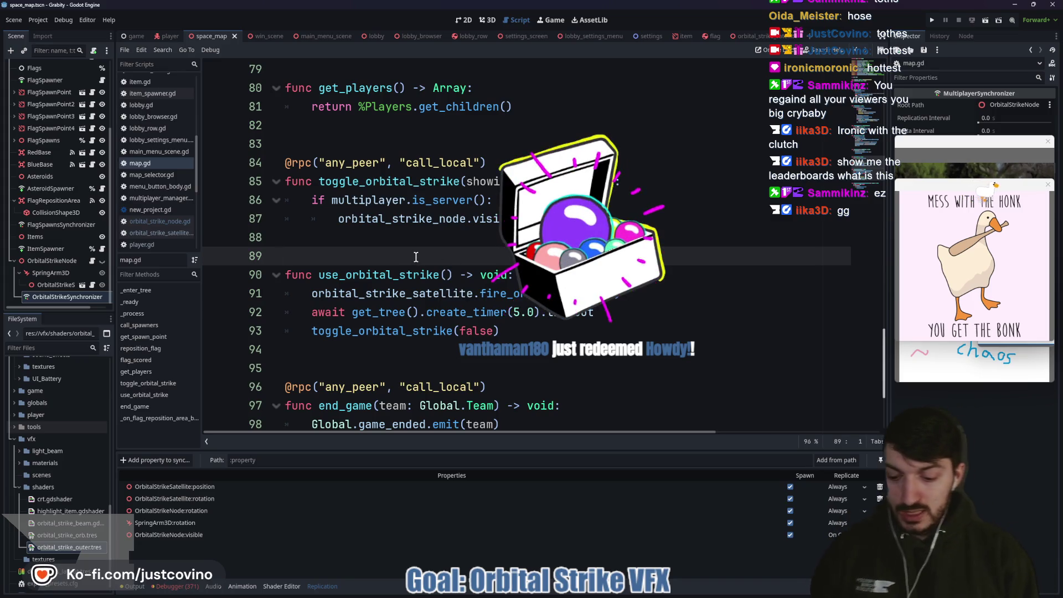
text(@rpc()
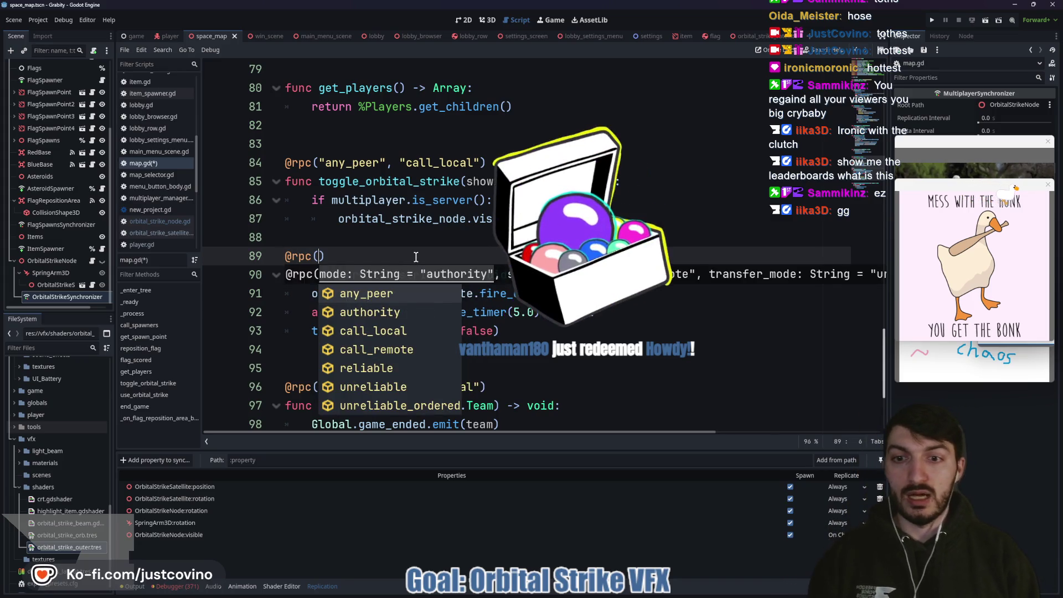
key(Return)
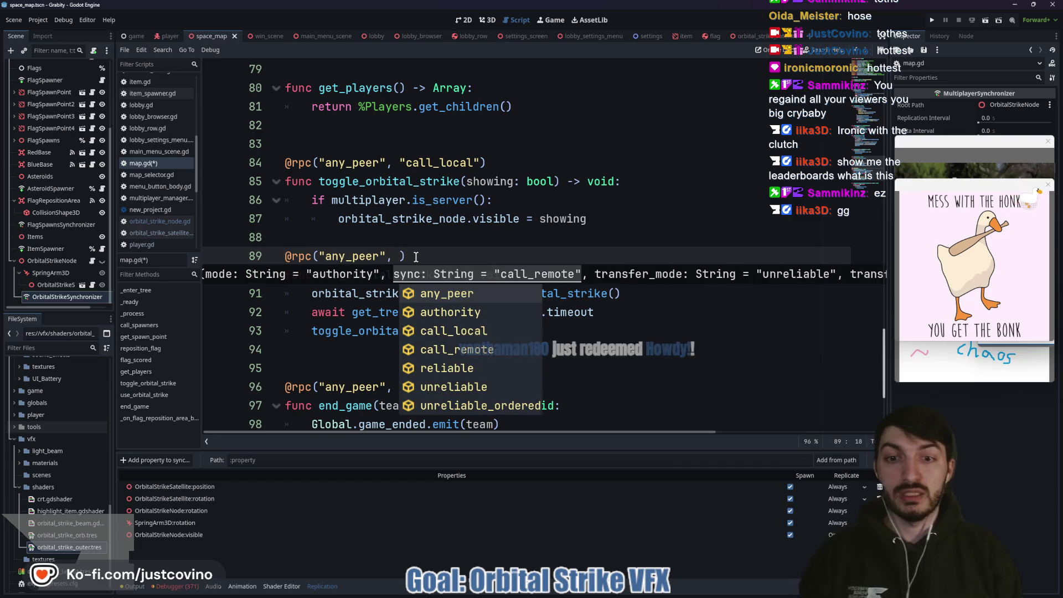
key(Down)
key(Down)
key(Return)
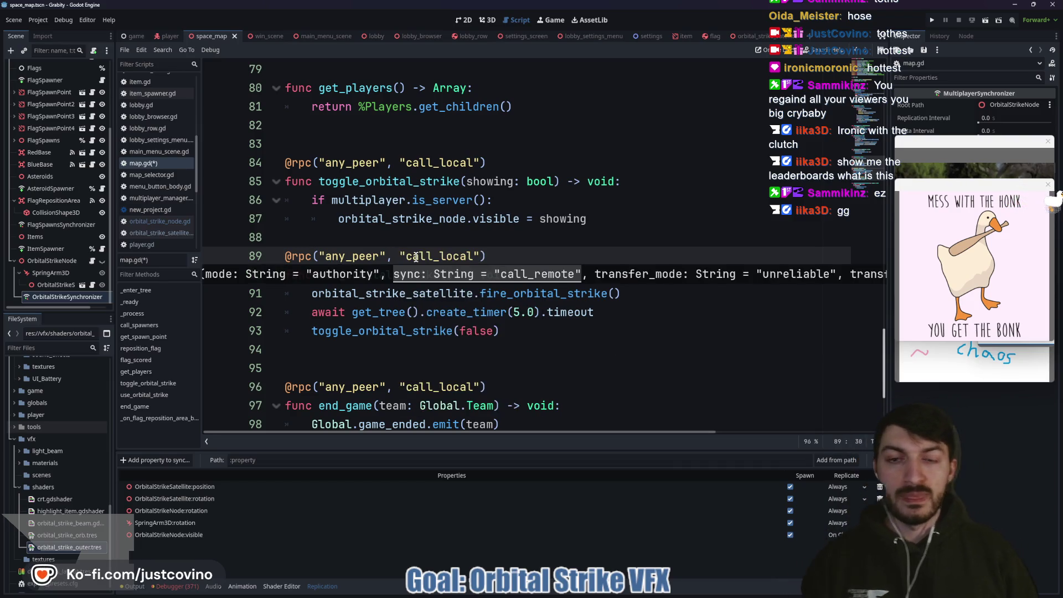
click(390, 240)
key(Return)
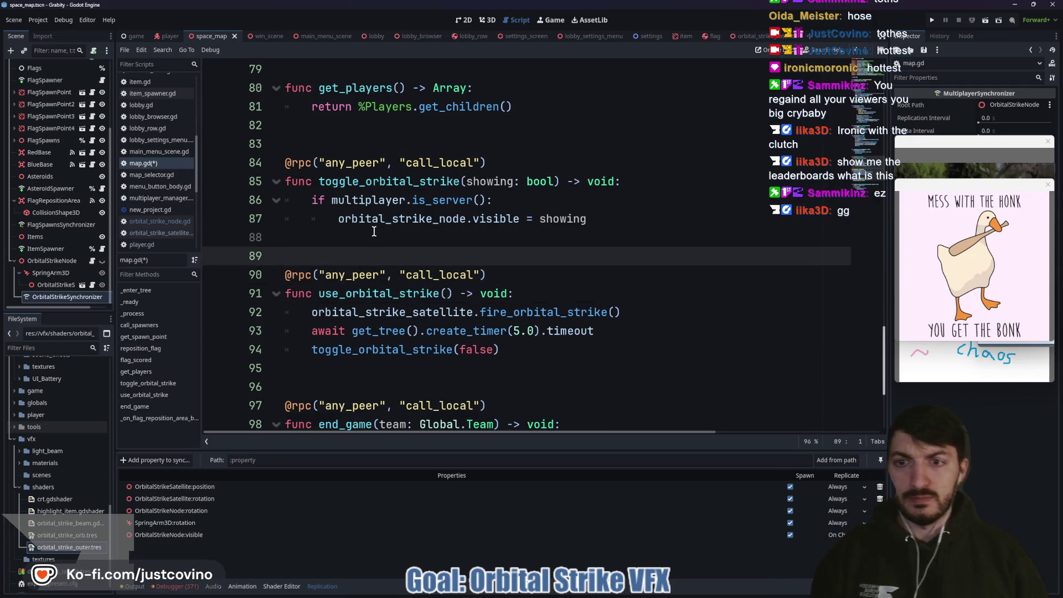
key(ctrl+s)
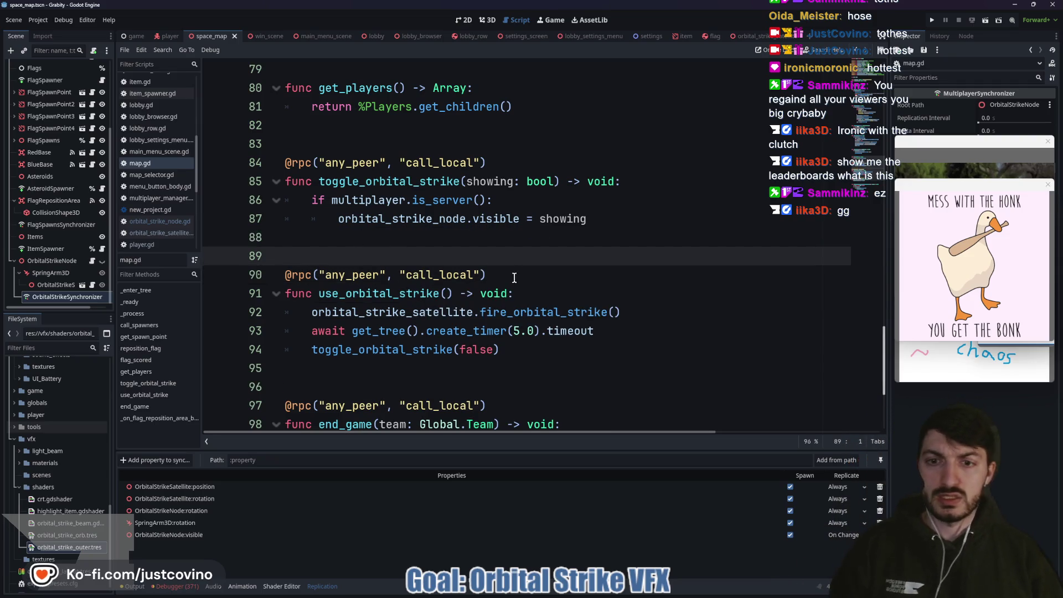
Step: Switch to the player scene's player.gd script
click(373, 294)
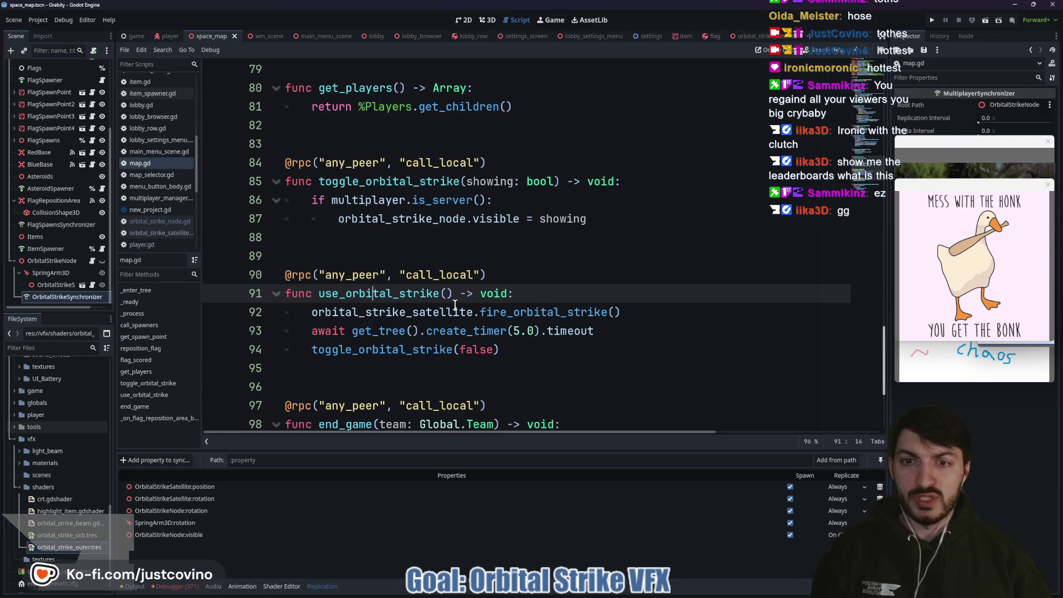
double_click(366, 293)
scroll(448, 262, down, 2)
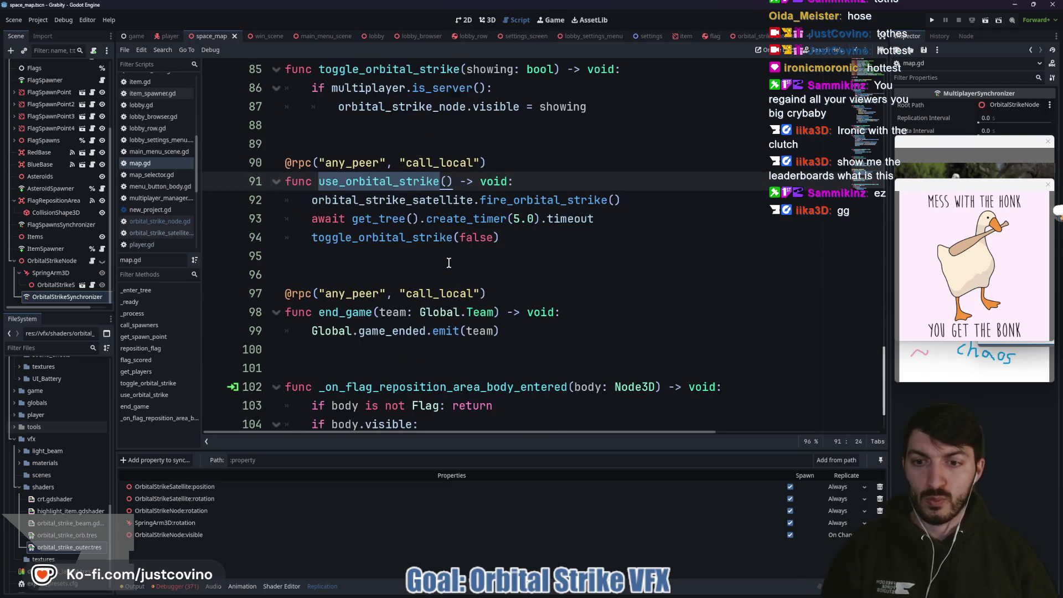
scroll(420, 259, up, 3)
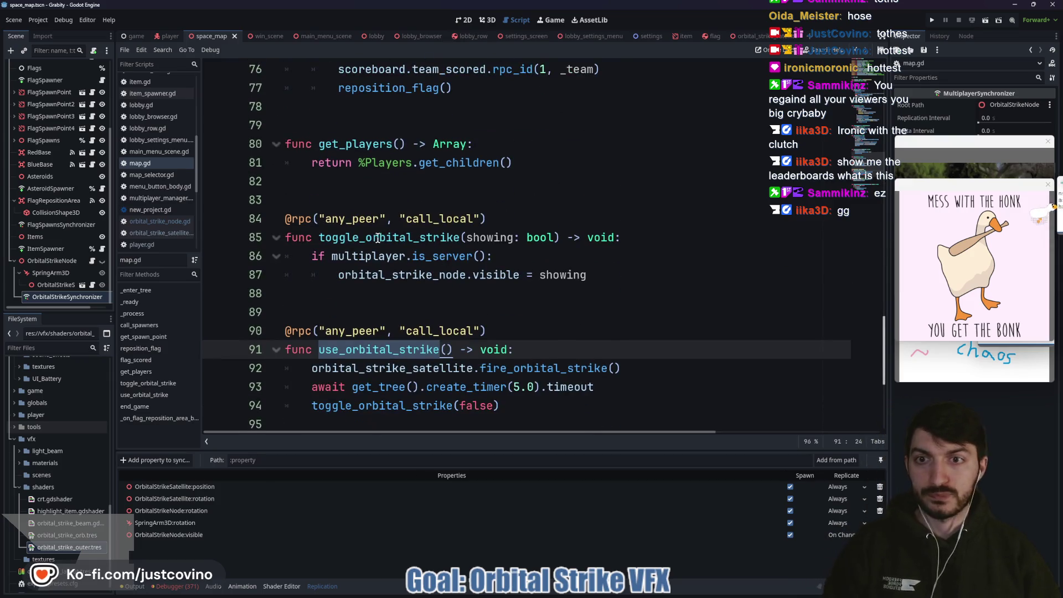
click(167, 36)
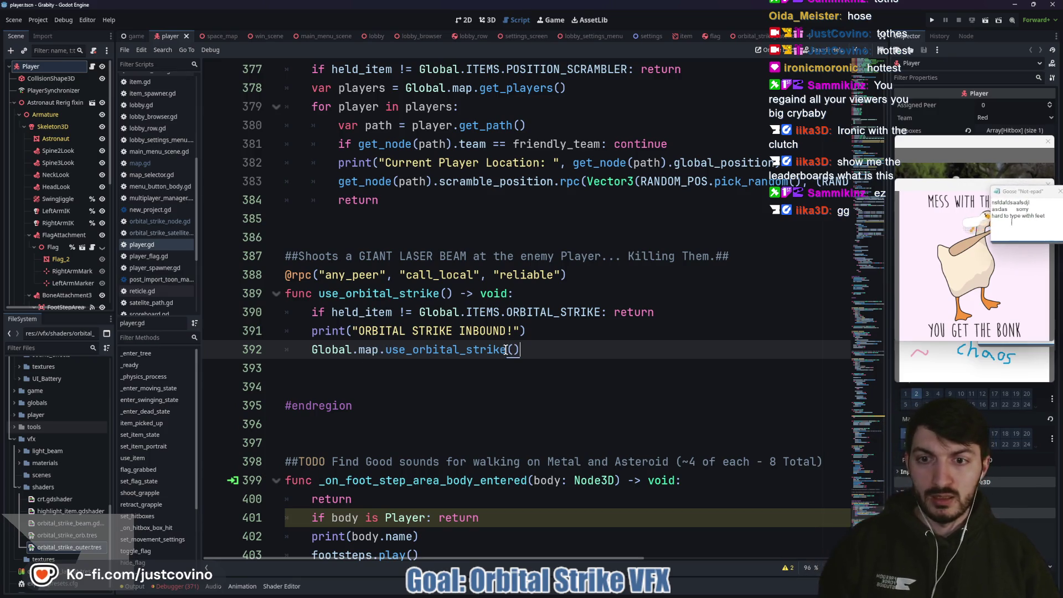
Step: Change player.gd's call to Global.map.use_orbital_strike.rpc_id(1), then jump to its map.gd definition
double_click(421, 295)
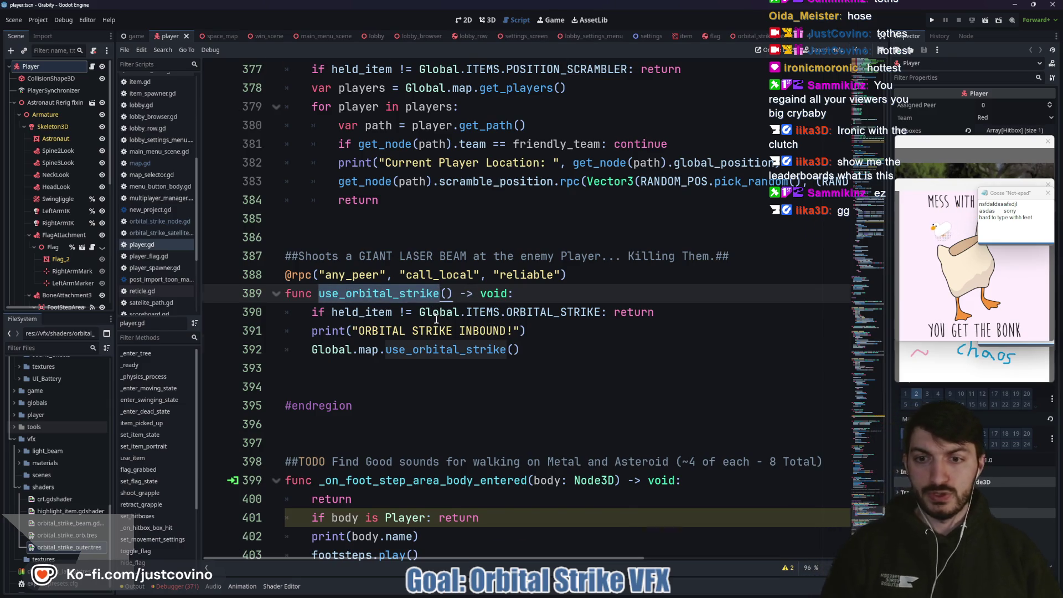
scroll(436, 319, up, 15)
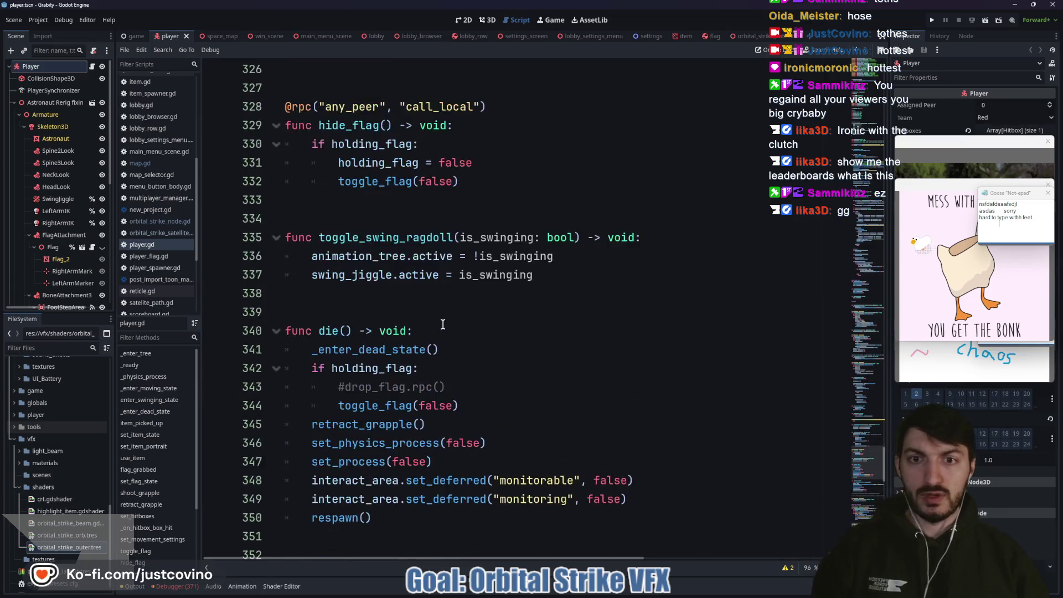
scroll(443, 324, up, 15)
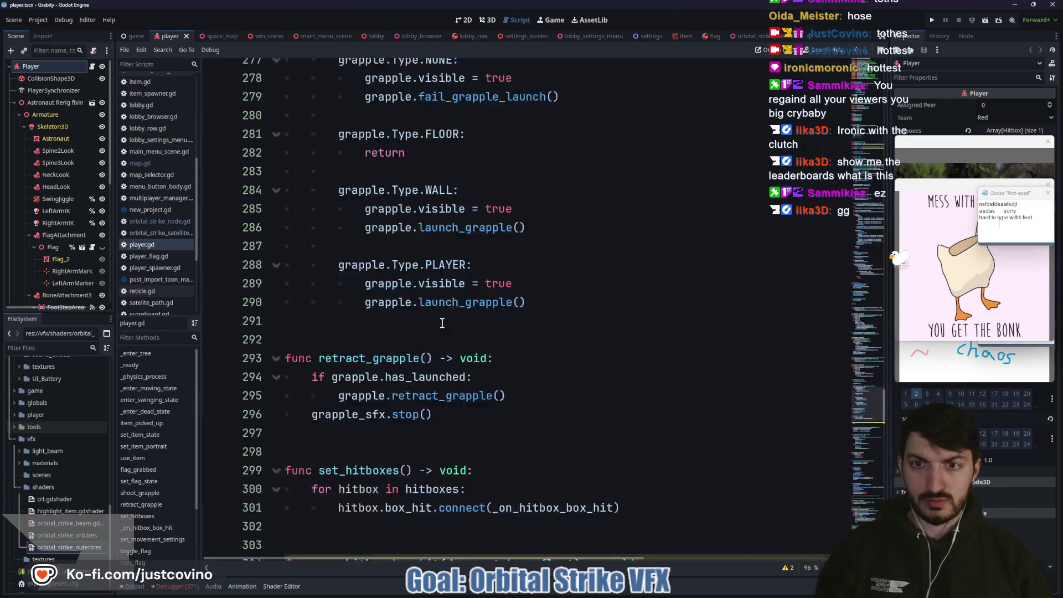
scroll(442, 323, up, 15)
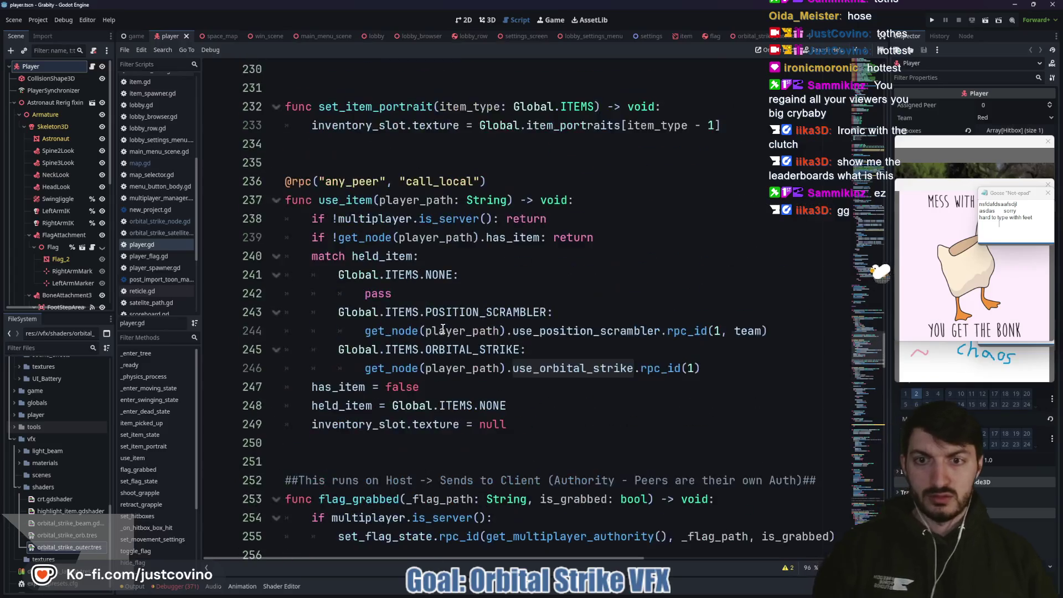
scroll(443, 329, down, 2)
scroll(541, 323, down, 9)
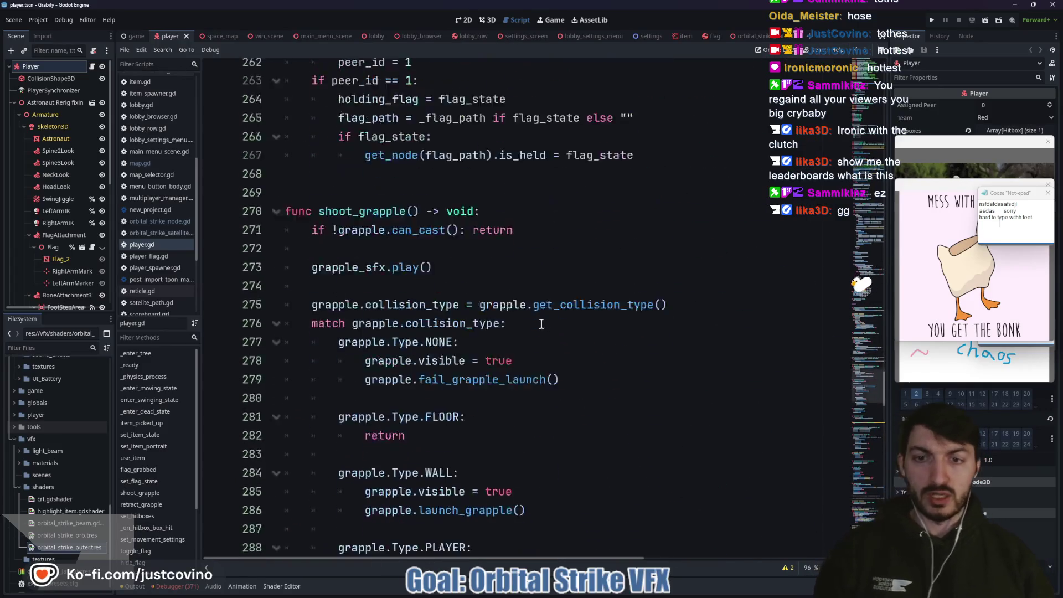
scroll(541, 324, down, 20)
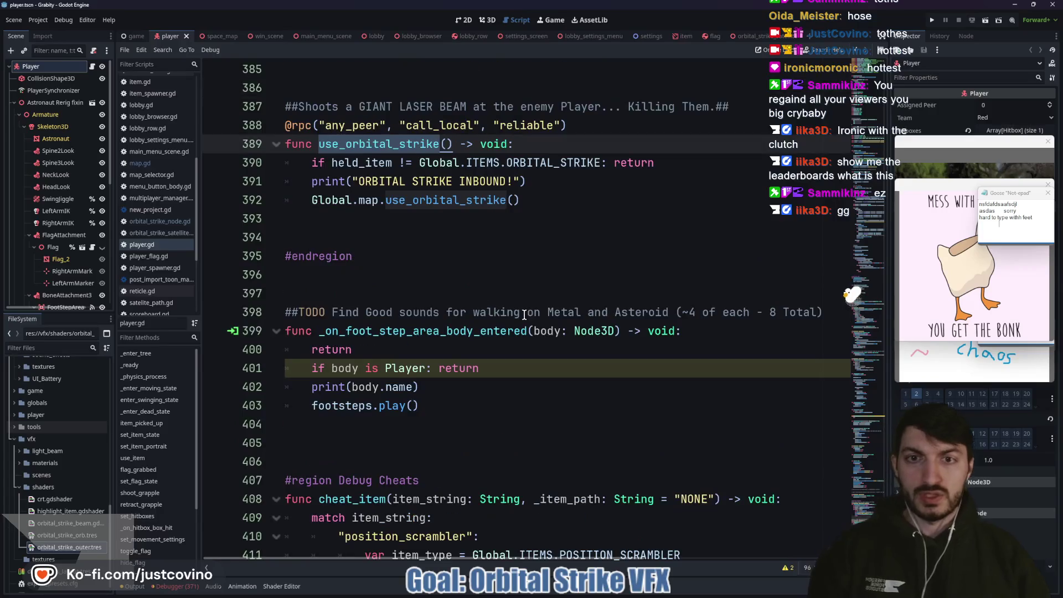
click(505, 200)
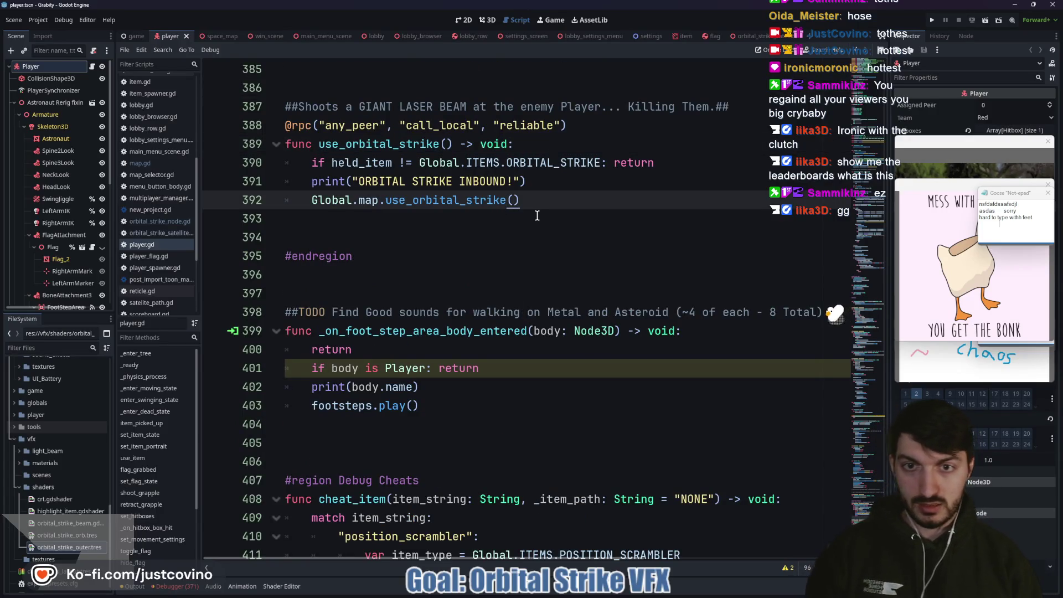
text(.rpc_id)
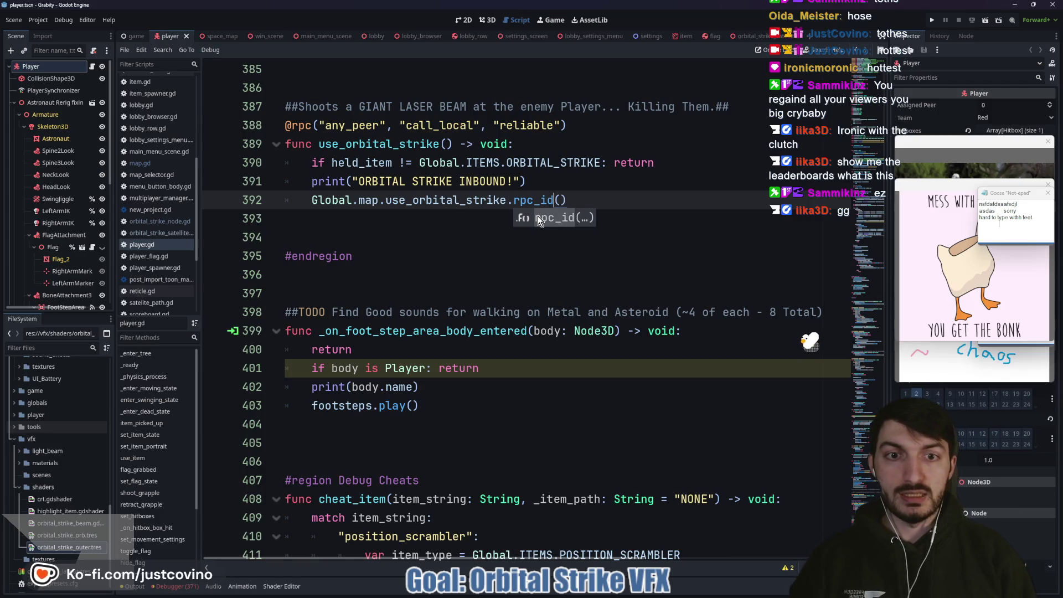
key(Return)
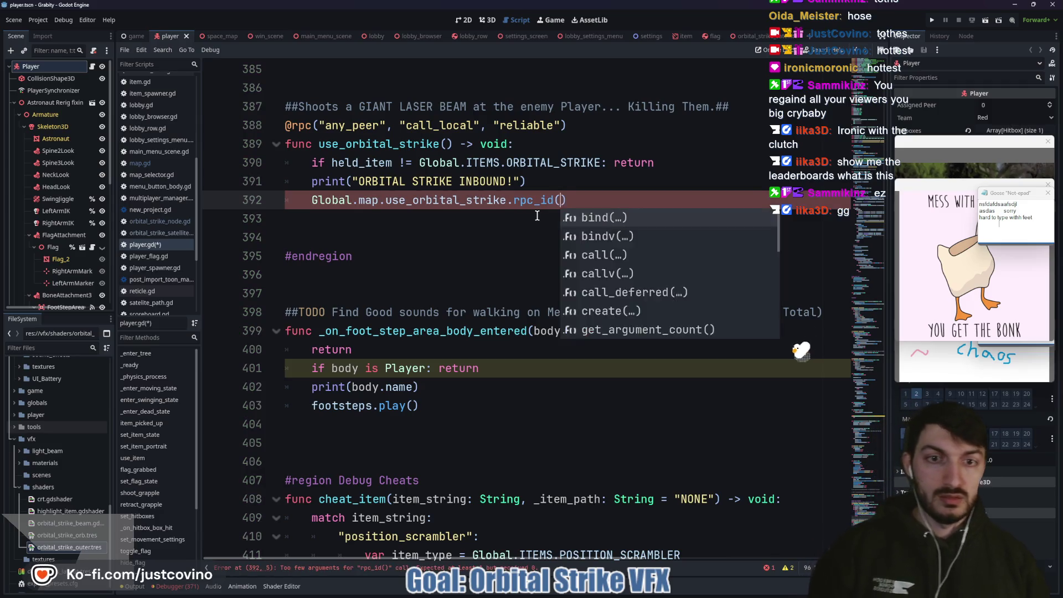
text(1)
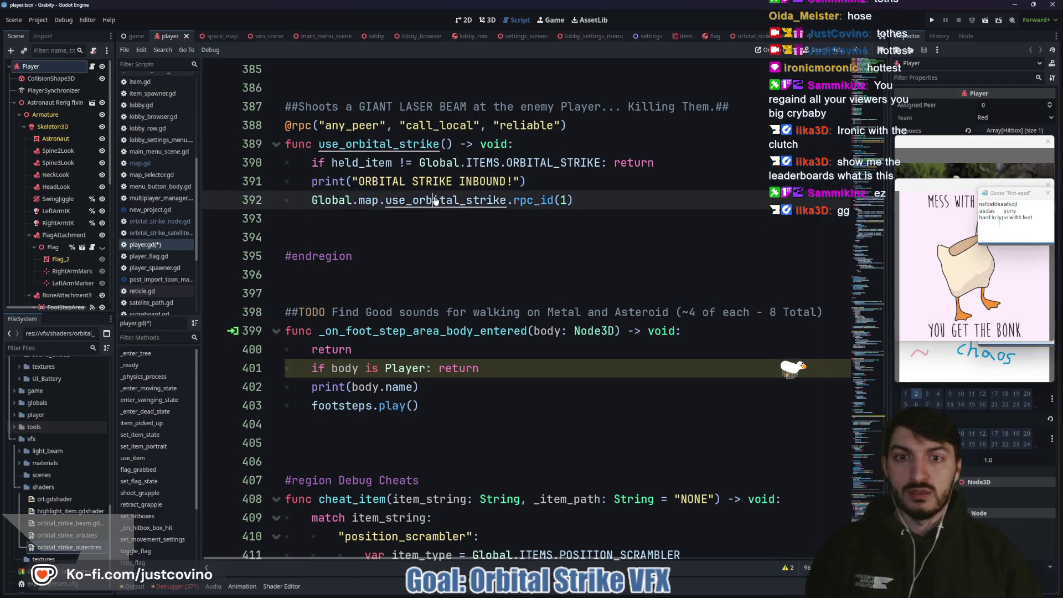
ctrl+click(433, 198)
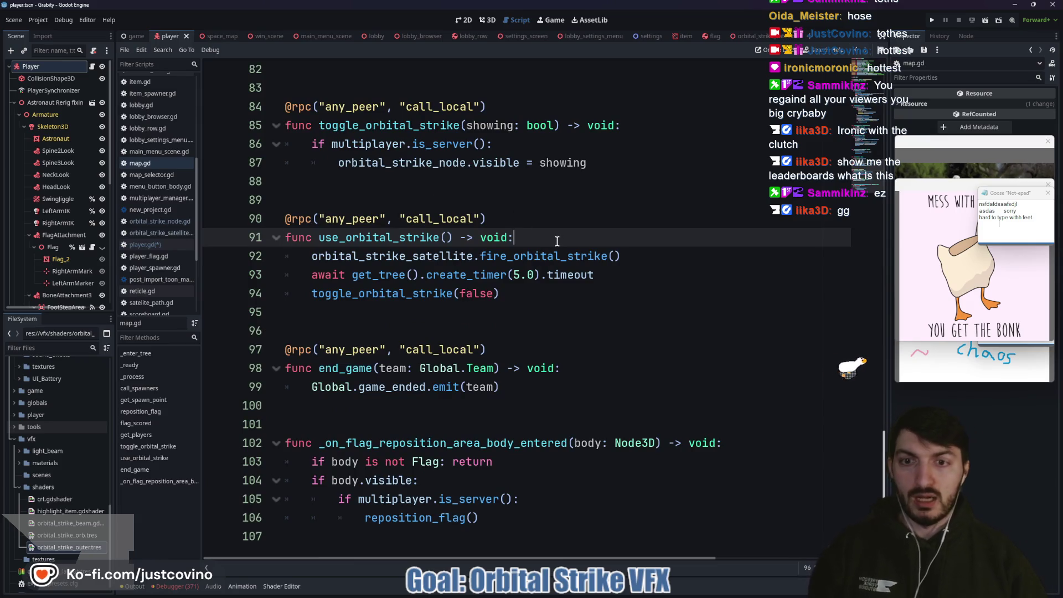
Step: Add 'if !multiplayer.is_server(): return' as the first line of use_orbital_strike and save
key(Return)
text(if)
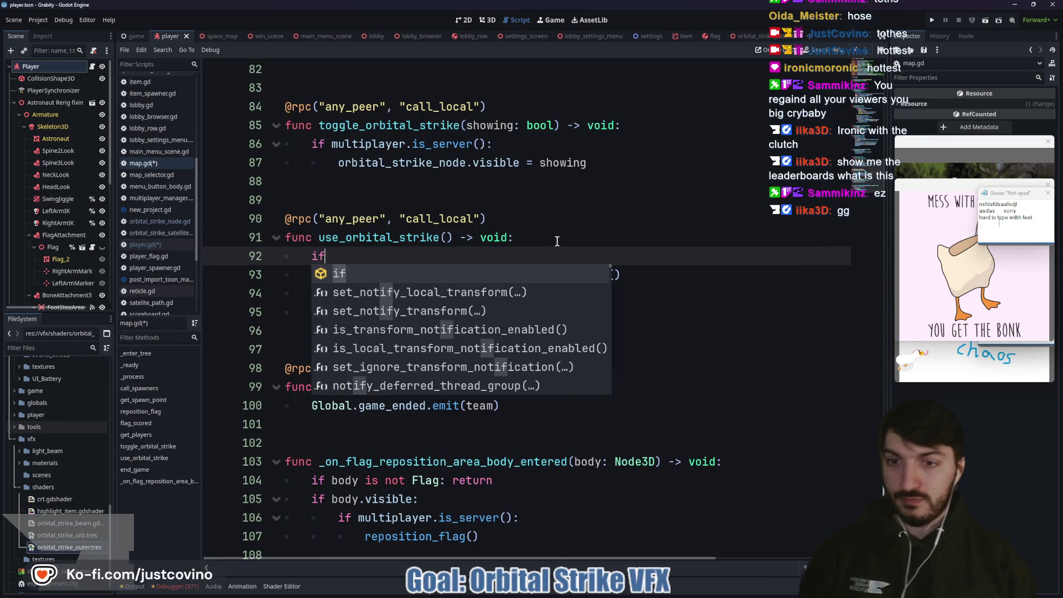
text( is_m)
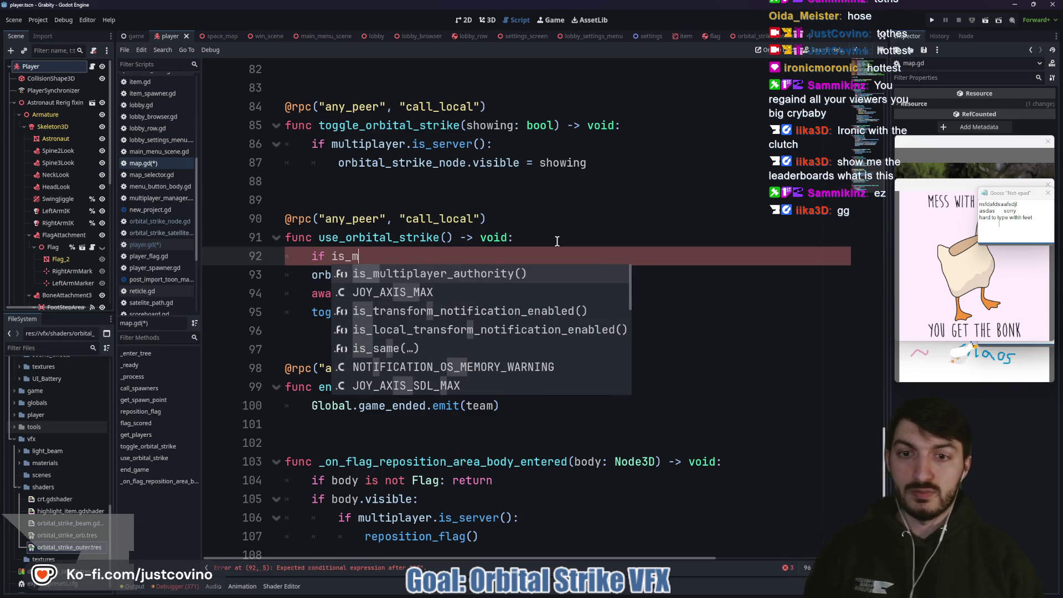
key(BackSpace)
key(BackSpace)
key(BackSpace)
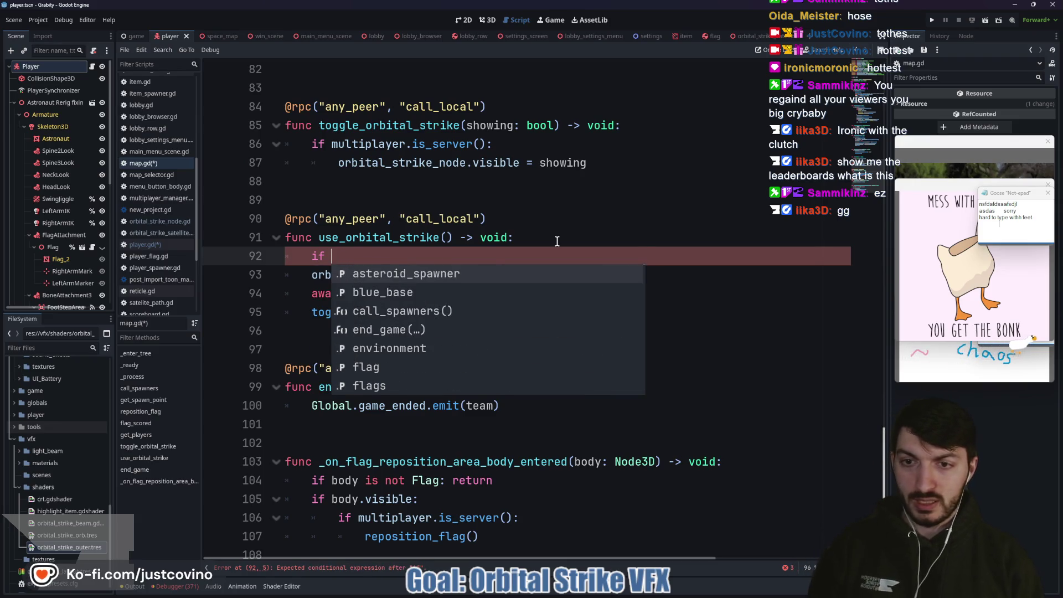
text(!multiplayer.)
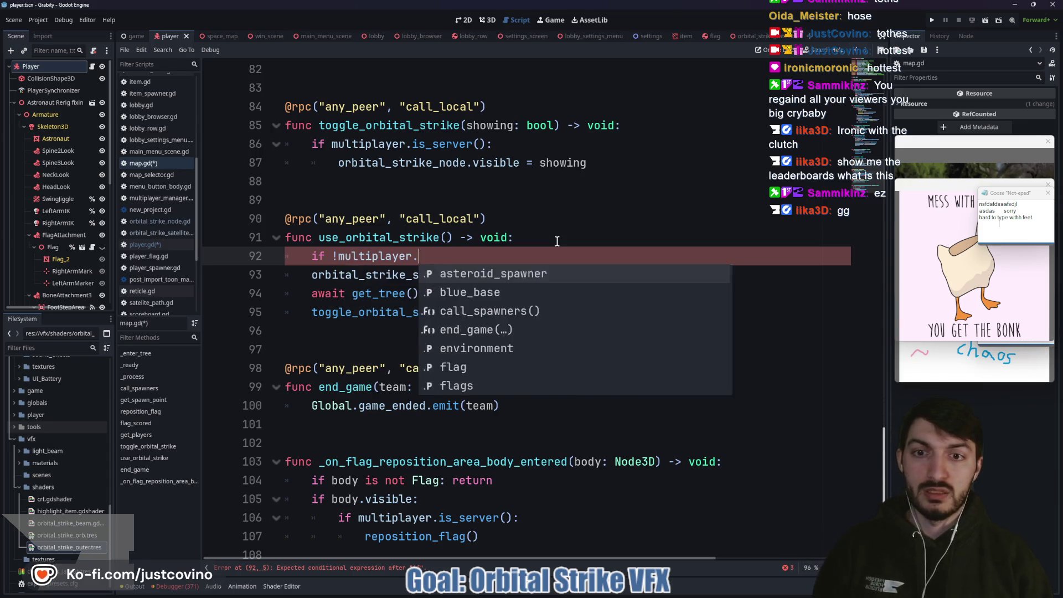
text(is)
key(Return)
text(: ret)
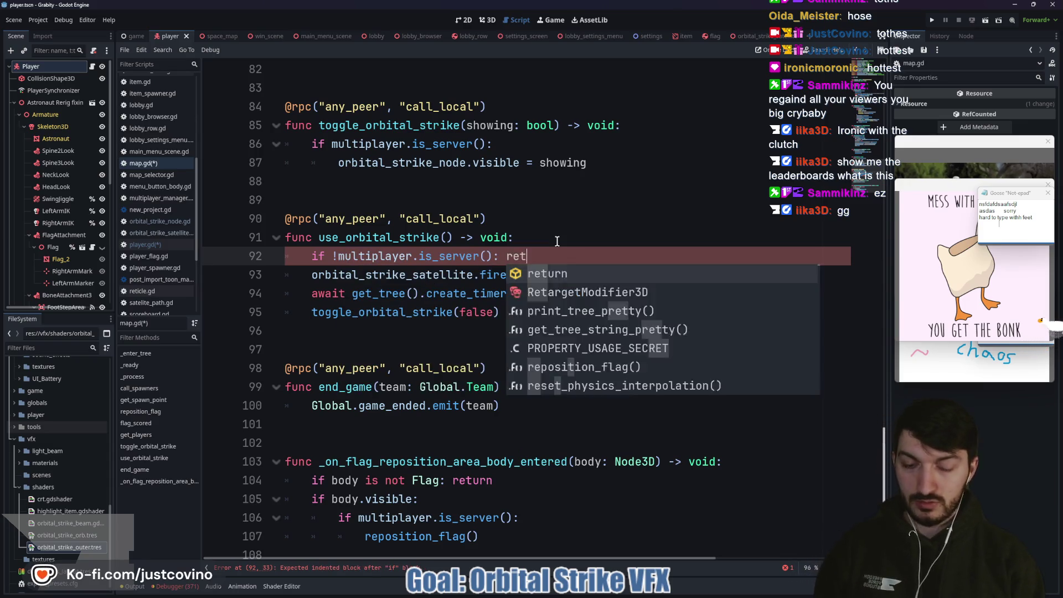
key(Return)
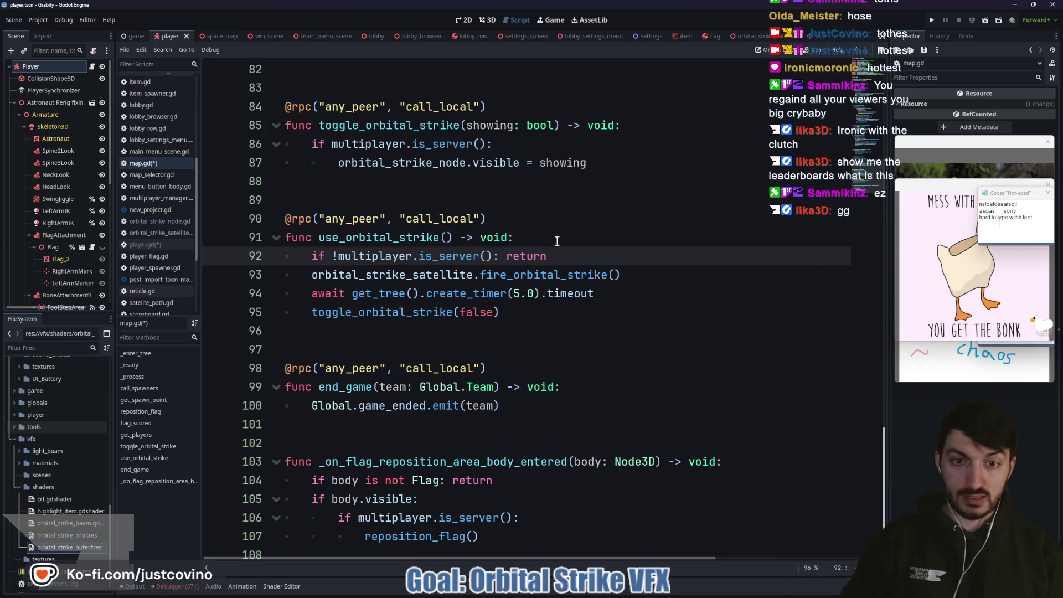
key(ctrl+s)
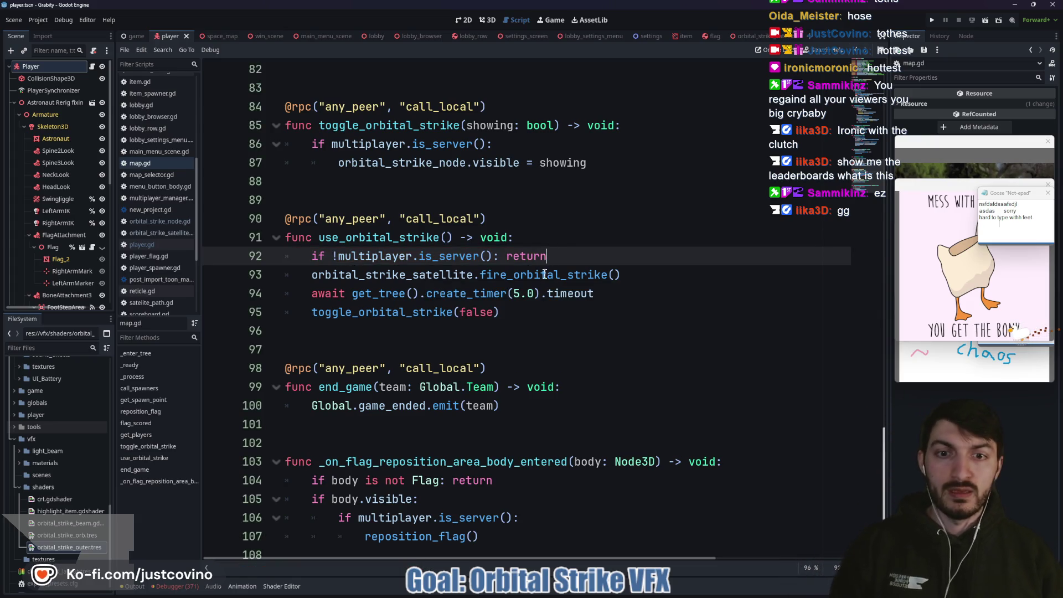
ctrl+click(541, 277)
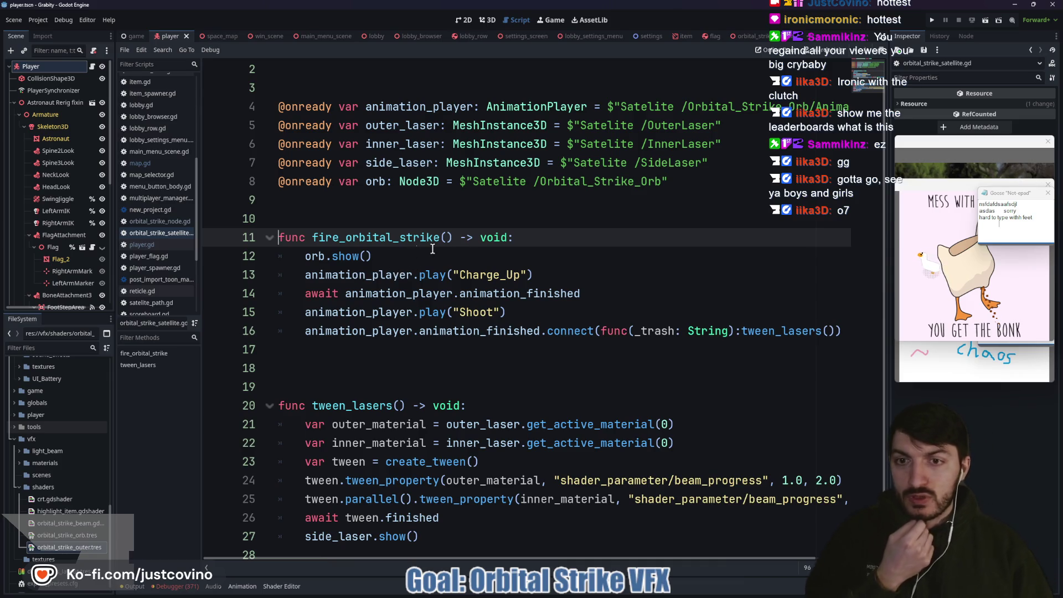
scroll(484, 243, up, 1)
click(314, 216)
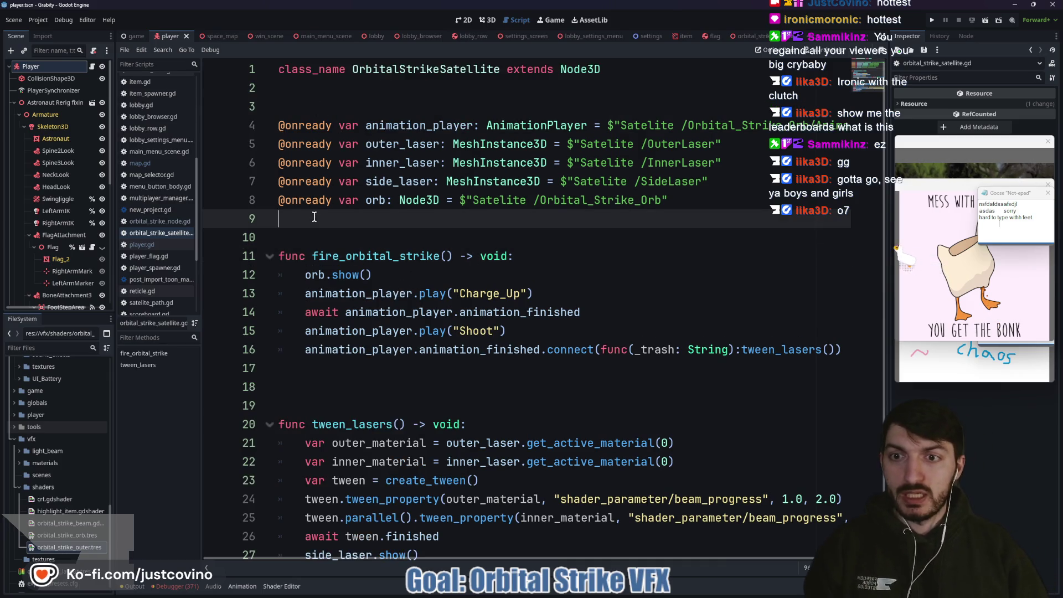
key(Return)
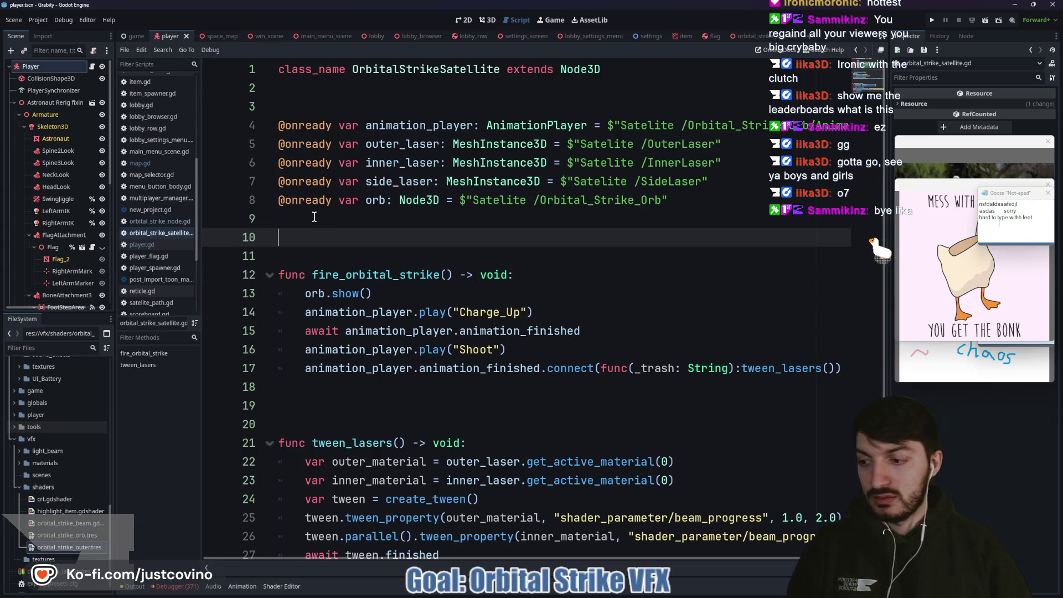
click(297, 98)
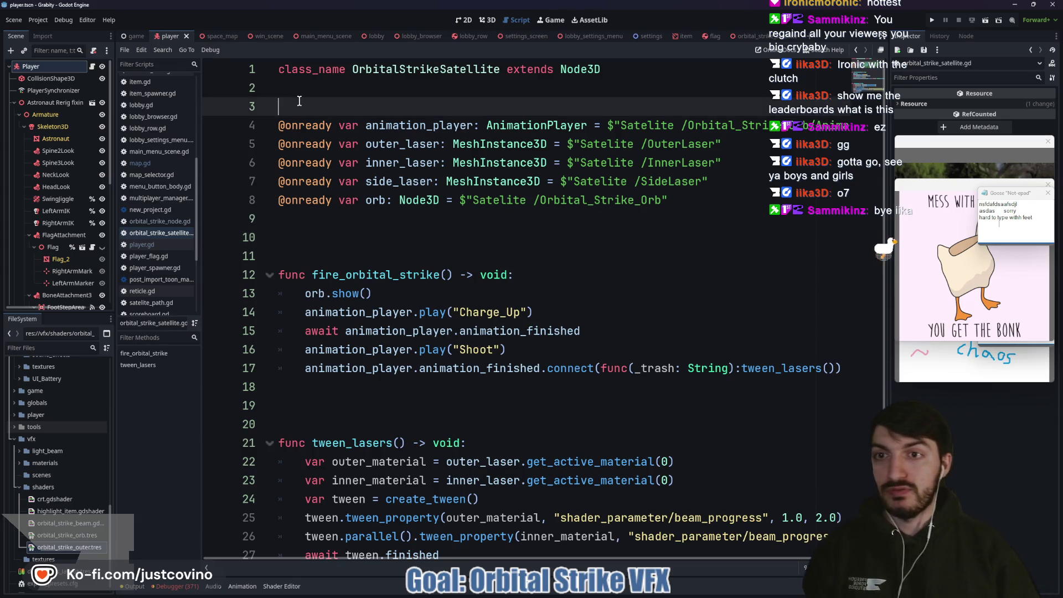
key(Return)
click(299, 101)
text(@expo)
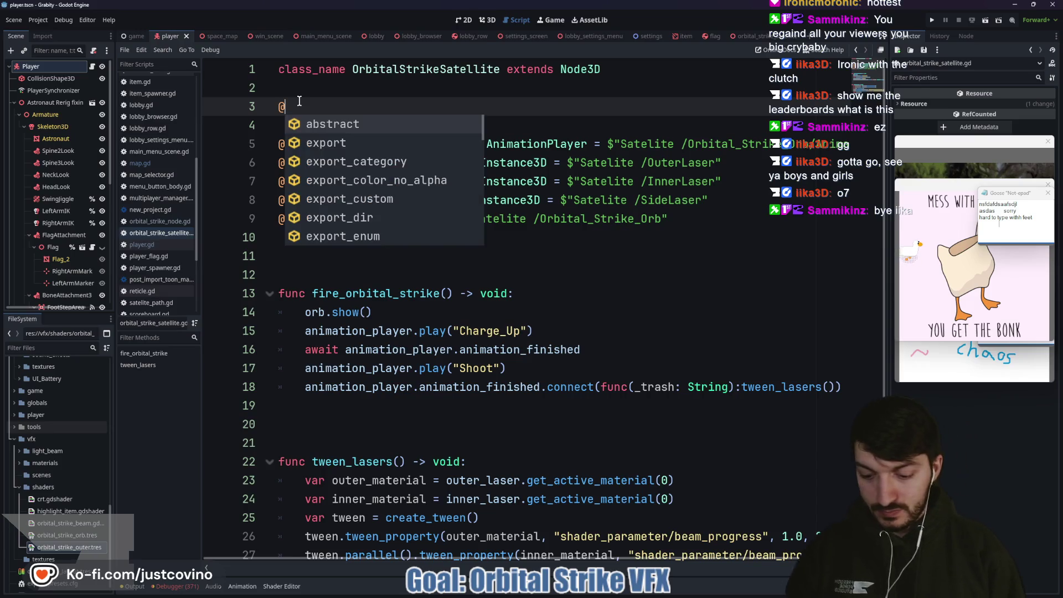
text(rt var locked_on)
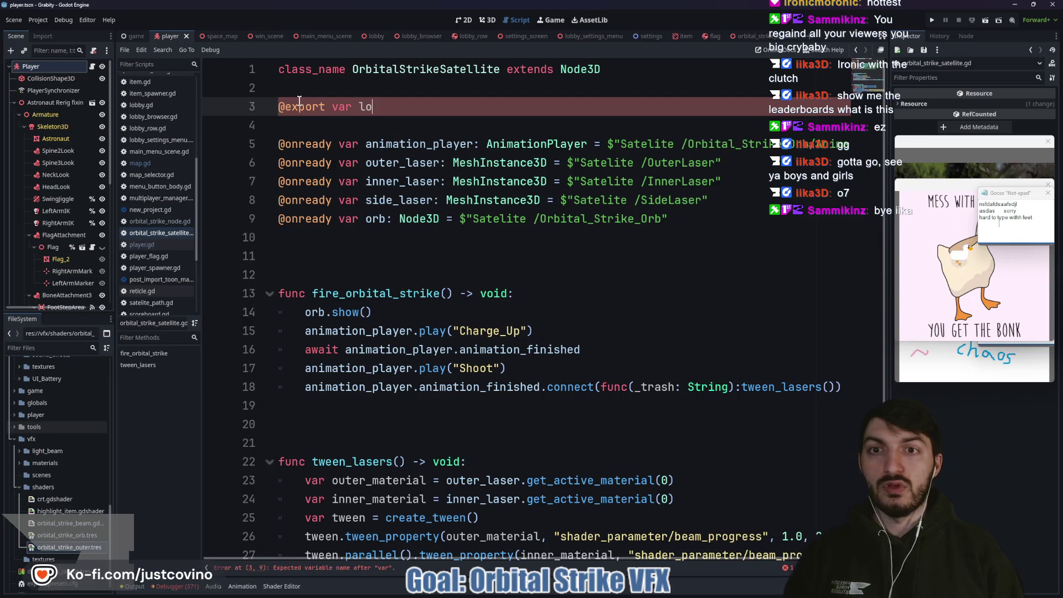
text(: bool =)
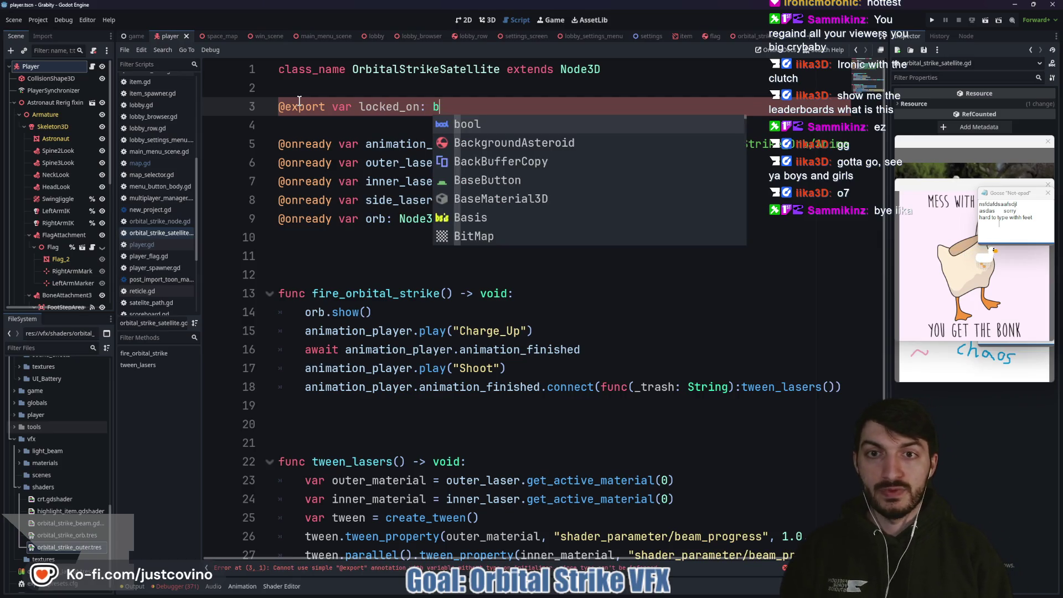
text( fa)
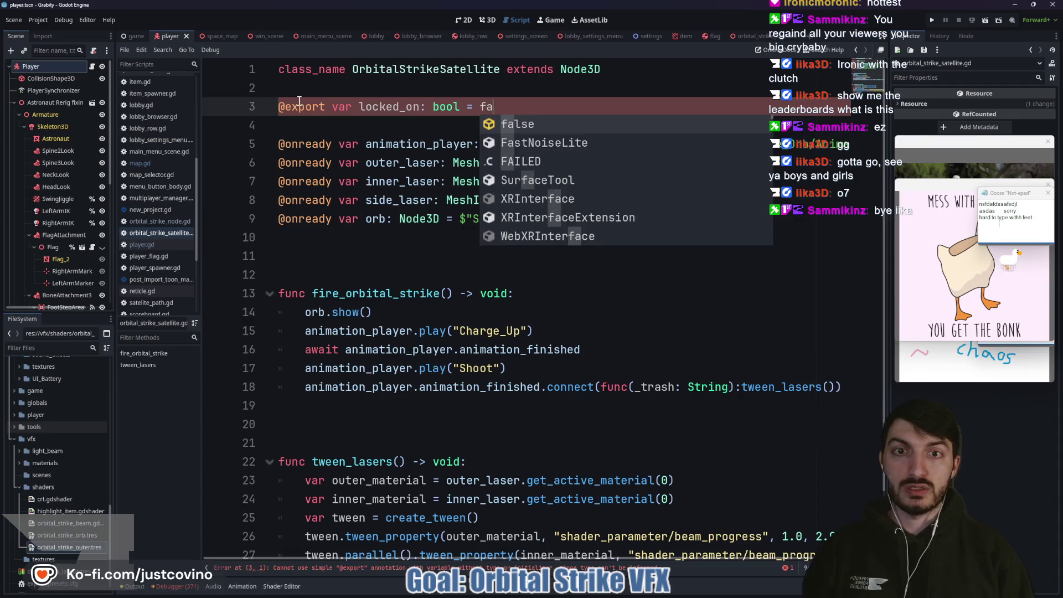
key(Return)
key(Return)
text(export var target)
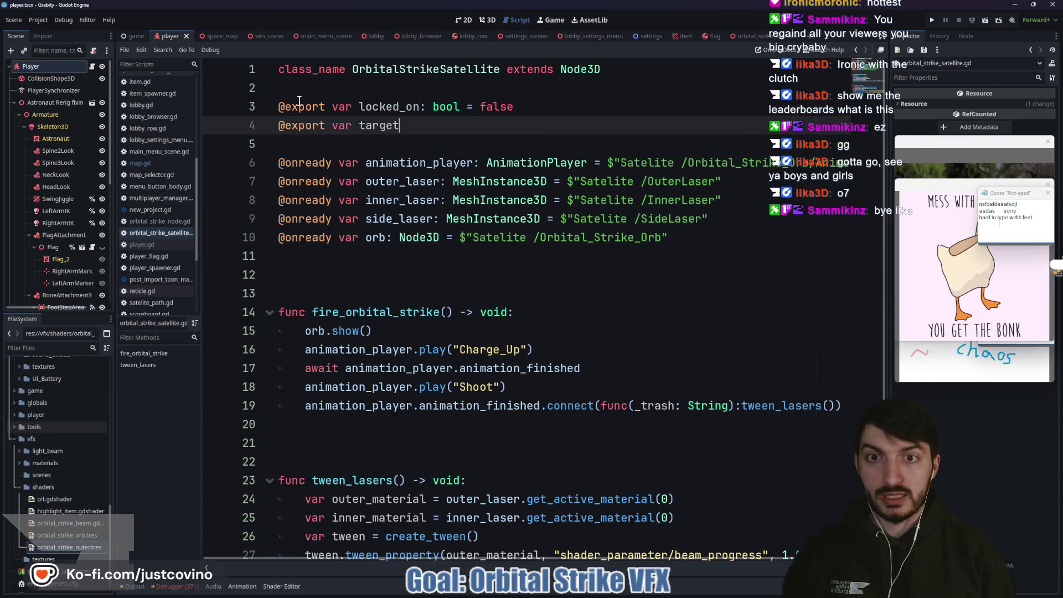
text(: n)
key(BackSpace)
text(bool)
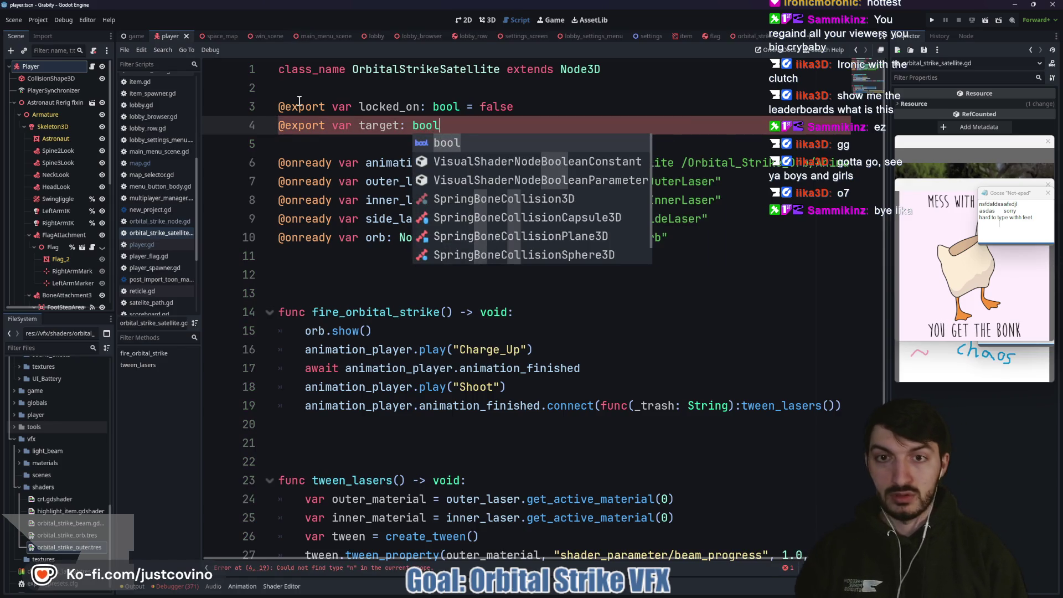
key(BackSpace)
key(BackSpace)
key(BackSpace)
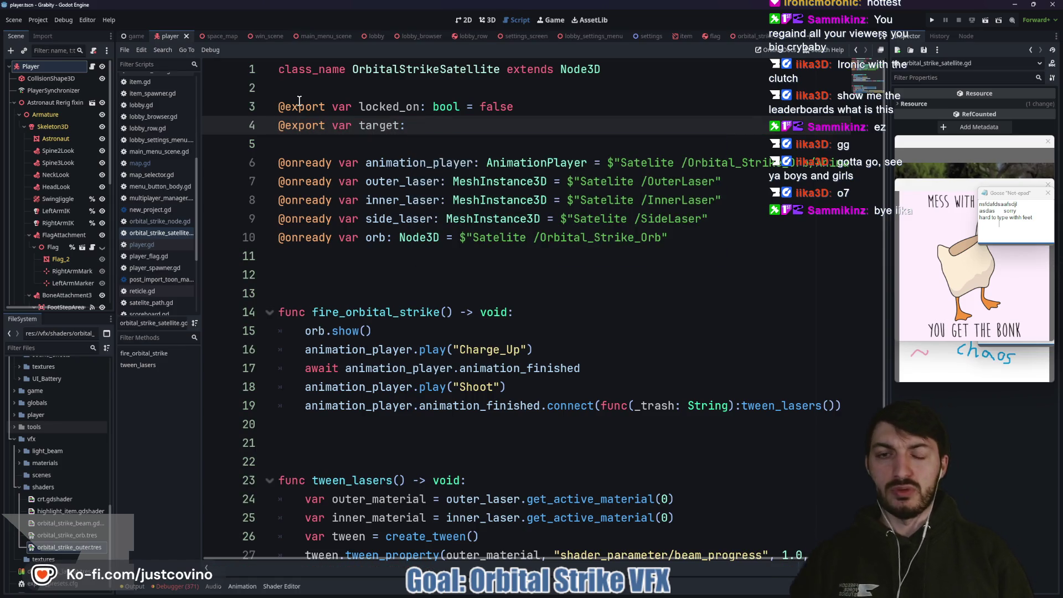
text(Player)
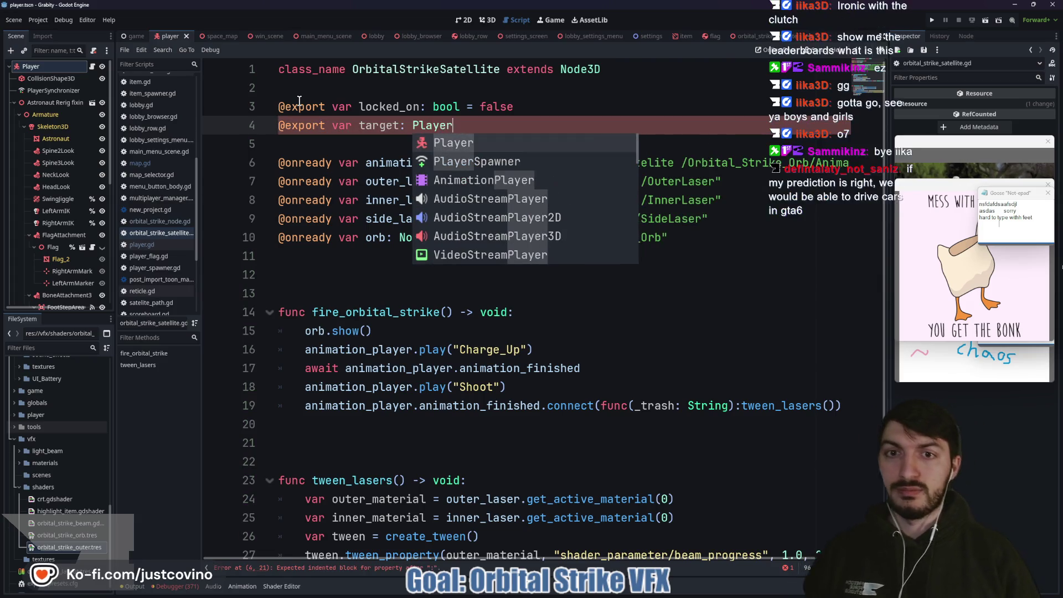
click(354, 152)
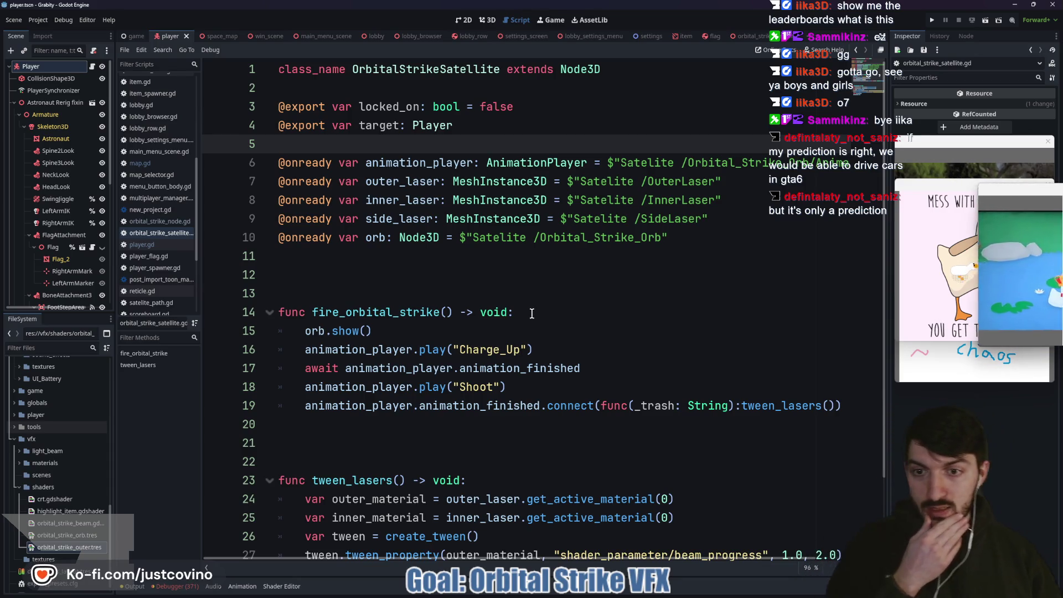
click(362, 286)
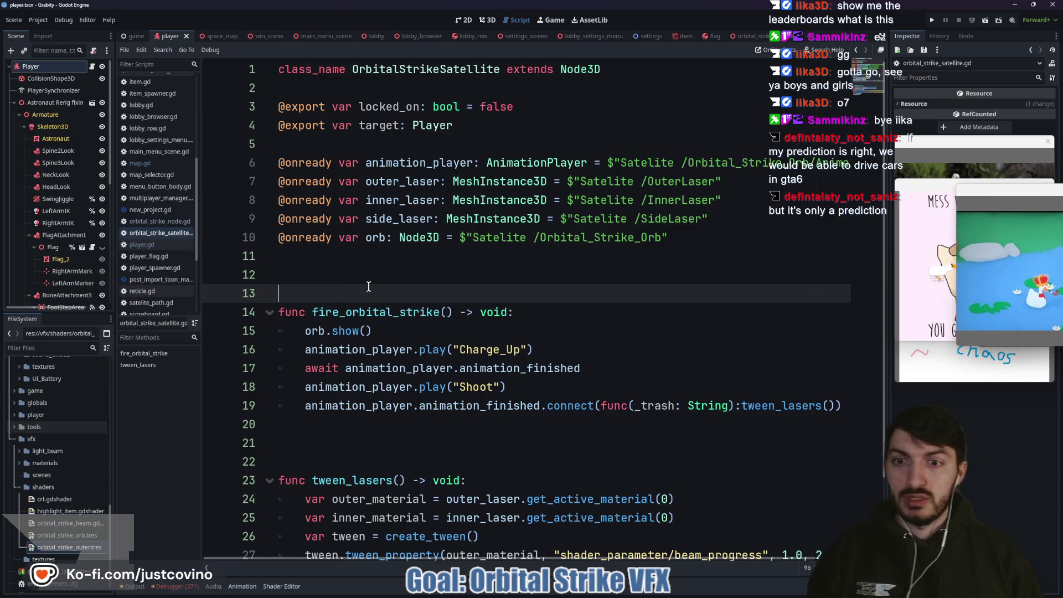
Step: Declare func _physics_process(delta) above fire_orbital_strike
key(Return)
key(Return)
key(Return)
key(Up)
key(Up)
key(Up)
text(func )
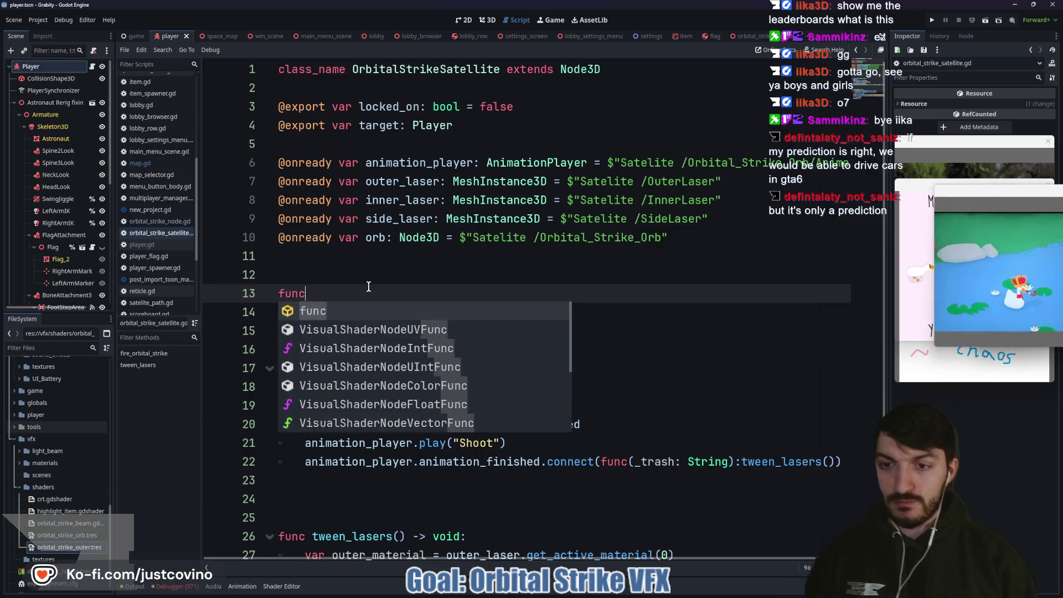
text(_phys)
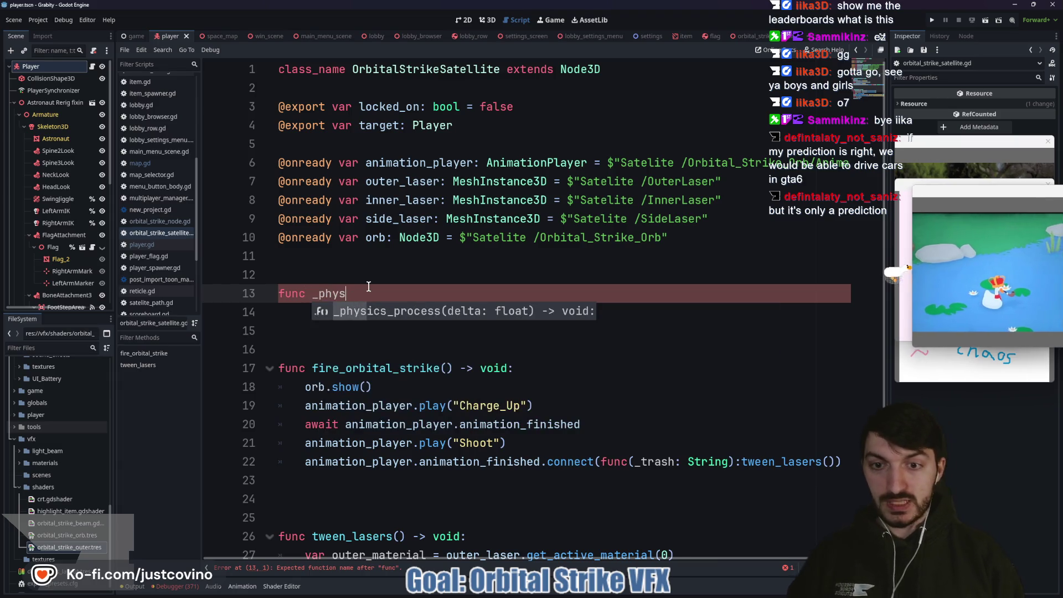
key(Return)
key(Return)
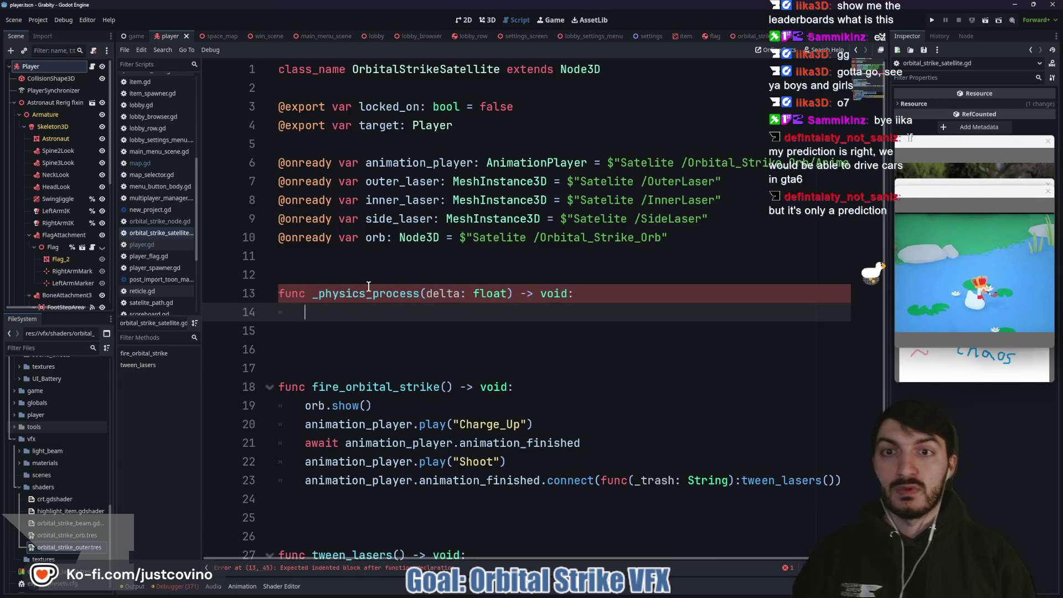
Step: Inside _physics_process, call look_at(target.global_position) when locked_on is true
text(if lock)
key(Return)
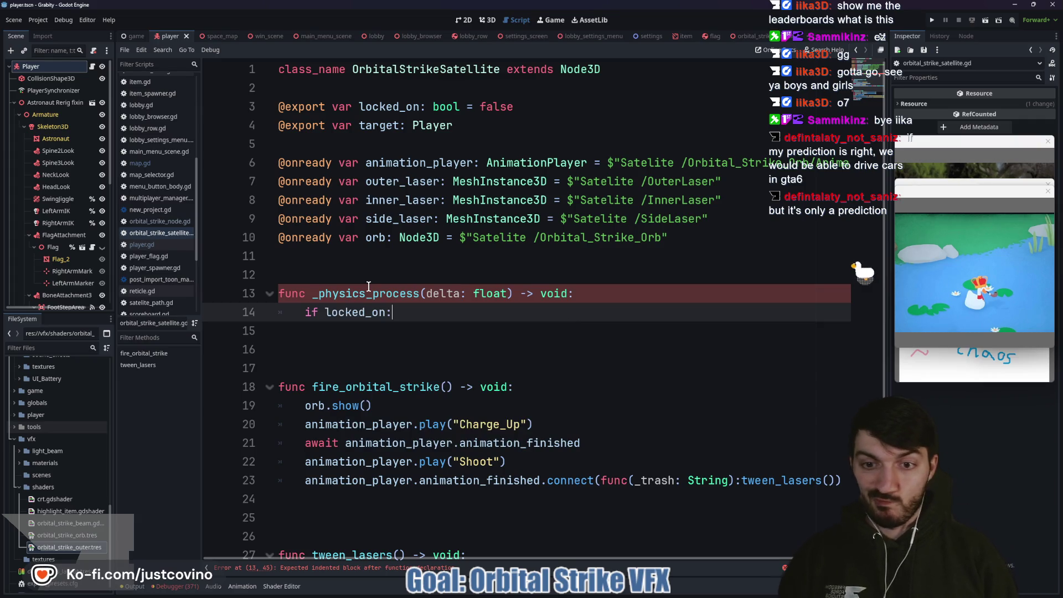
key(Return)
text(look)
key(Return)
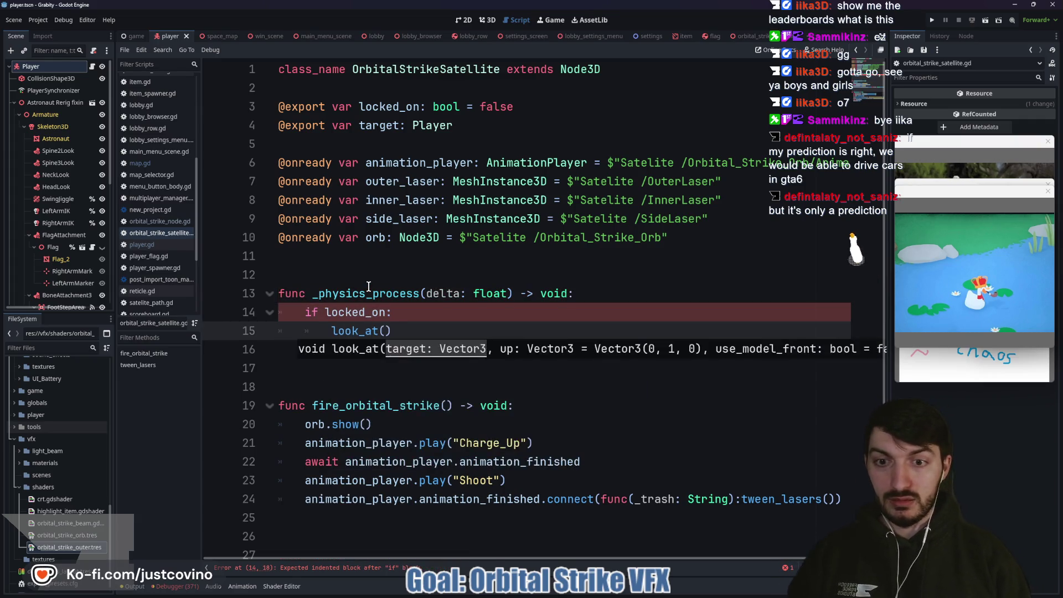
text(target.global)
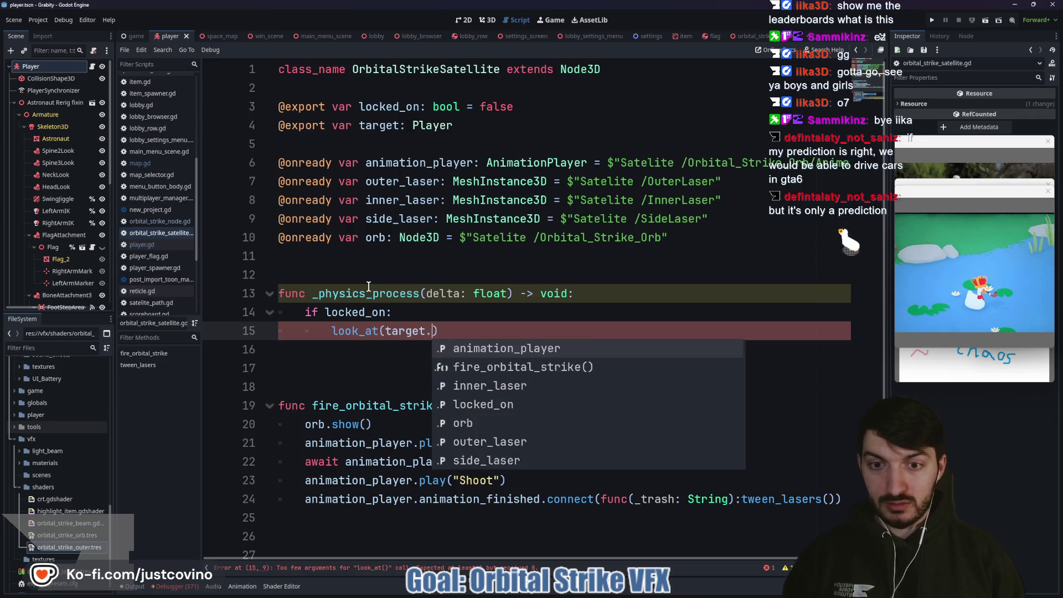
text(_posit)
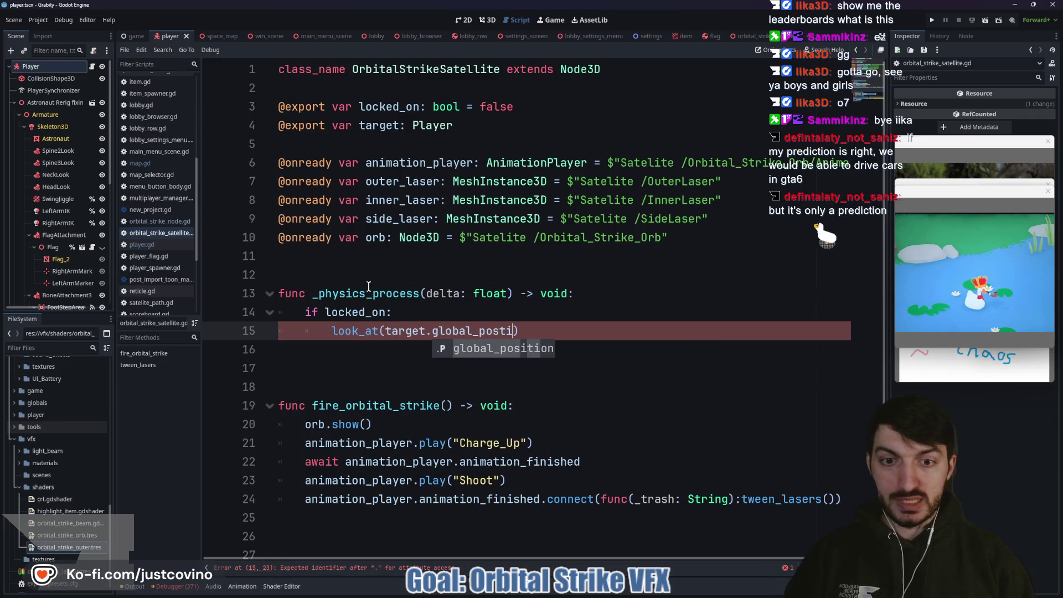
key(Return)
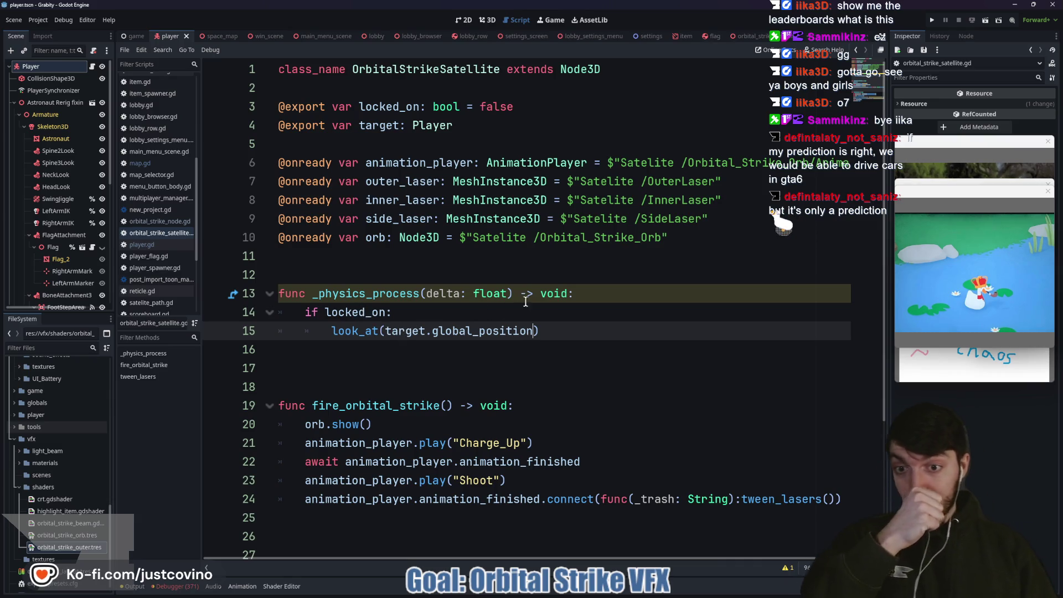
click(603, 293)
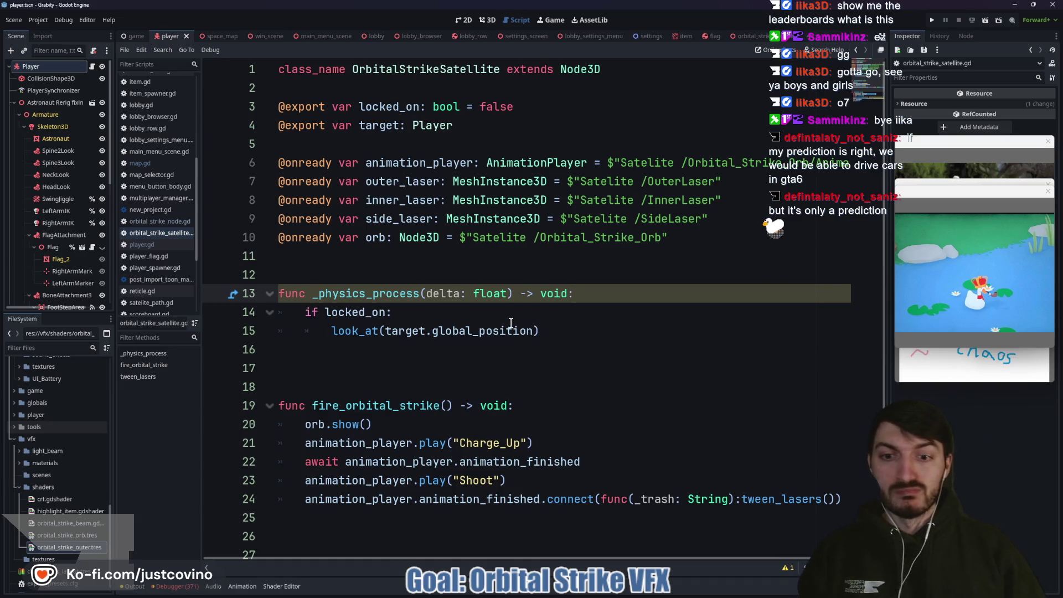
click(534, 411)
Step: Give fire_orbital_strike a target_path: String parameter, setting target = get_node(target_path) and locked_on = true
key(Return)
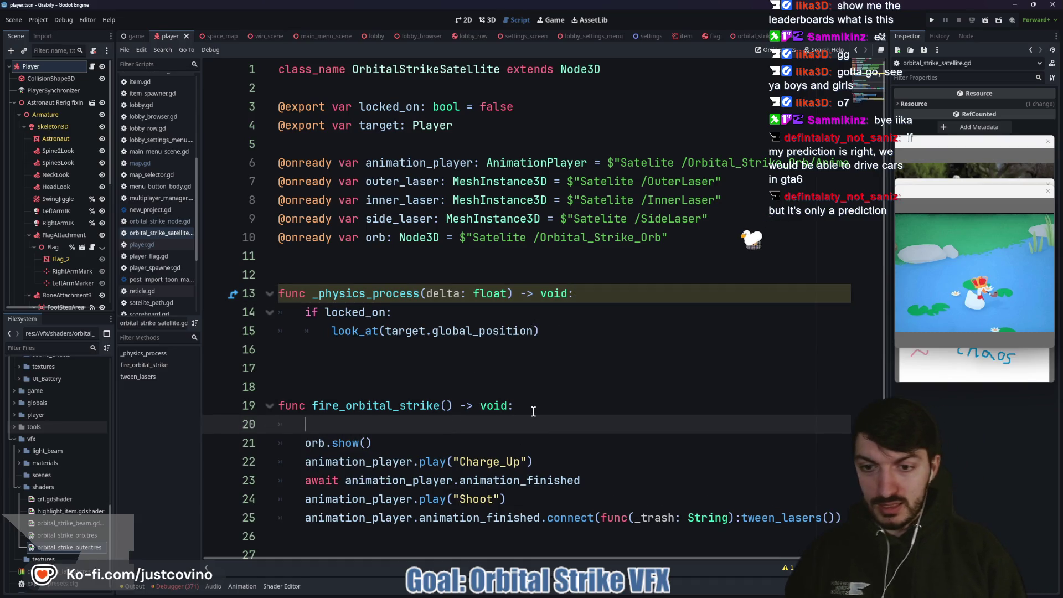
text(locked_on )
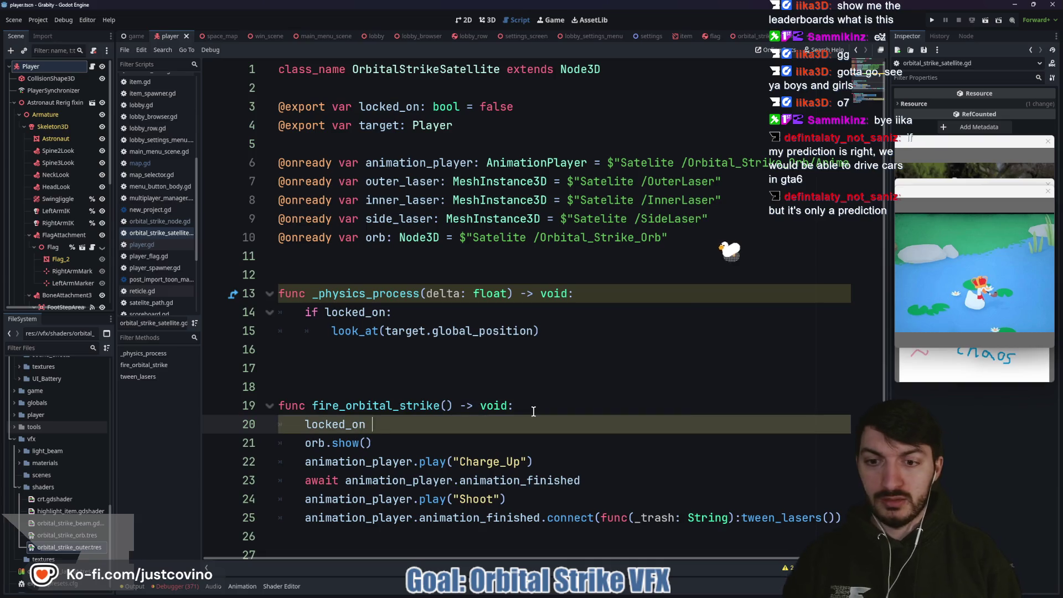
text(= true)
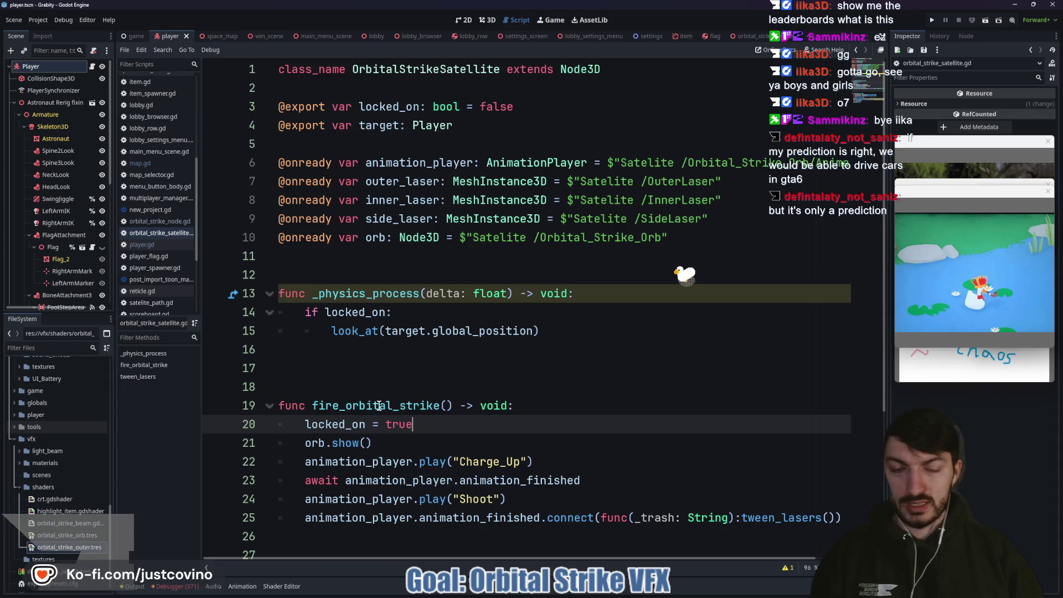
click(539, 411)
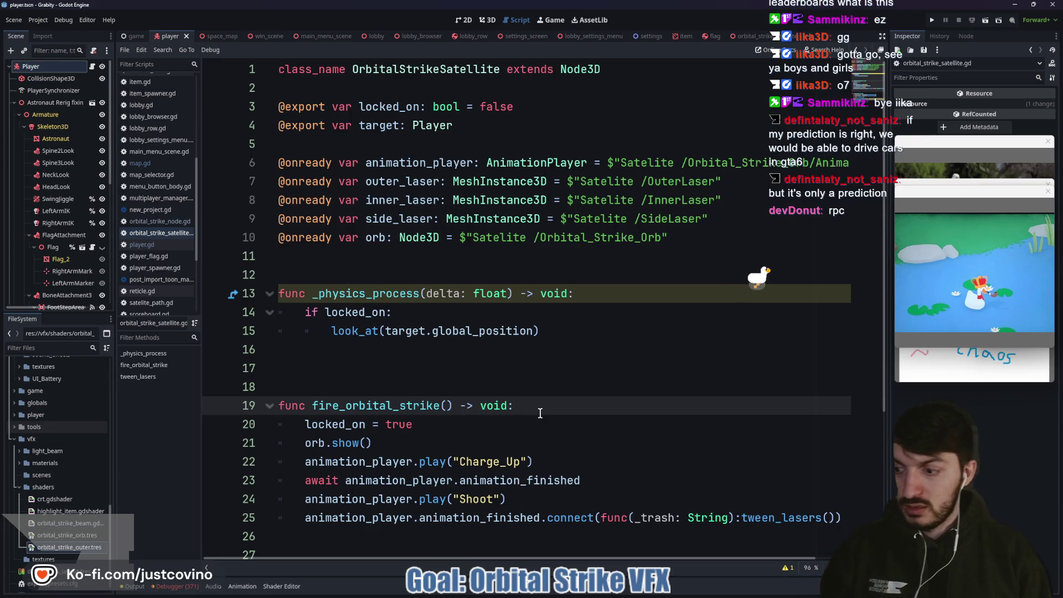
click(448, 405)
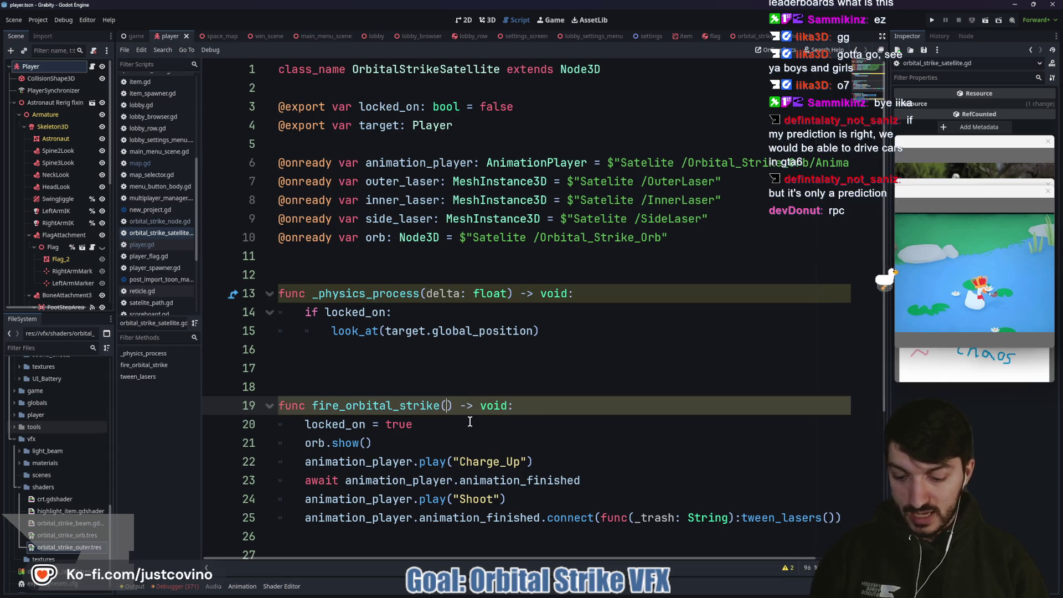
text(target_path: )
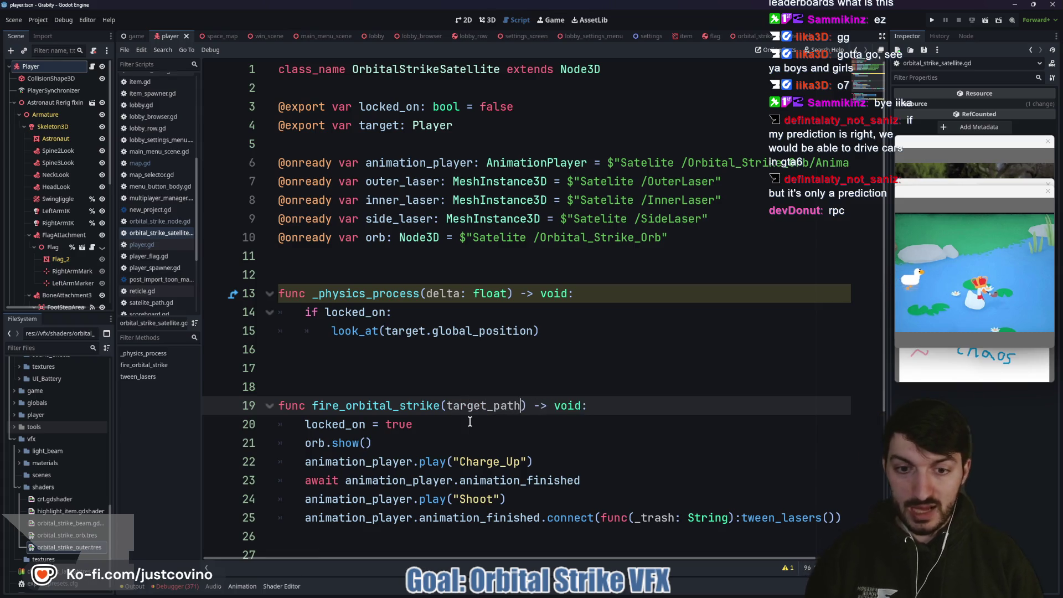
text(String)
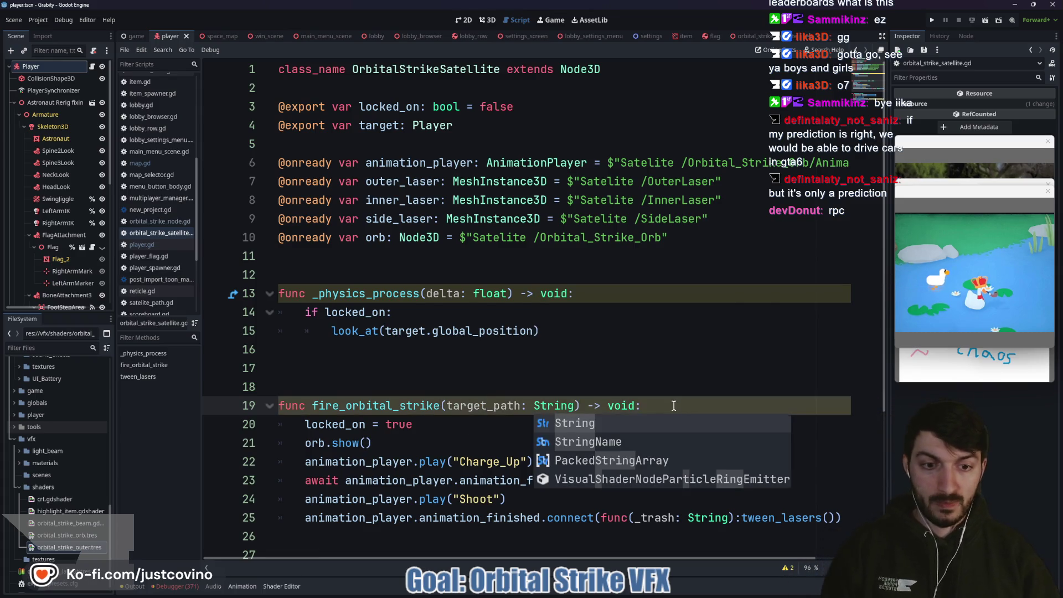
click(673, 406)
key(Return)
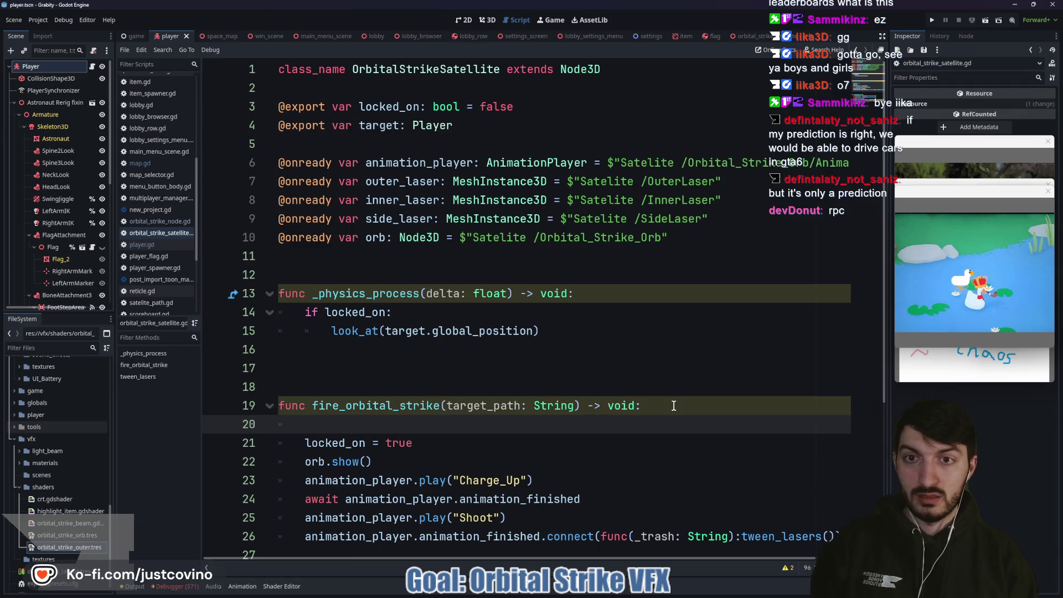
text(target = )
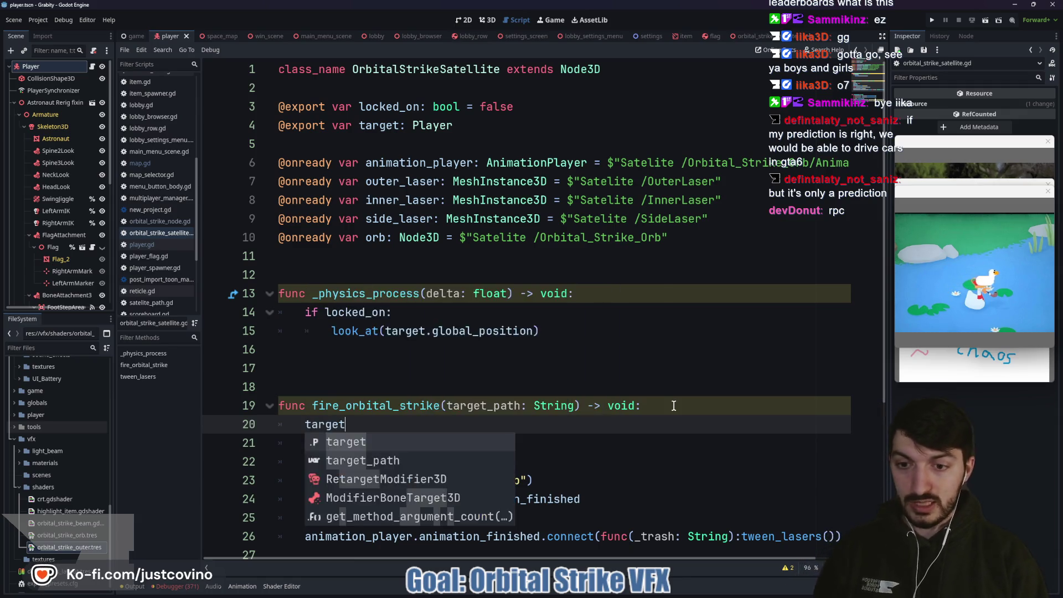
text(get_node()
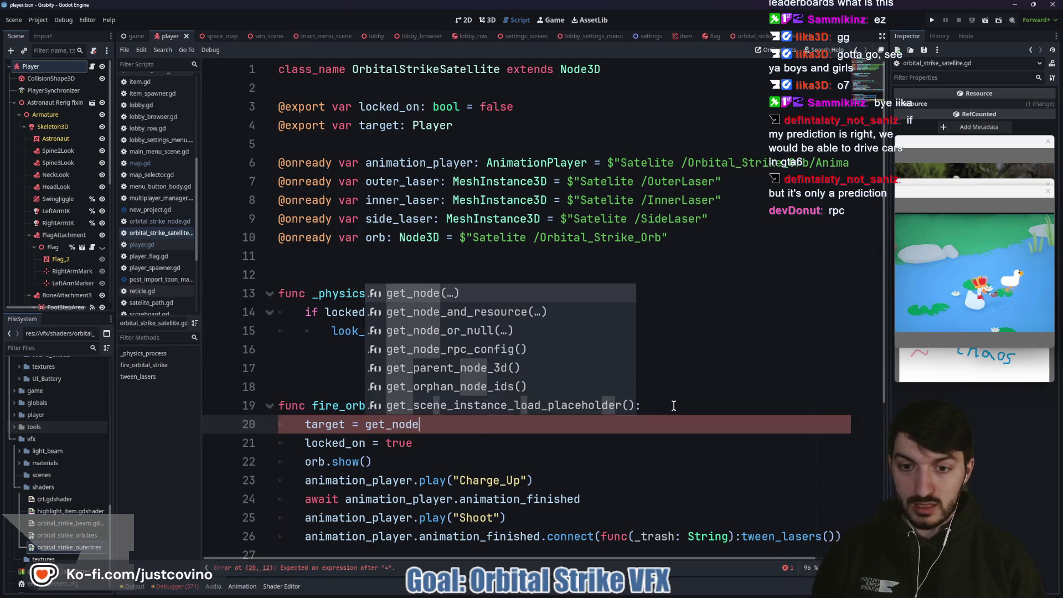
text(target)
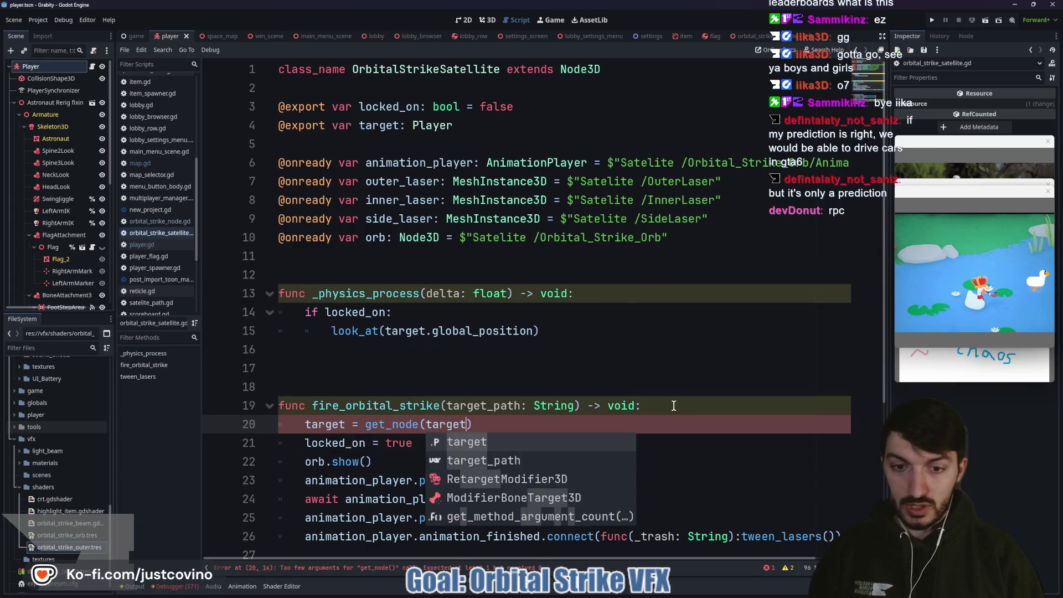
text(_path)
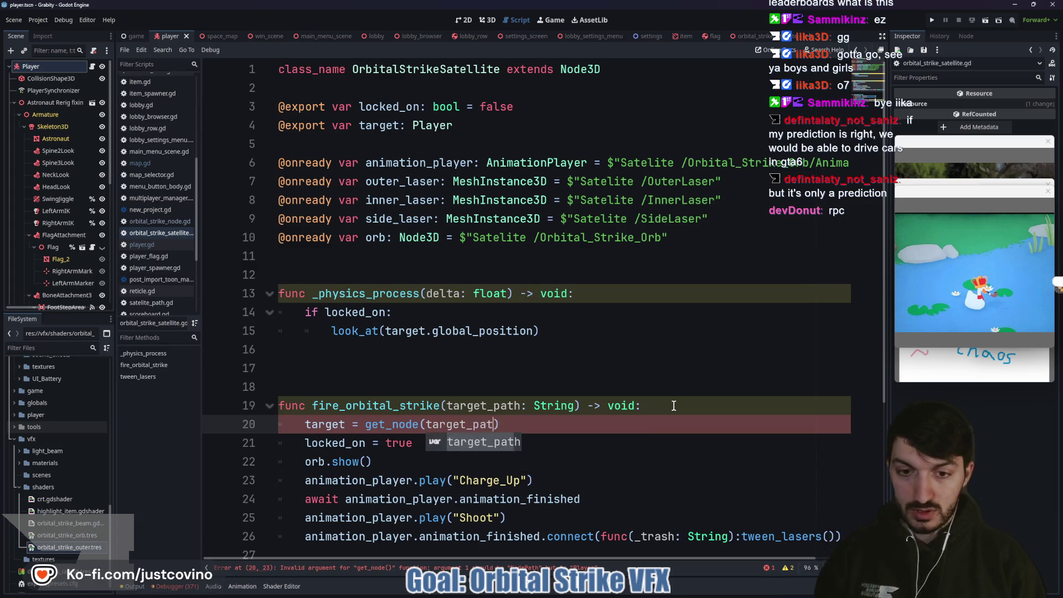
click(679, 406)
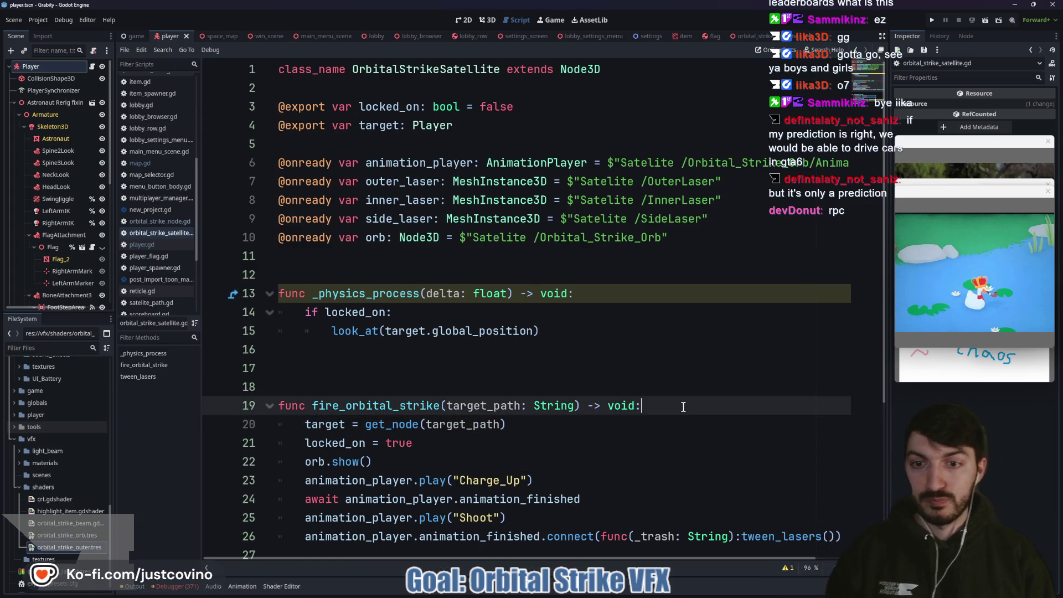
Step: Add an 'if !multiplayer.is_server(): return' guard at the top of fire_orbital_strike
key(Return)
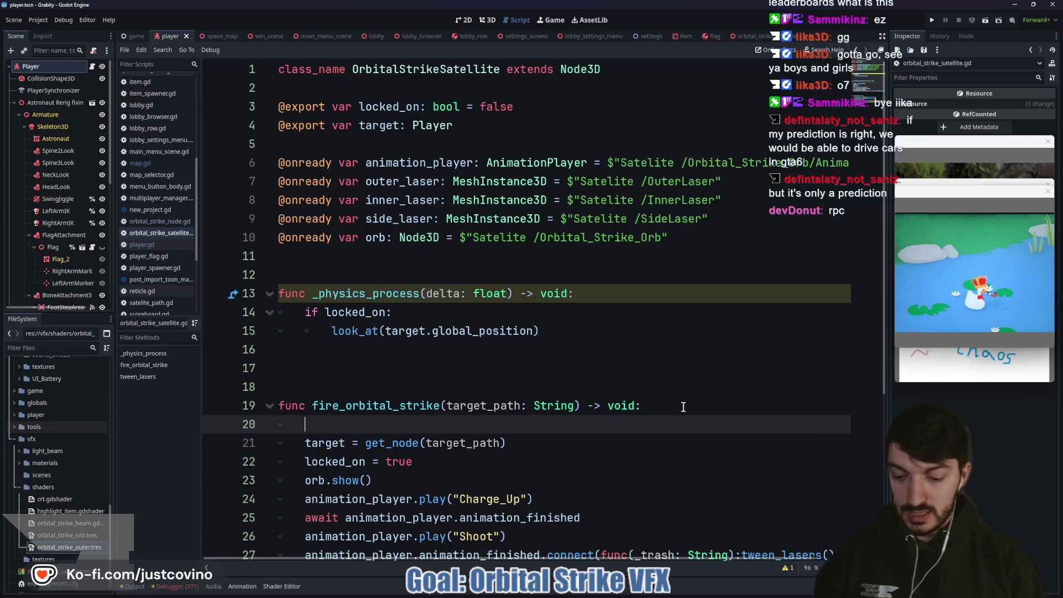
text(!i)
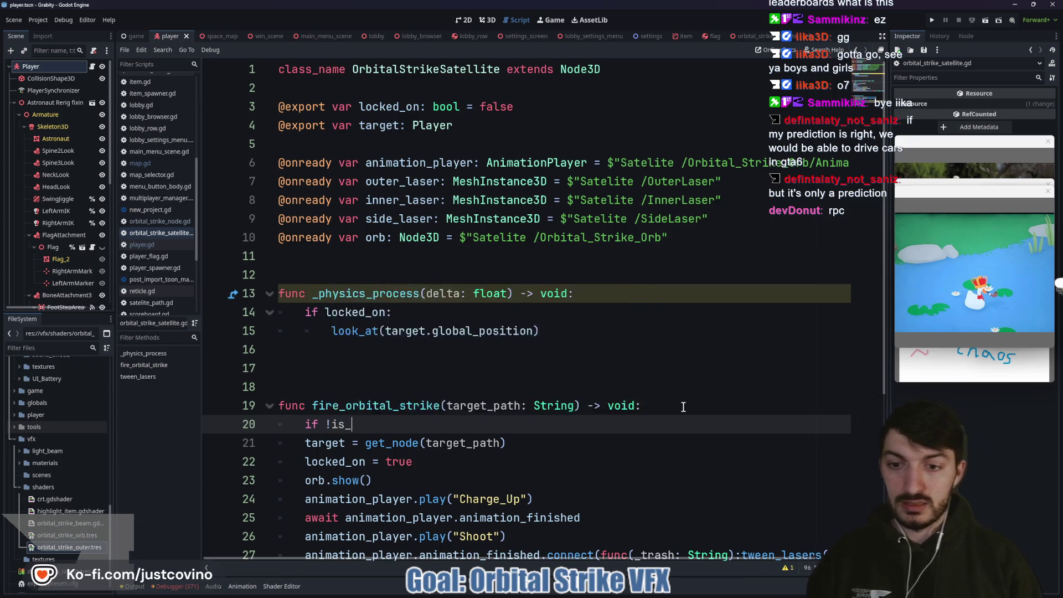
key(BackSpace)
text(multiplayer.is)
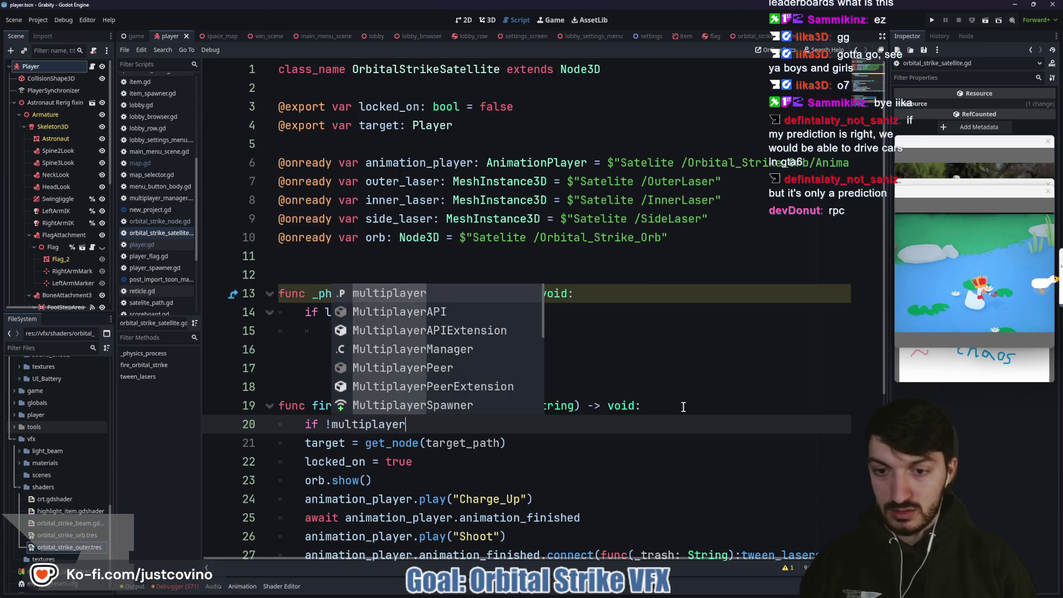
key(Return)
text(: retu)
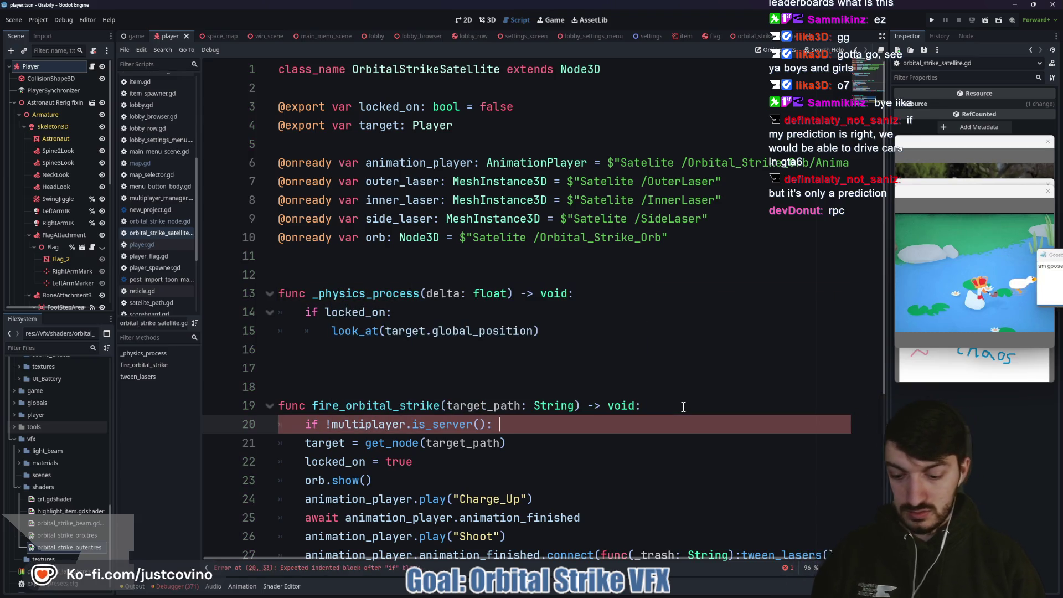
text(rn)
click(341, 388)
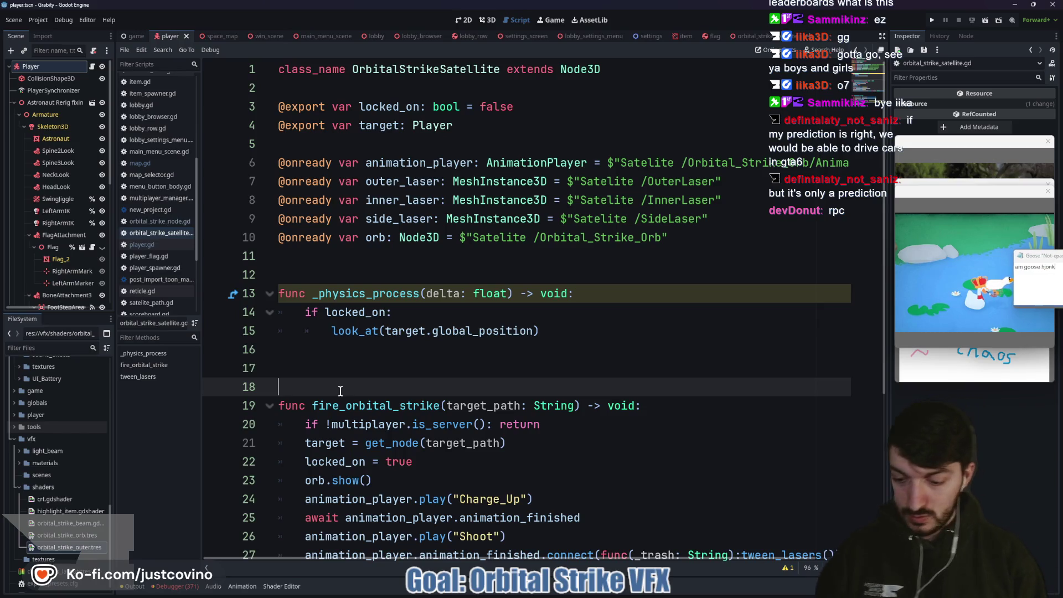
text(@r)
key(Return)
key(Return)
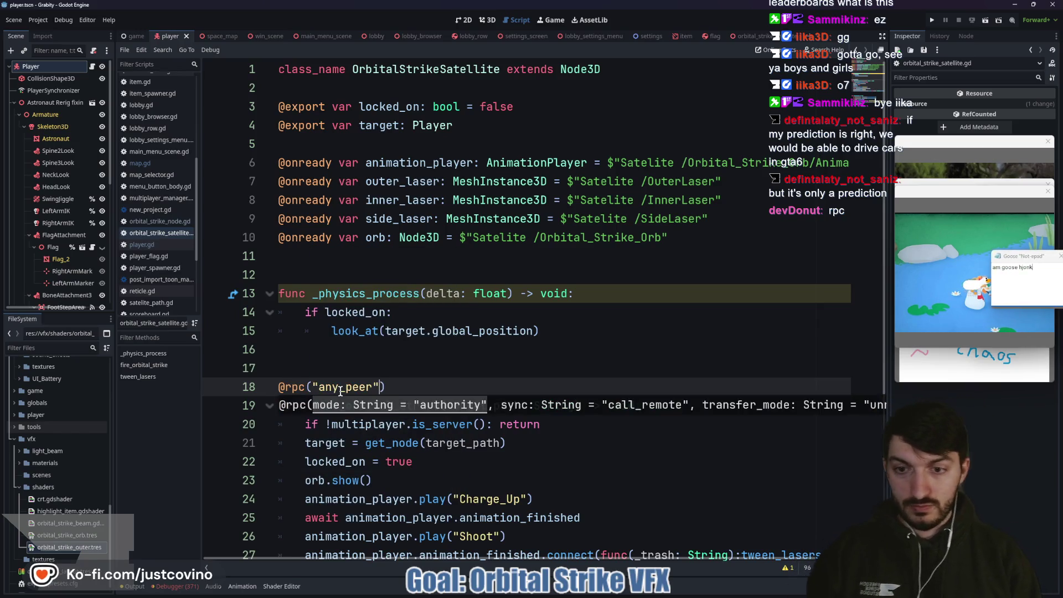
text(,)
key(Down)
key(Down)
key(Return)
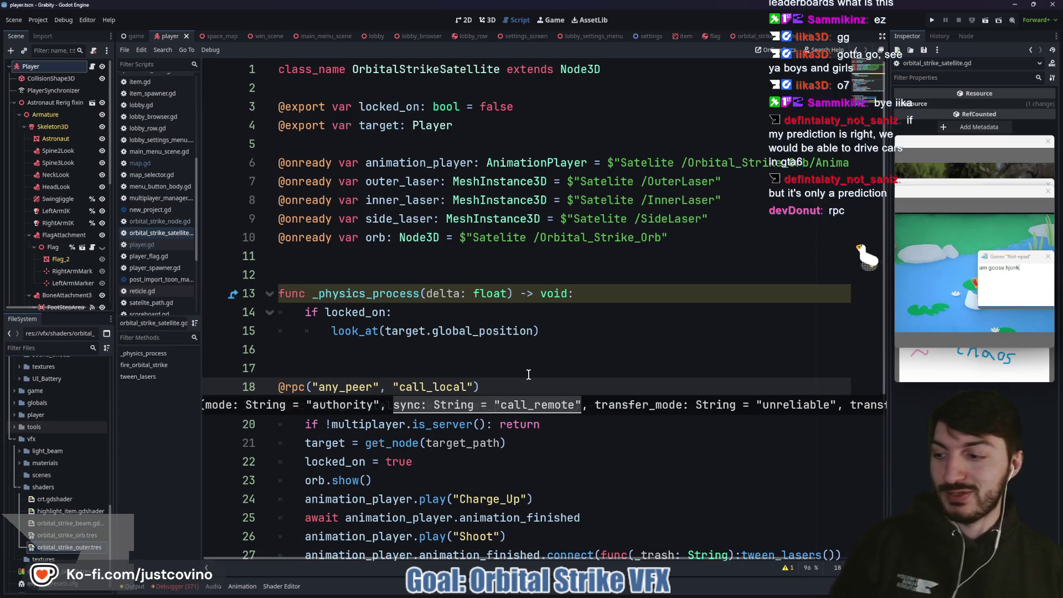
Step: Rename the _physics_process parameter delta to _delta
click(528, 374)
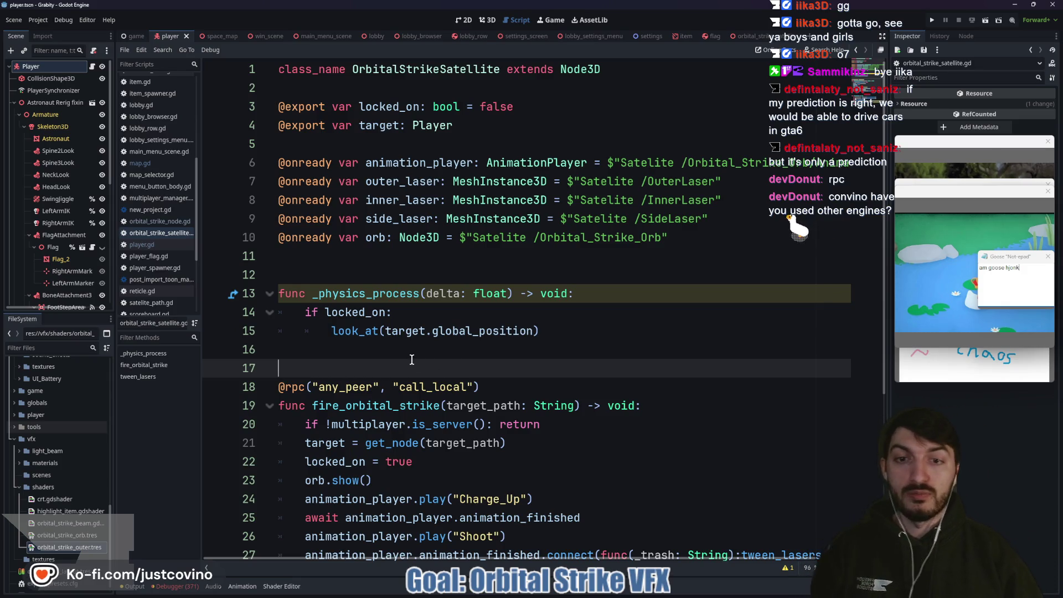
click(425, 293)
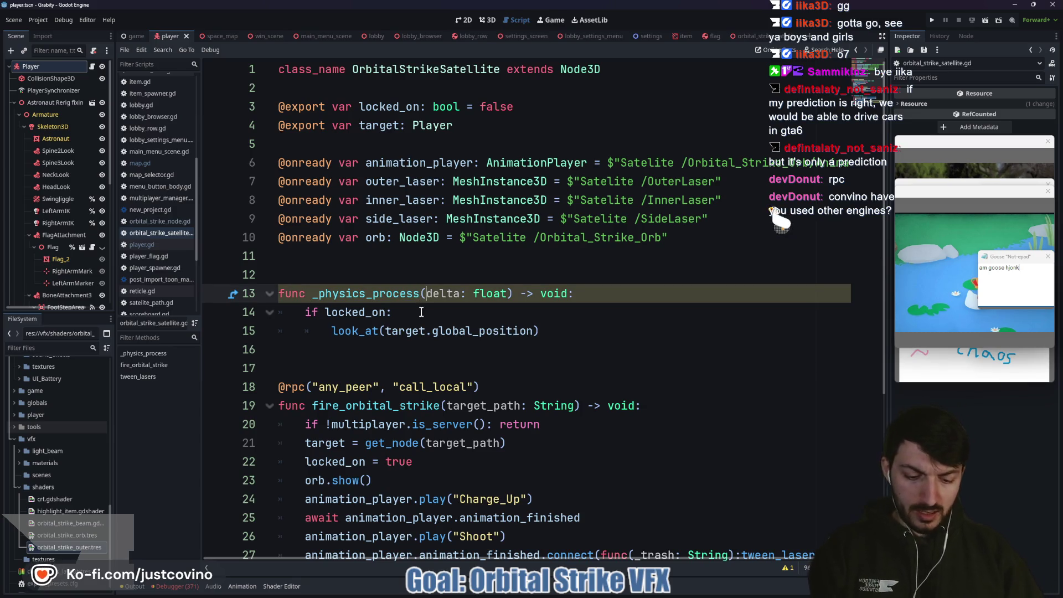
text(_)
click(407, 366)
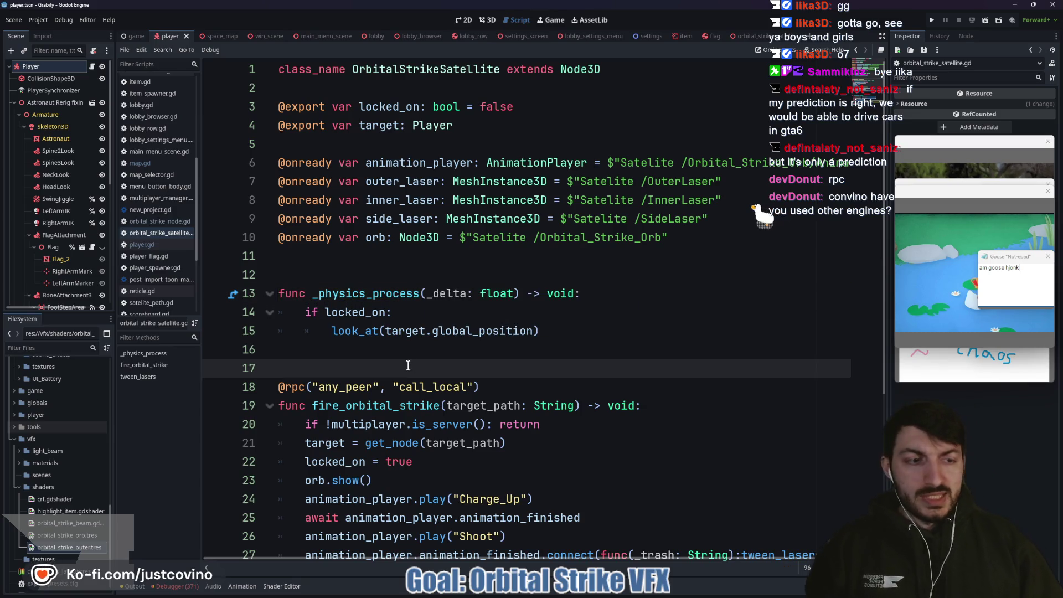
key(Escape)
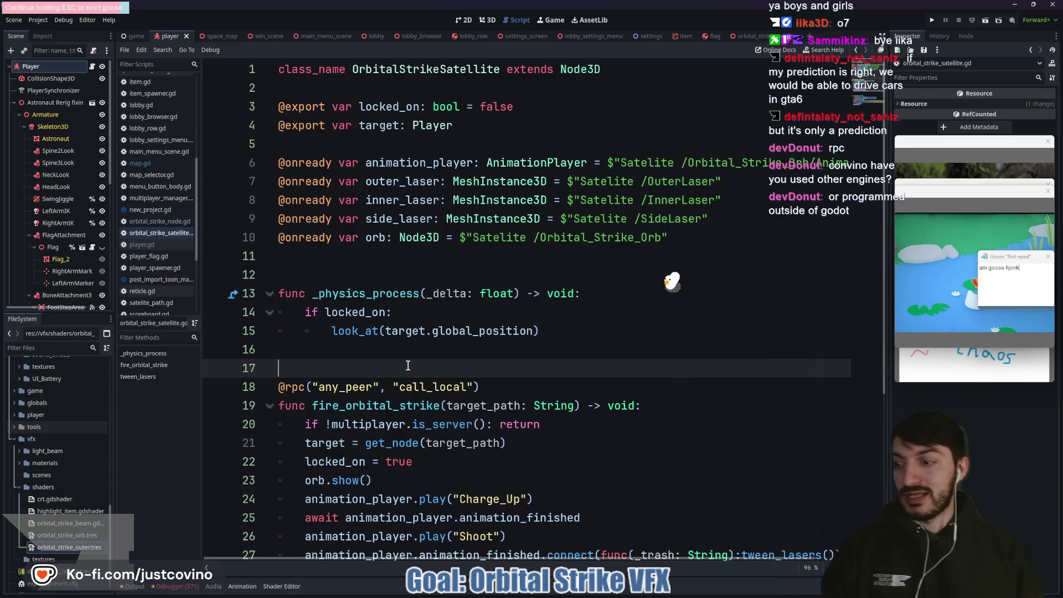
Step: Evict the desktop goose and close its leftover note windows over the satellite script
key(Escape)
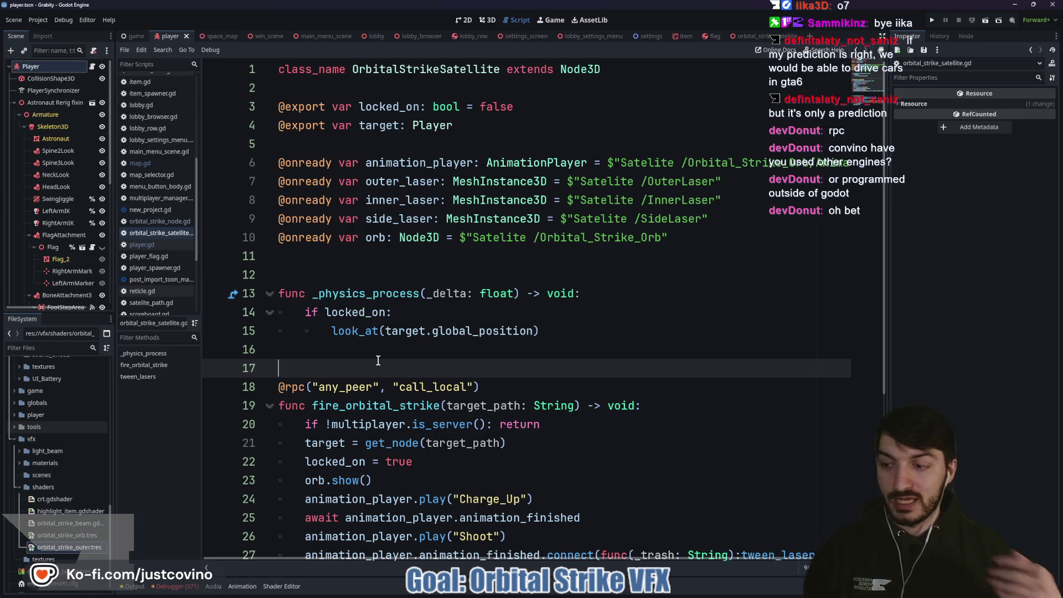
key(Up)
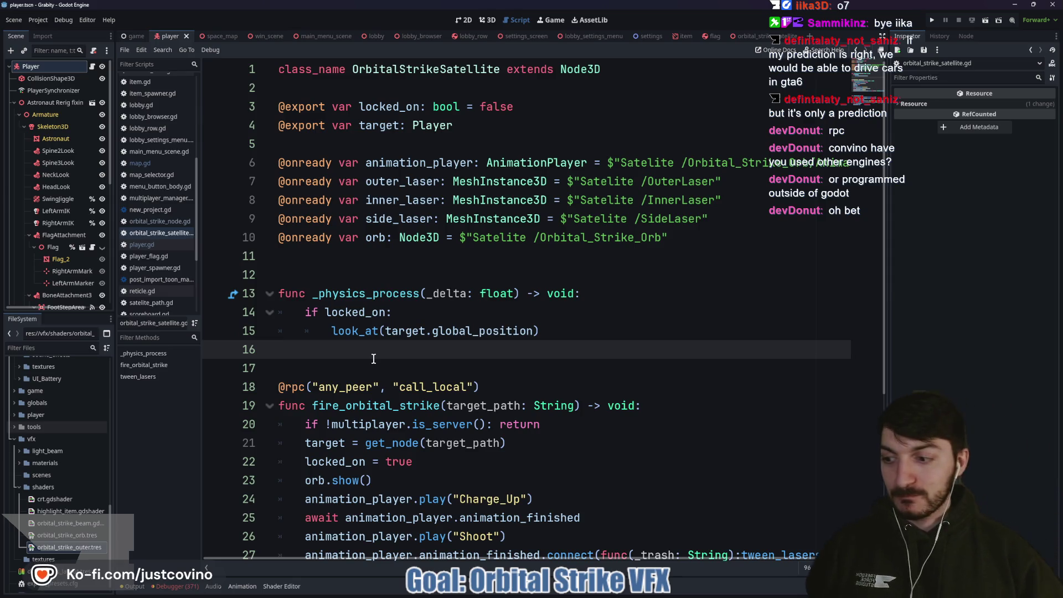
click(371, 361)
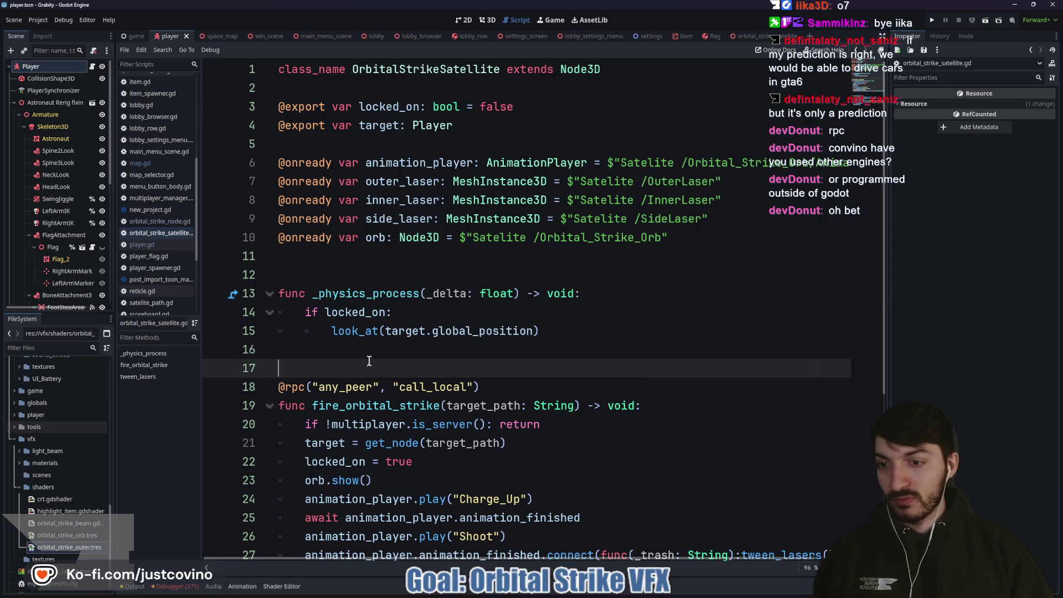
click(356, 348)
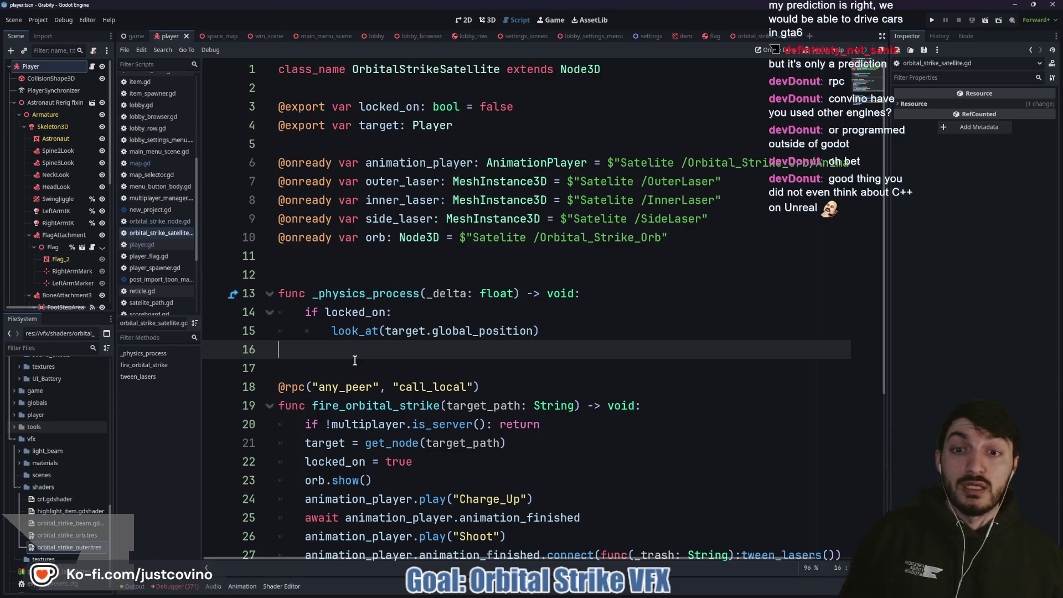
click(355, 361)
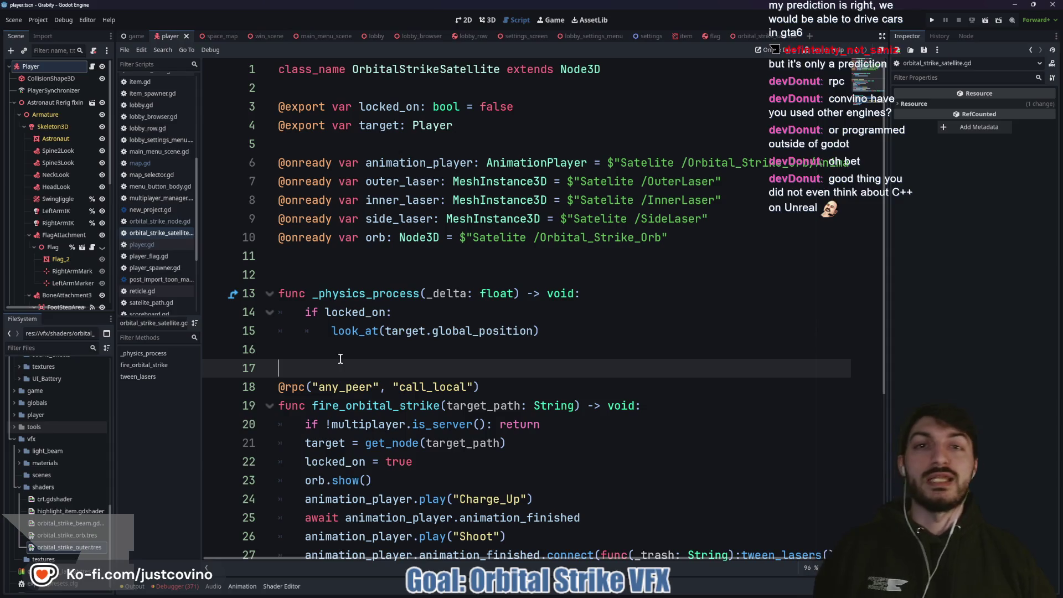
click(340, 356)
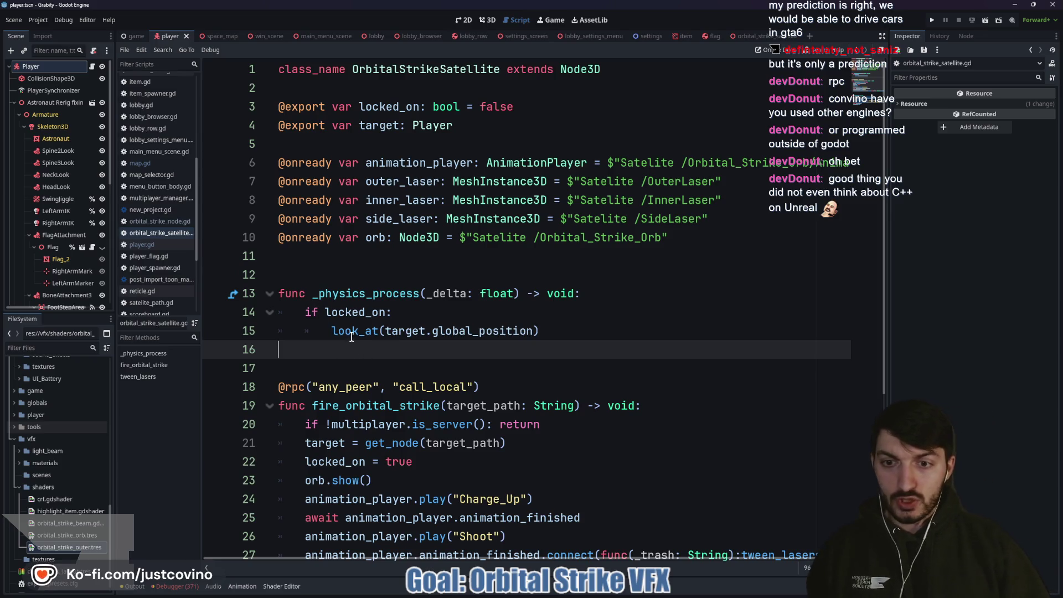
scroll(349, 358, down, 1)
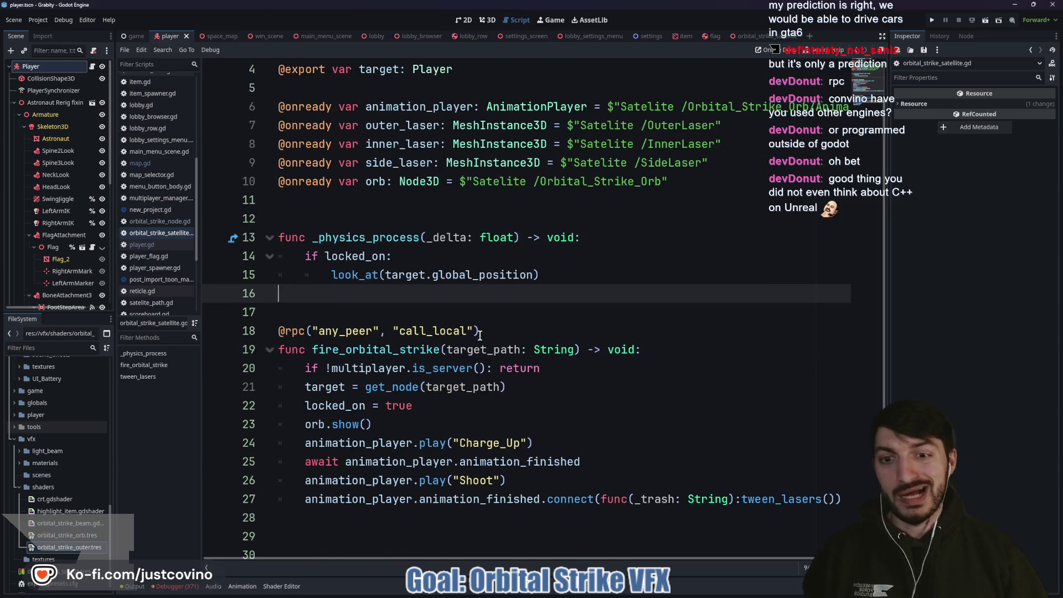
click(376, 320)
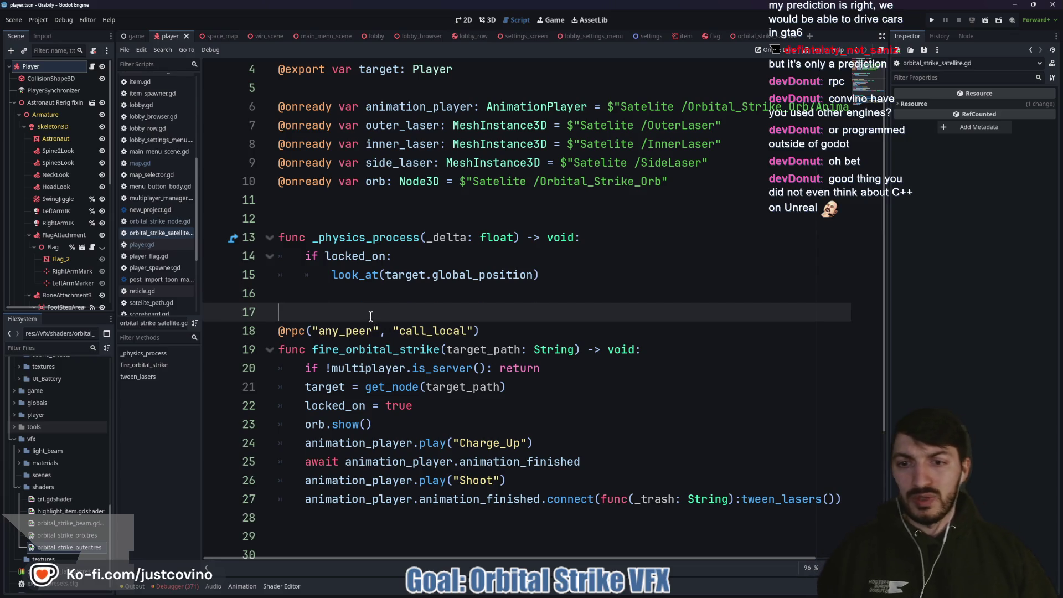
Step: Search the project for fire_orbital_strike and open its call in map.gd
double_click(363, 349)
key(ctrl+shift+f)
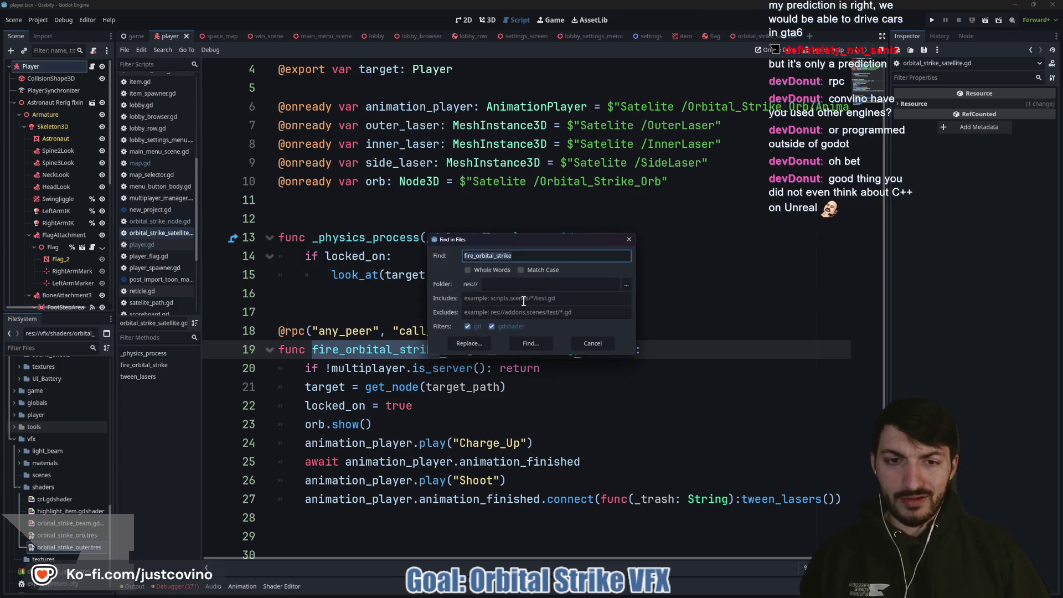
click(531, 342)
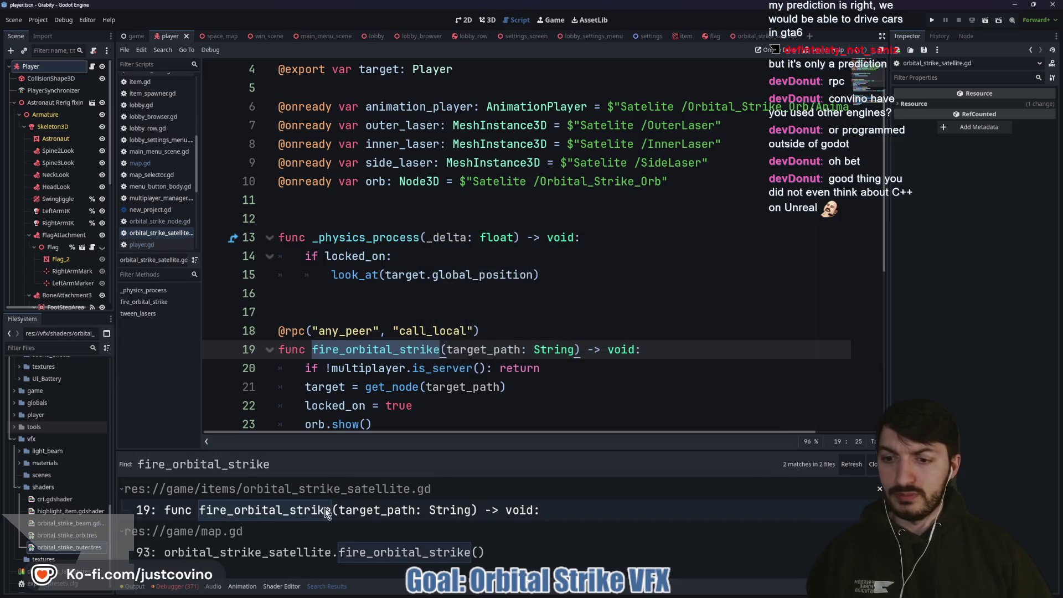
click(302, 552)
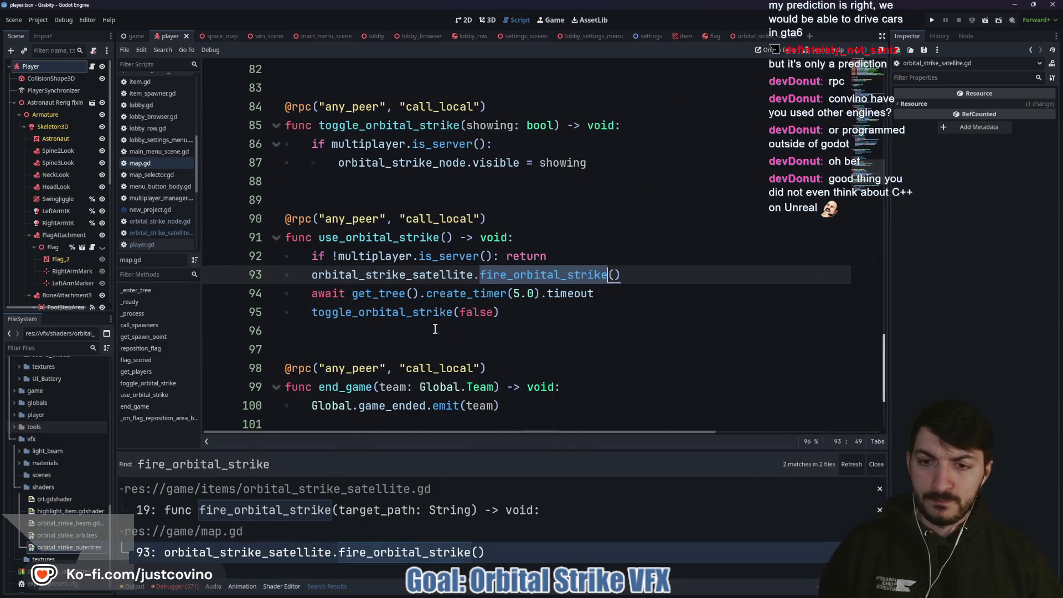
Step: Change the map.gd call to fire_orbital_strike.rpc_id(1, target_path)
click(608, 275)
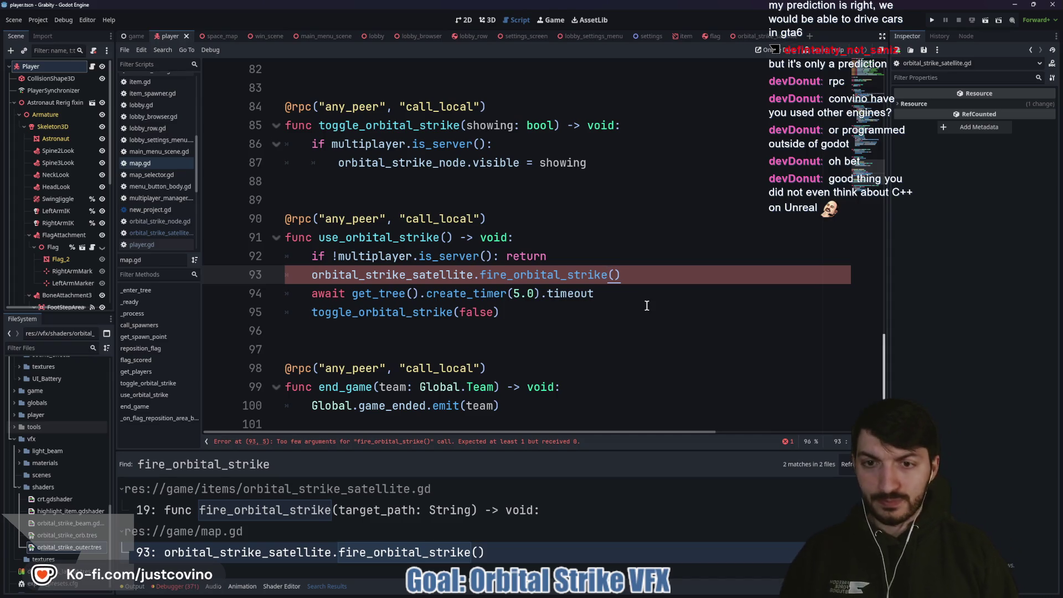
text(.rpc)
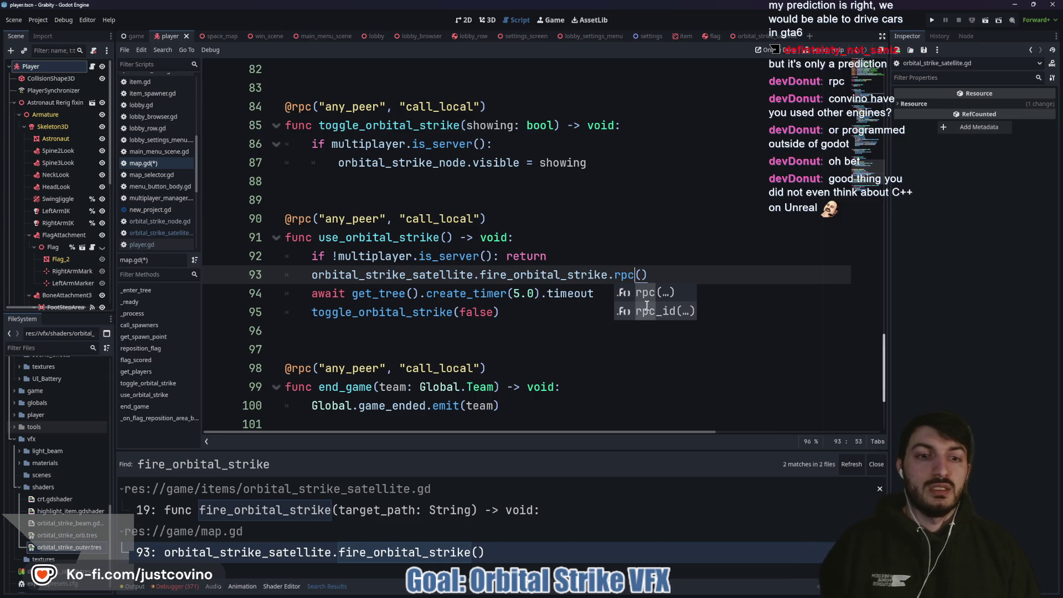
click(646, 305)
text(1, t)
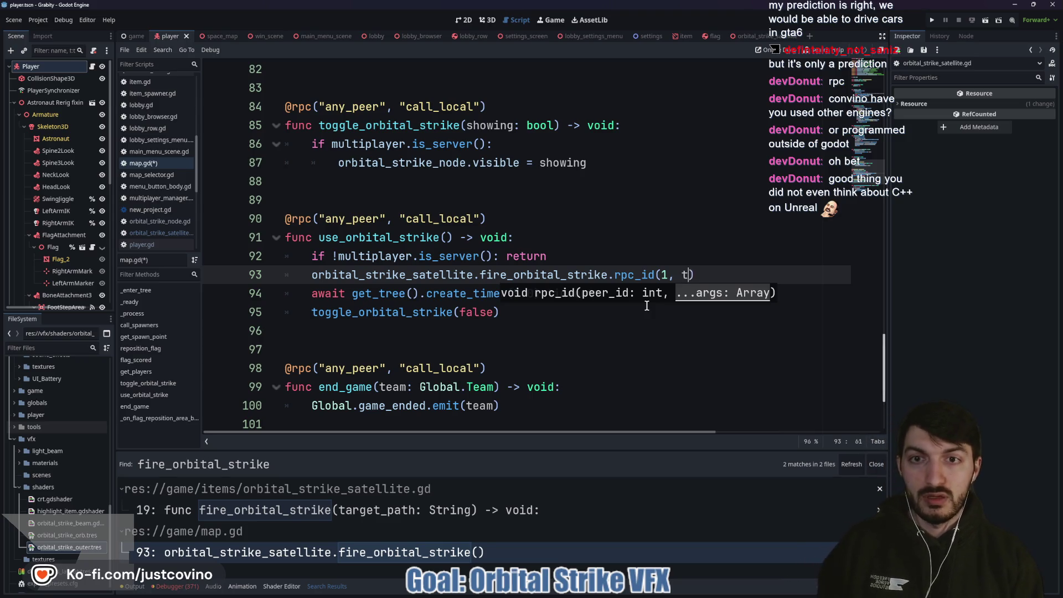
text(arget)
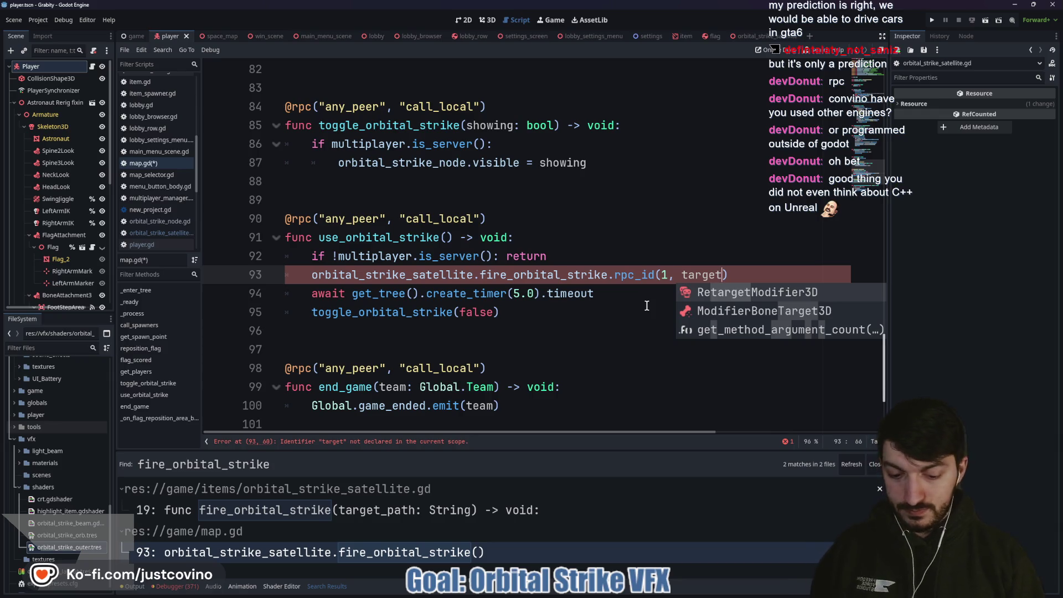
text(_path)
click(560, 260)
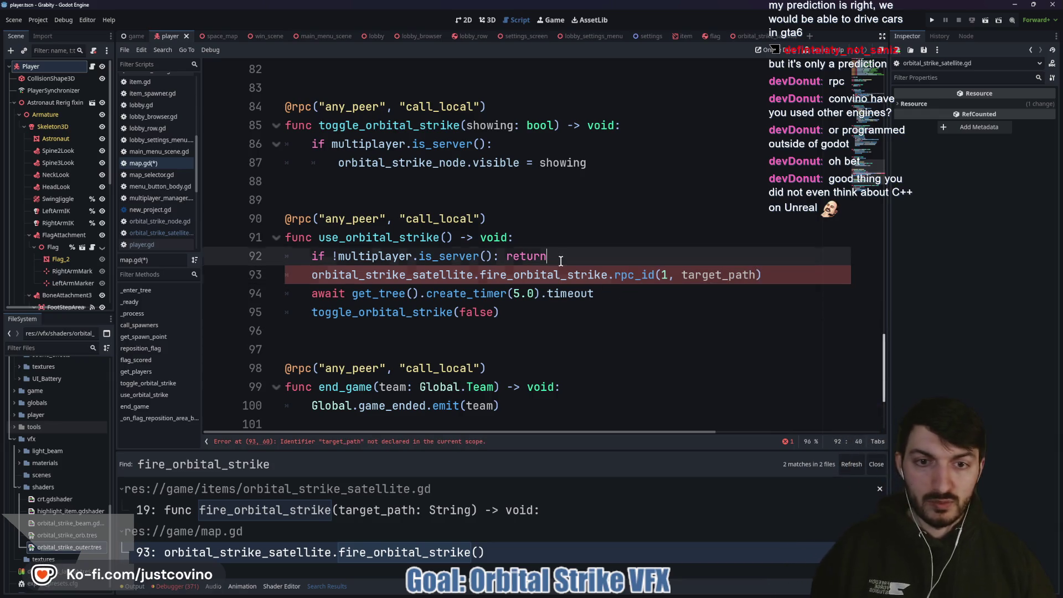
Step: Start a target_path: String declaration after the server check
key(Return)
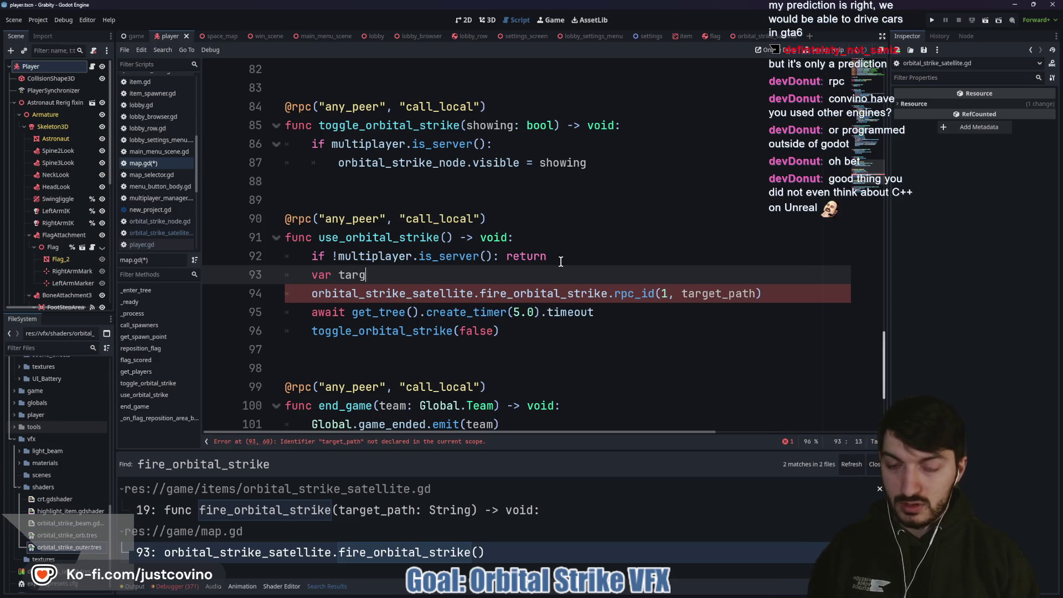
text(: String =)
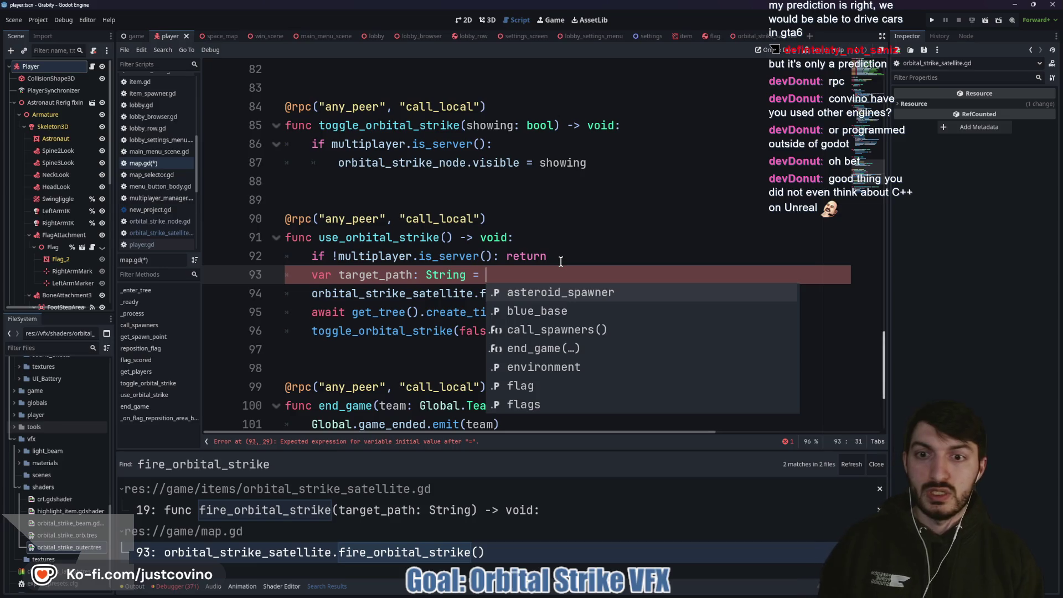
scroll(359, 154, up, 2)
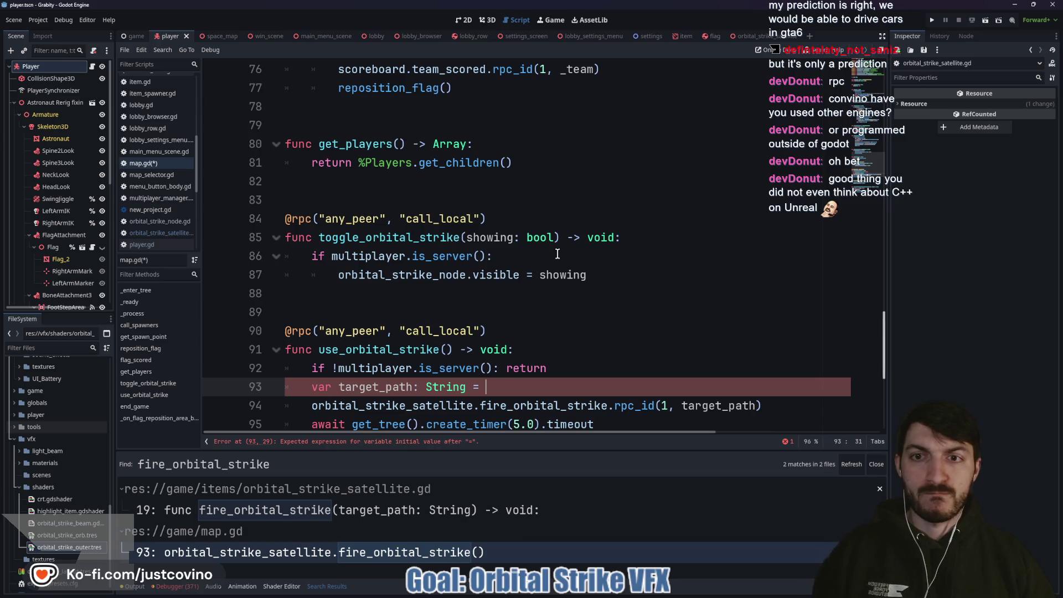
scroll(537, 262, down, 2)
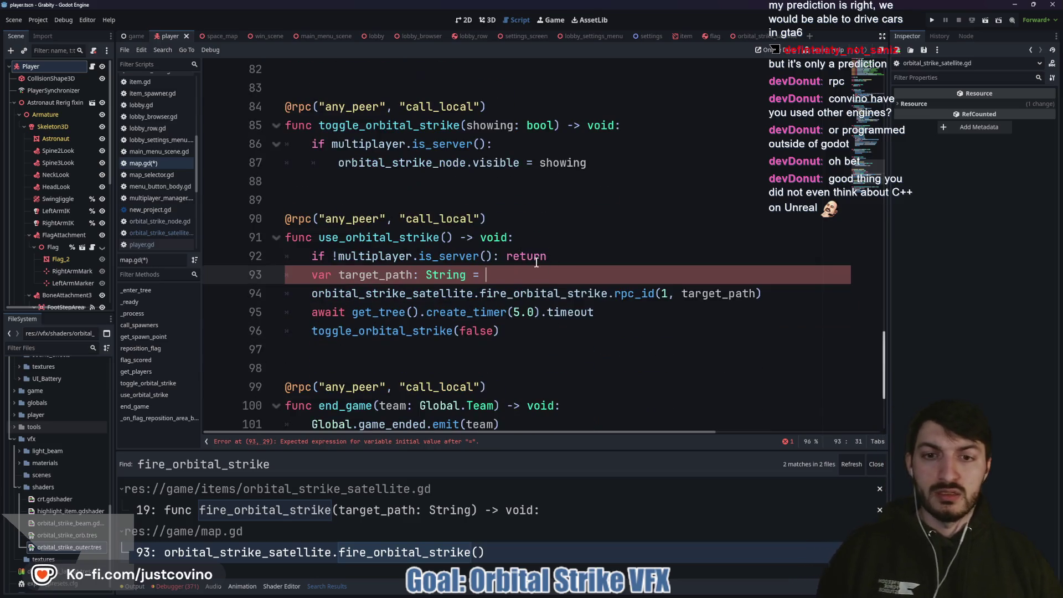
Step: Add a friendly_team: Global.Team parameter to use_orbital_strike
click(446, 236)
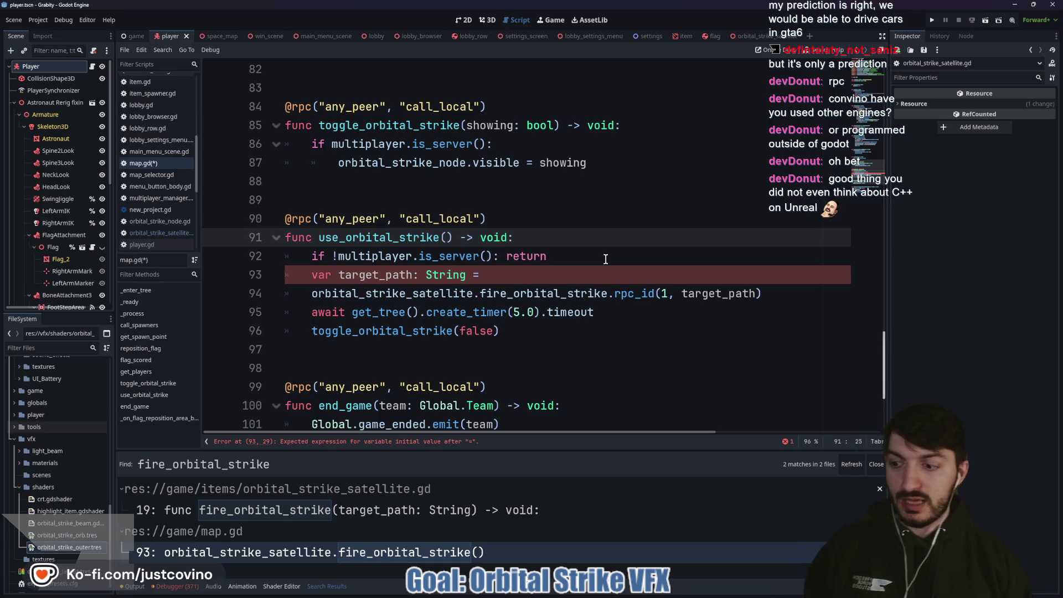
text(fri)
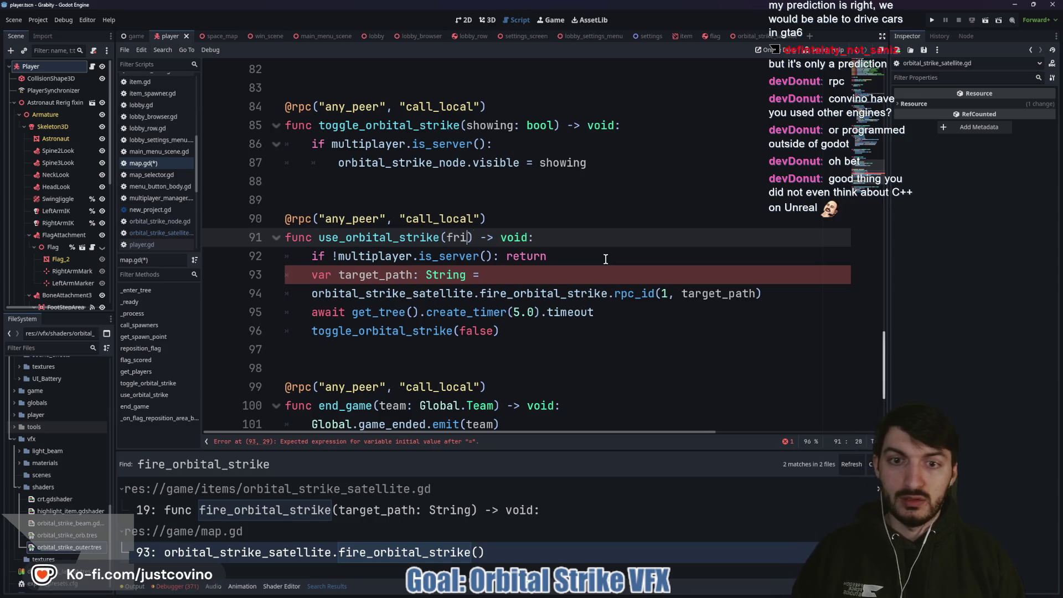
text(endly_team)
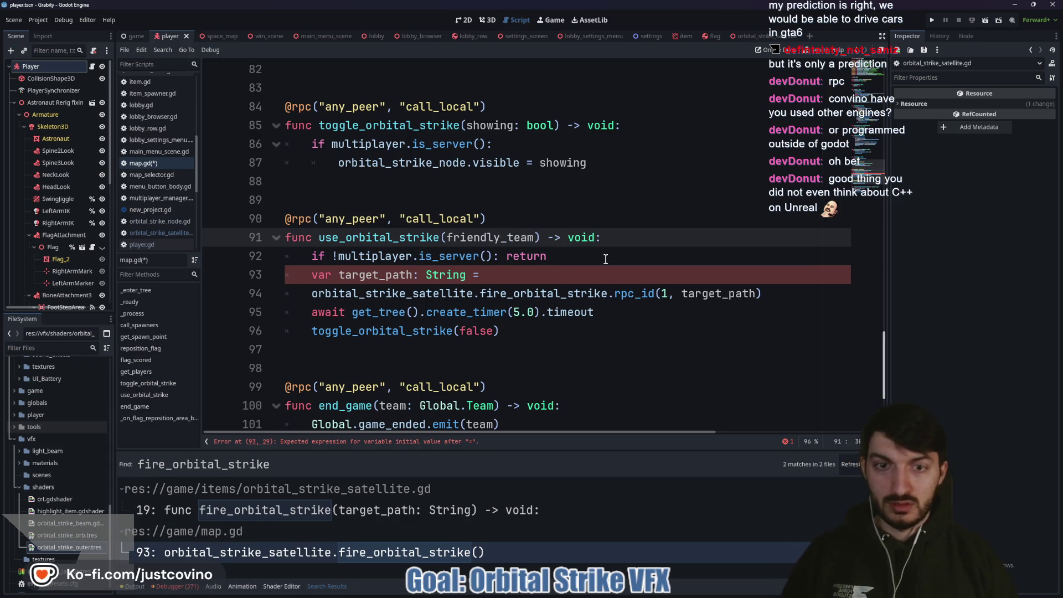
text(:)
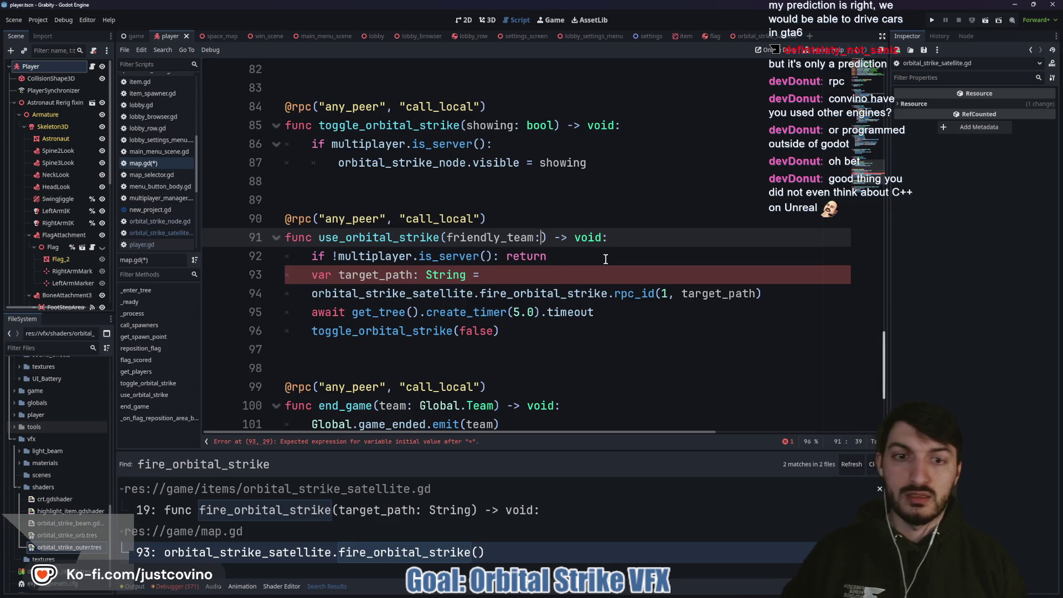
text( Global.Team)
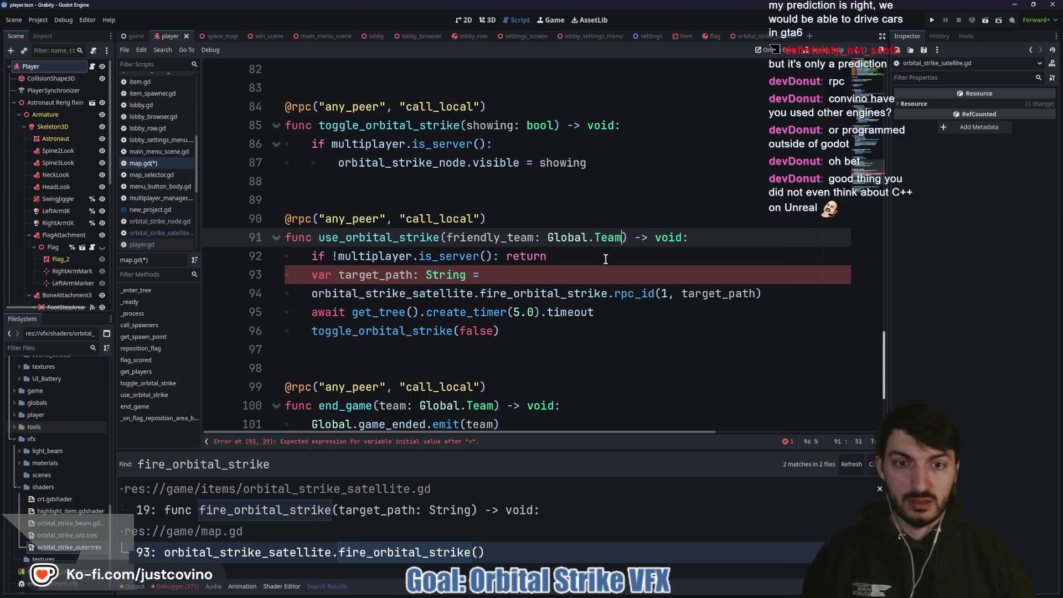
click(534, 277)
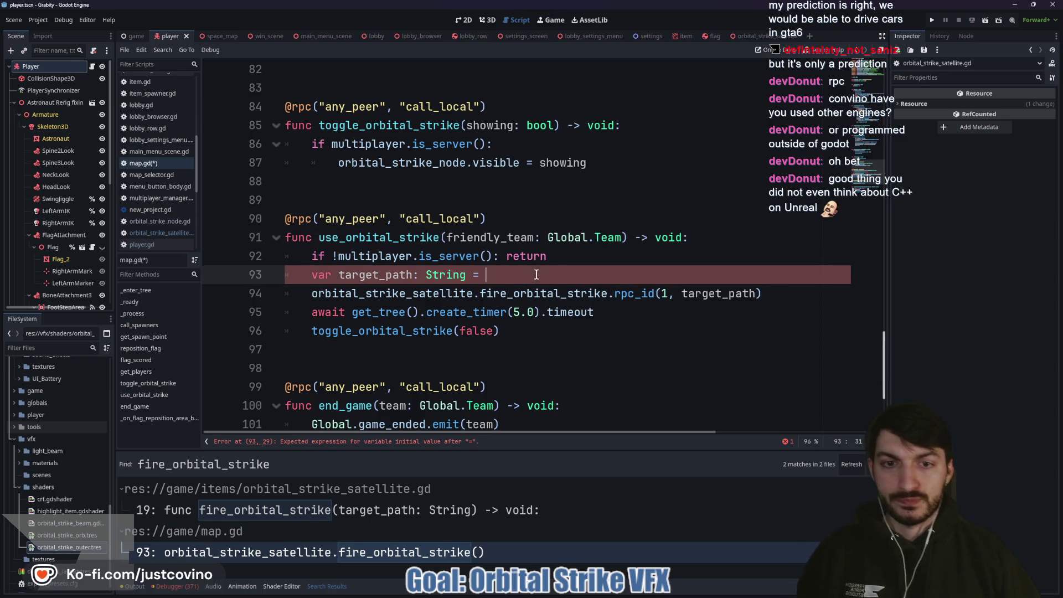
click(562, 256)
key(Return)
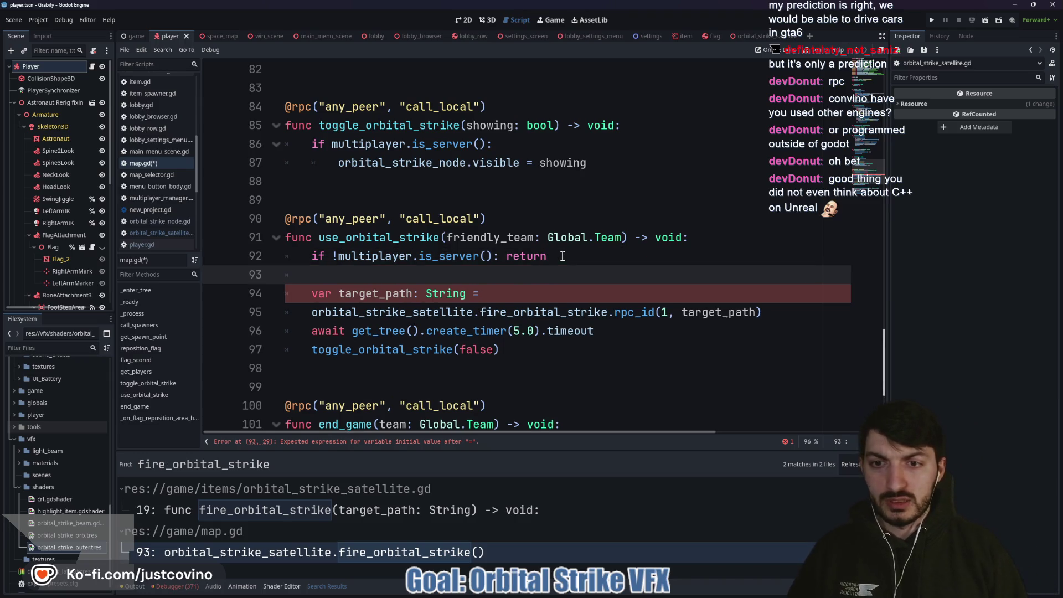
scroll(529, 254, up, 2)
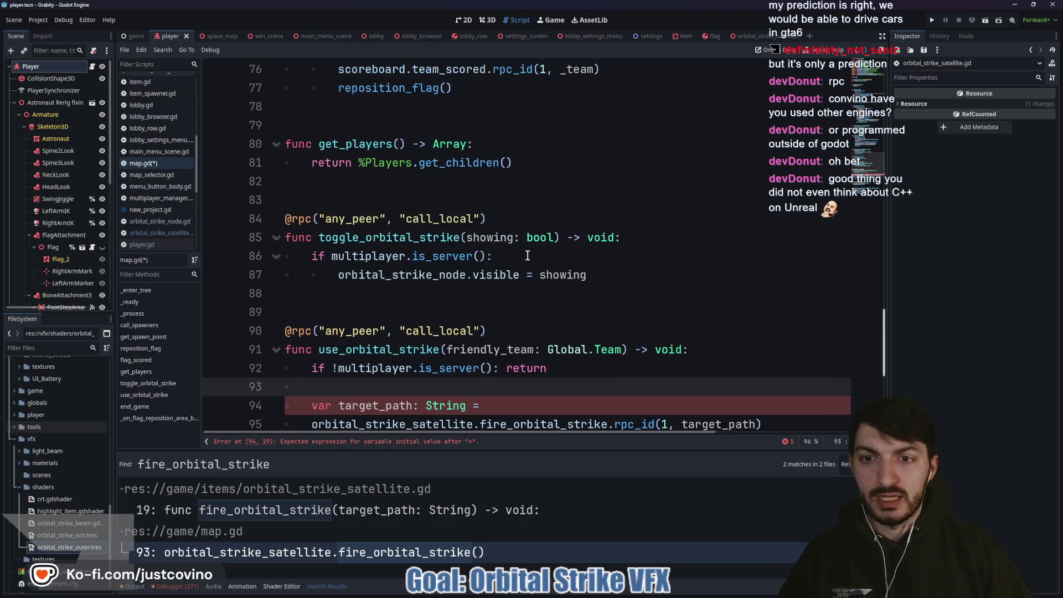
Step: Add a for loop over get_players() with an if player.team != friendly_team check
scroll(529, 254, down, 2)
text(for player in g)
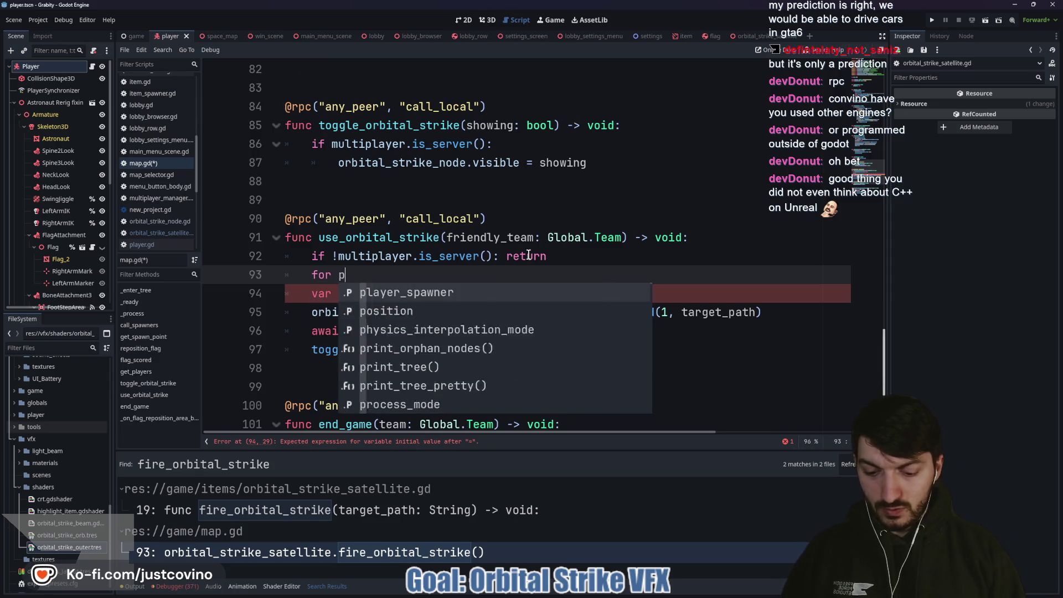
text(et)
key(Return)
text(:)
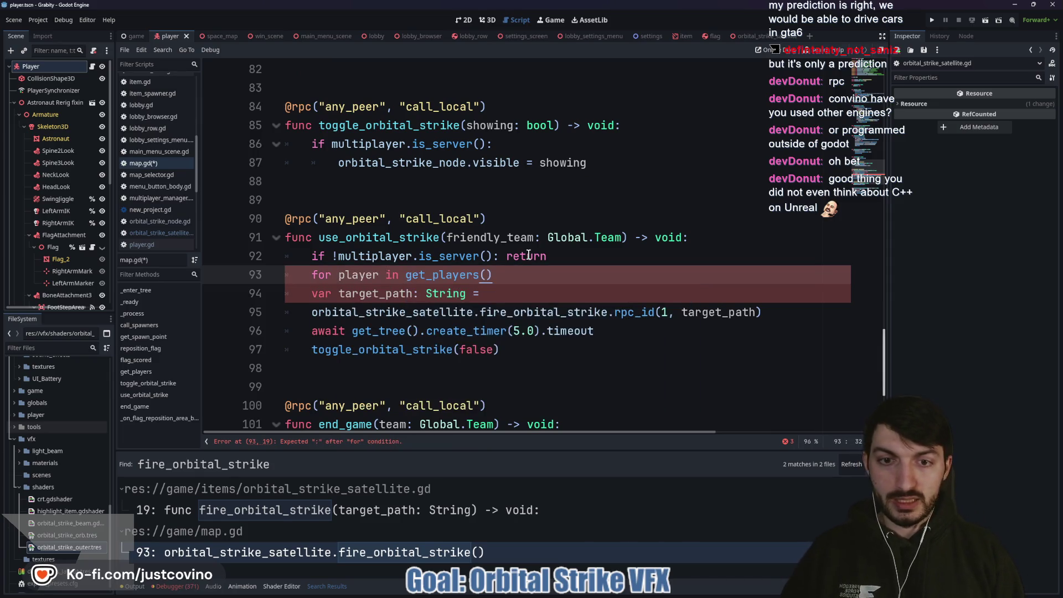
key(Return)
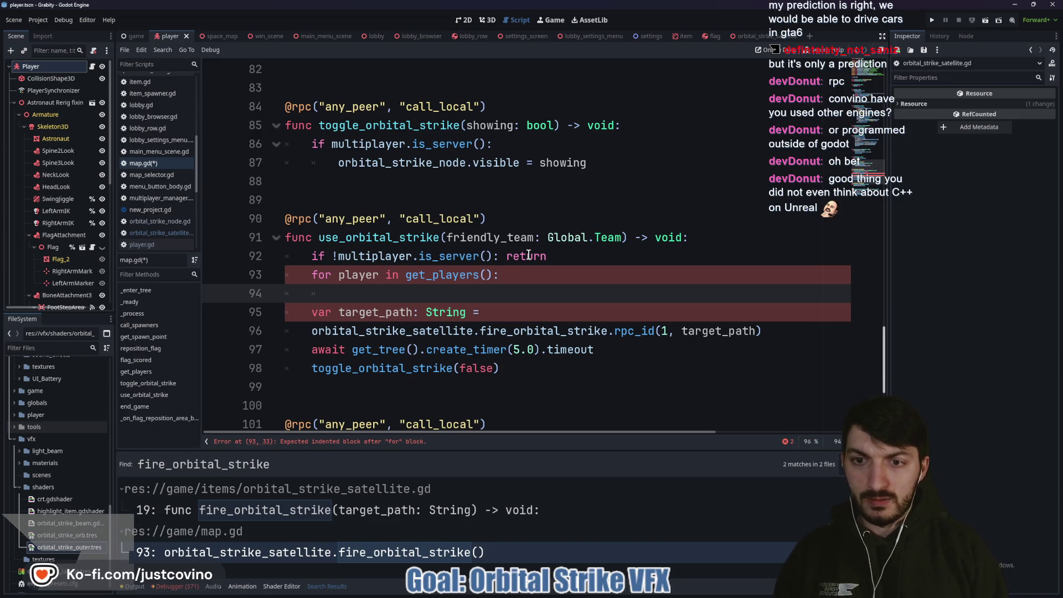
text(if player)
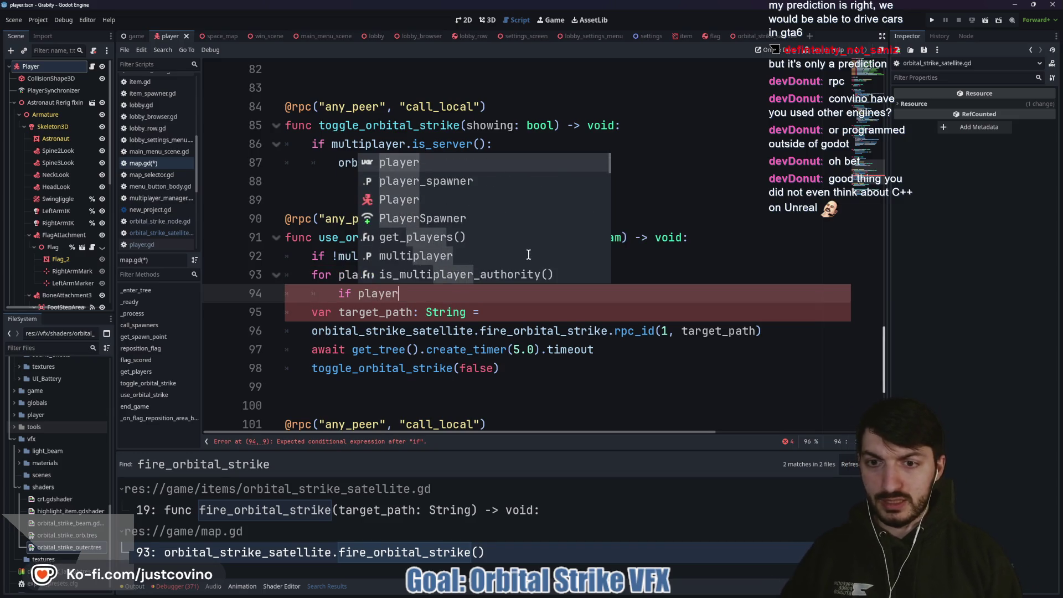
text(.team )
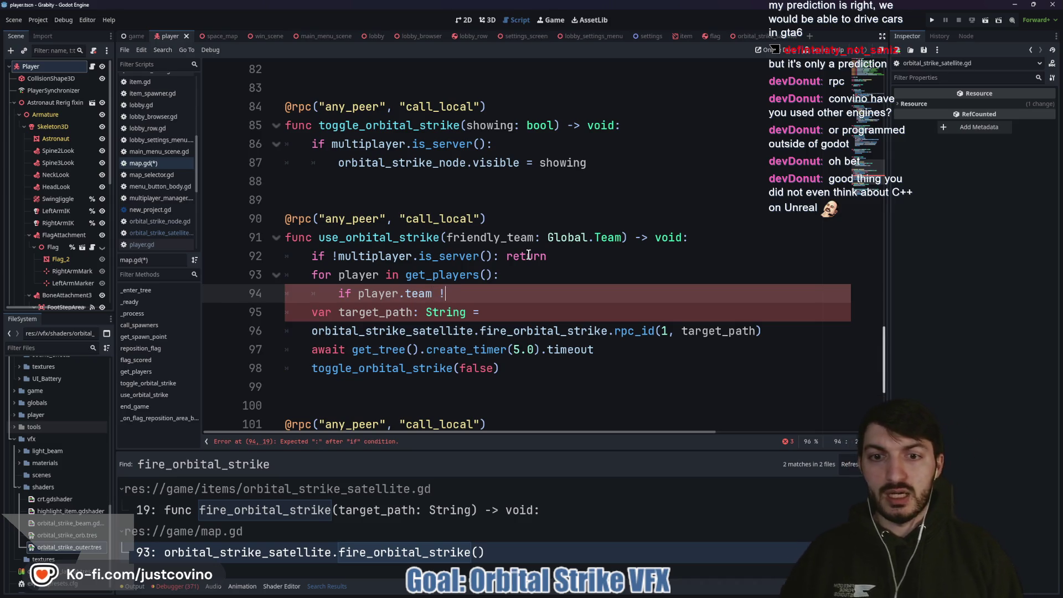
text(!= fri)
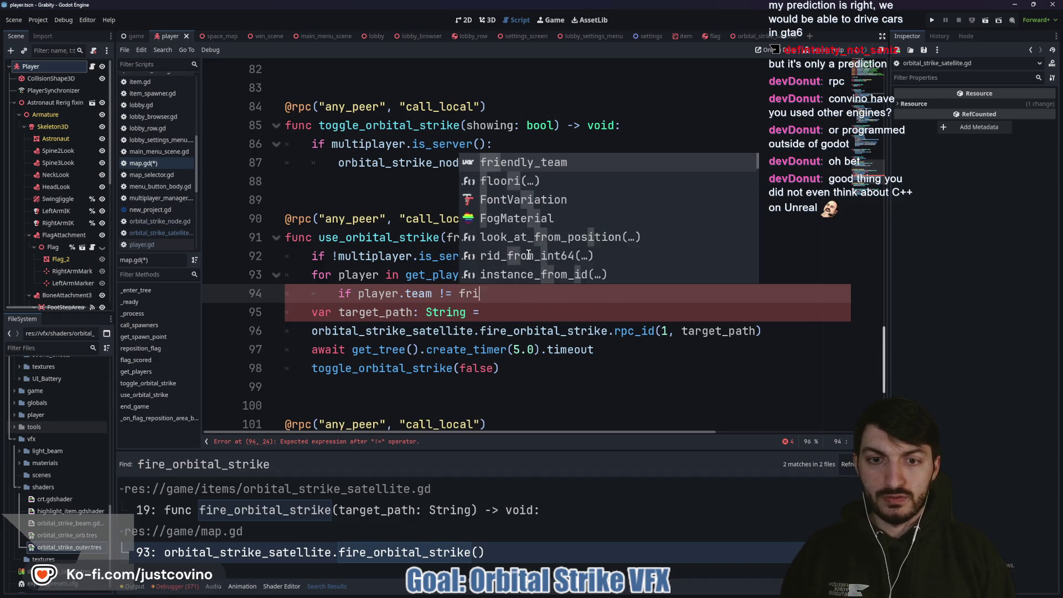
key(Return)
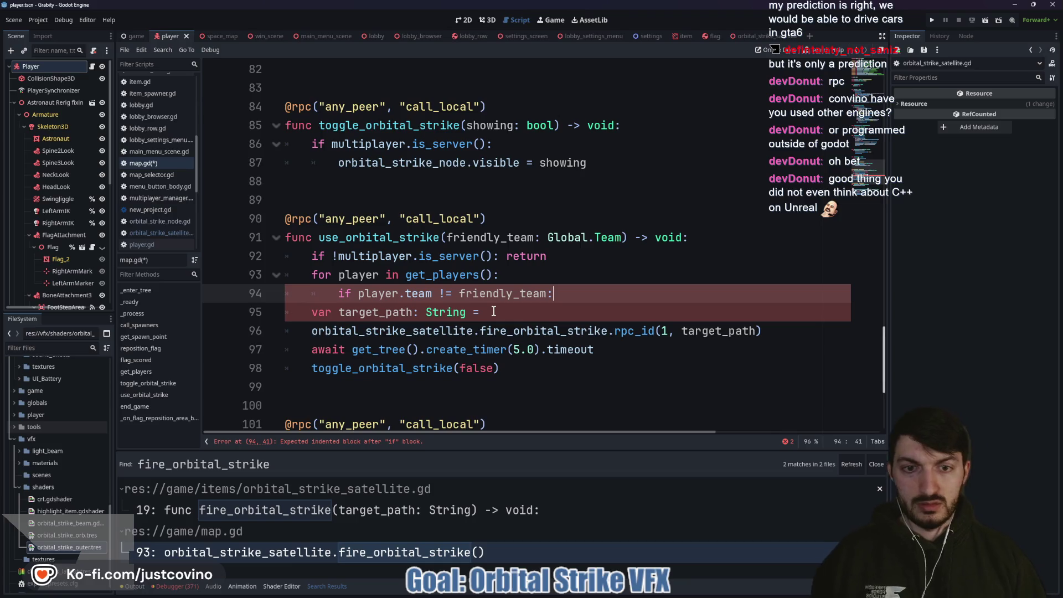
key(Return)
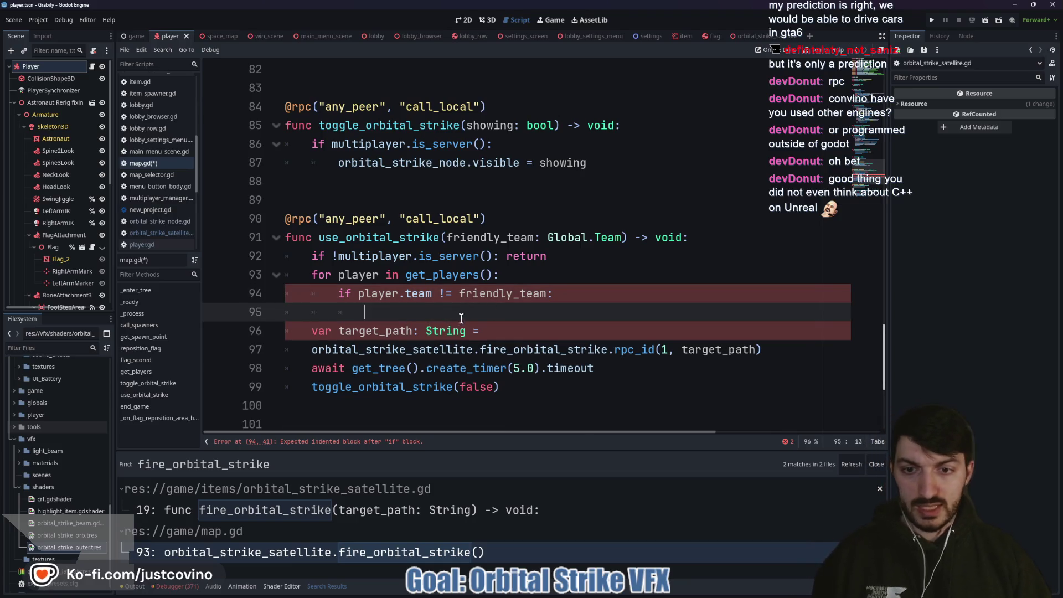
Step: Move the target_path declaration above the loop, set target_path = player.get_path(), add break, and save
drag(468, 332, 311, 330)
key(ctrl+x)
click(575, 256)
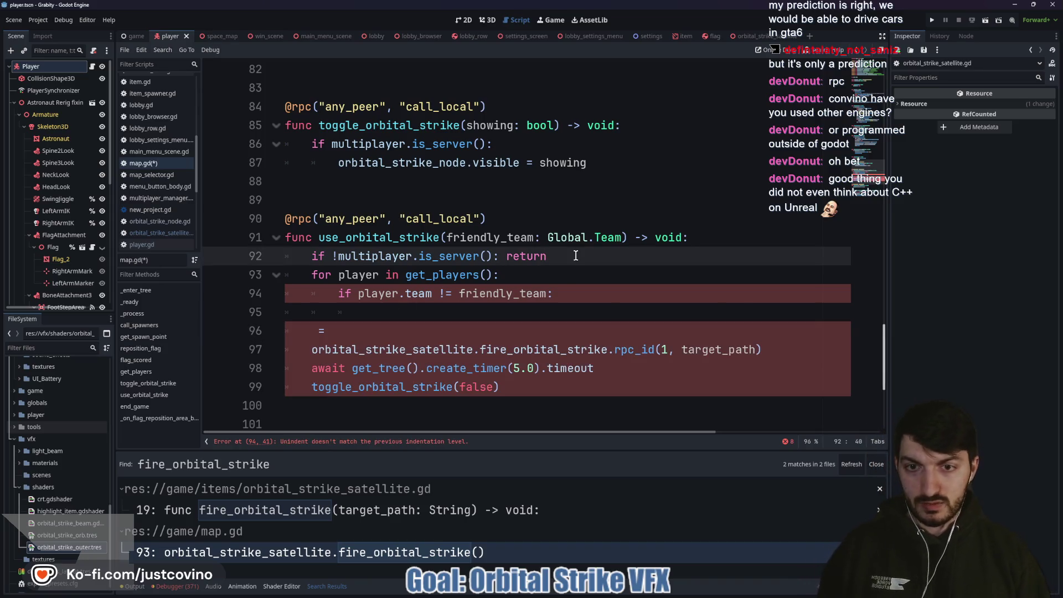
key(Return)
key(ctrl+v)
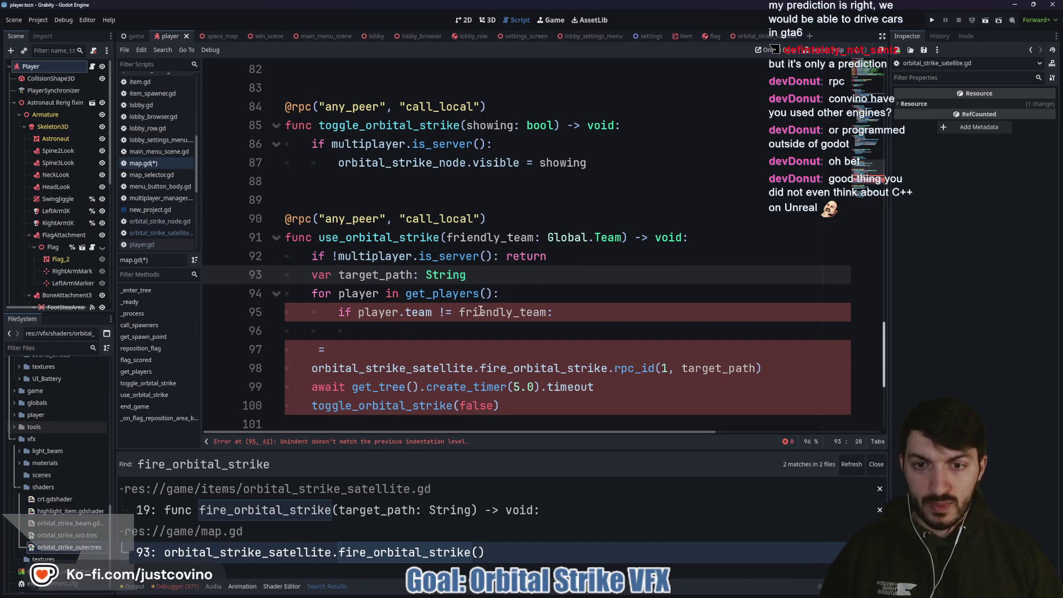
click(382, 349)
key(BackSpace)
key(BackSpace)
key(BackSpace)
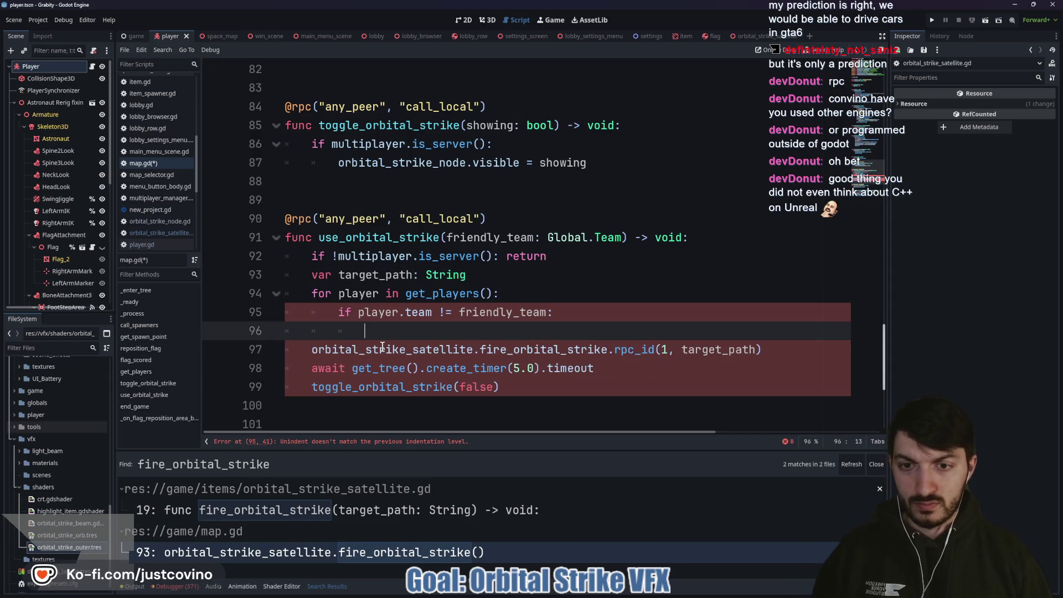
text(target)
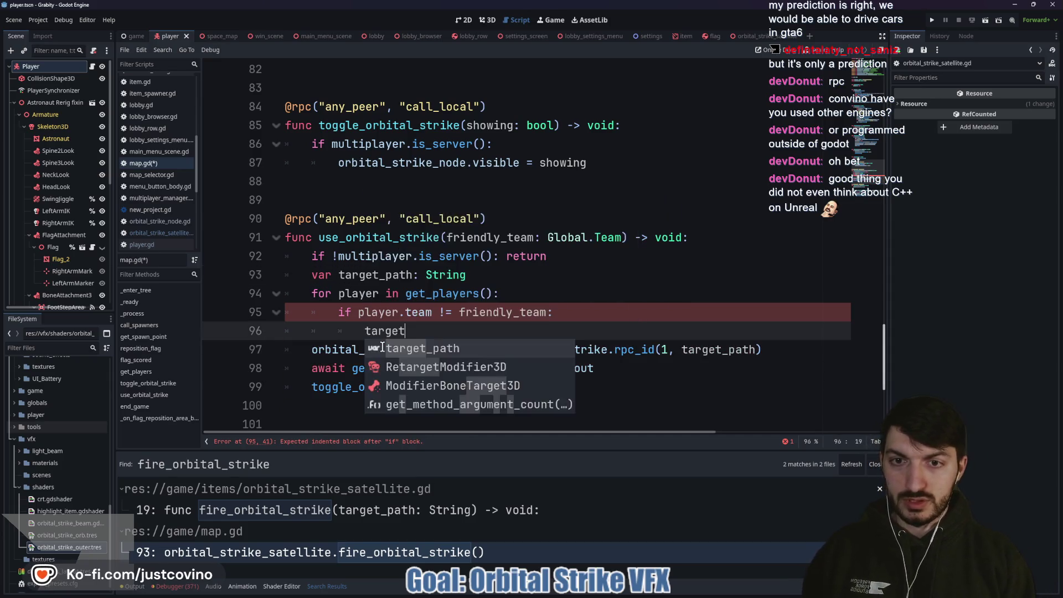
key(Return)
text(player.get_path)
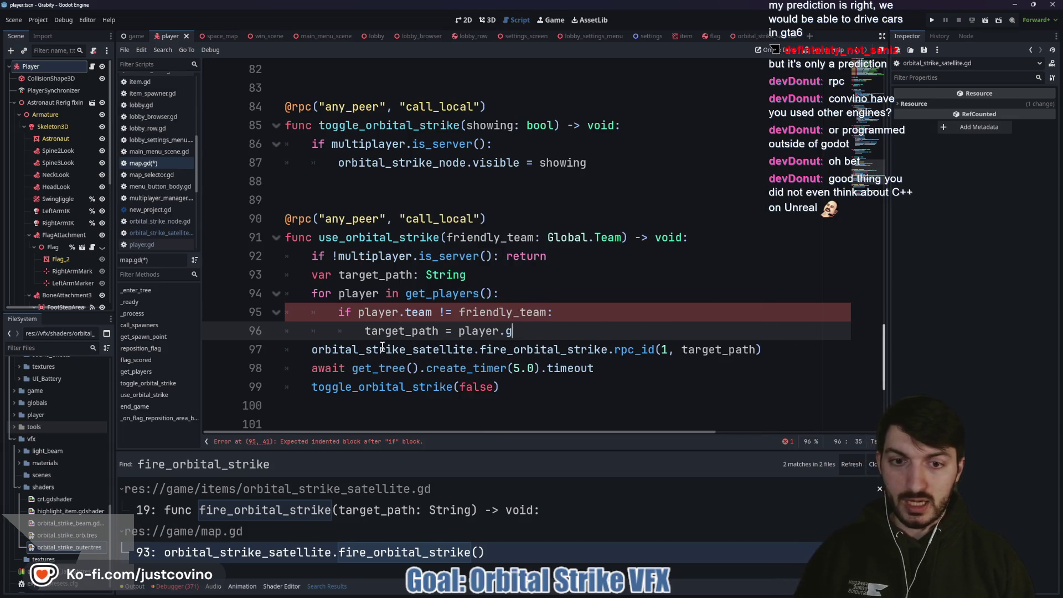
text(())
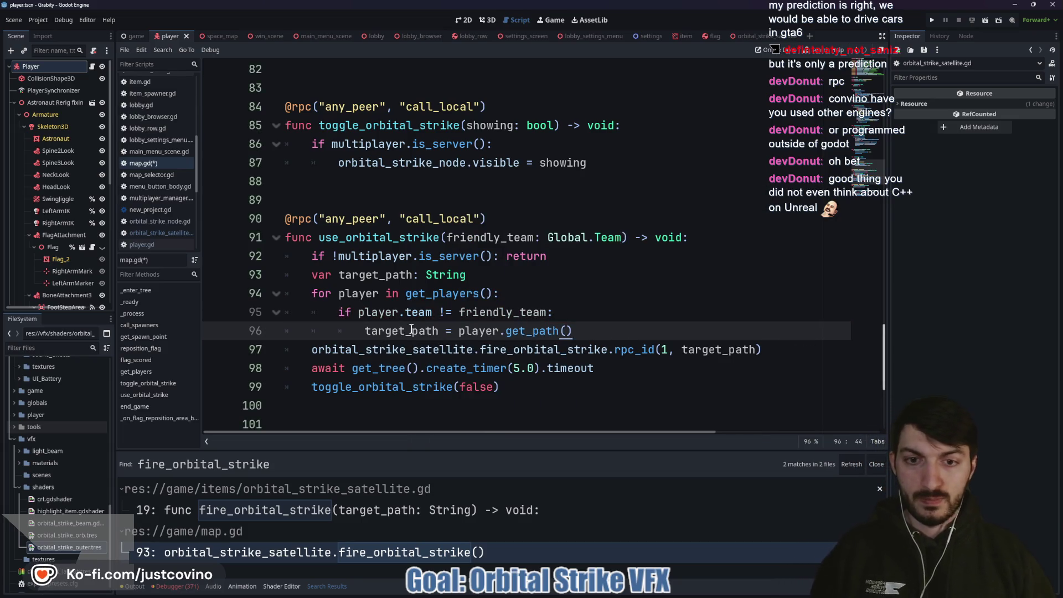
key(Return)
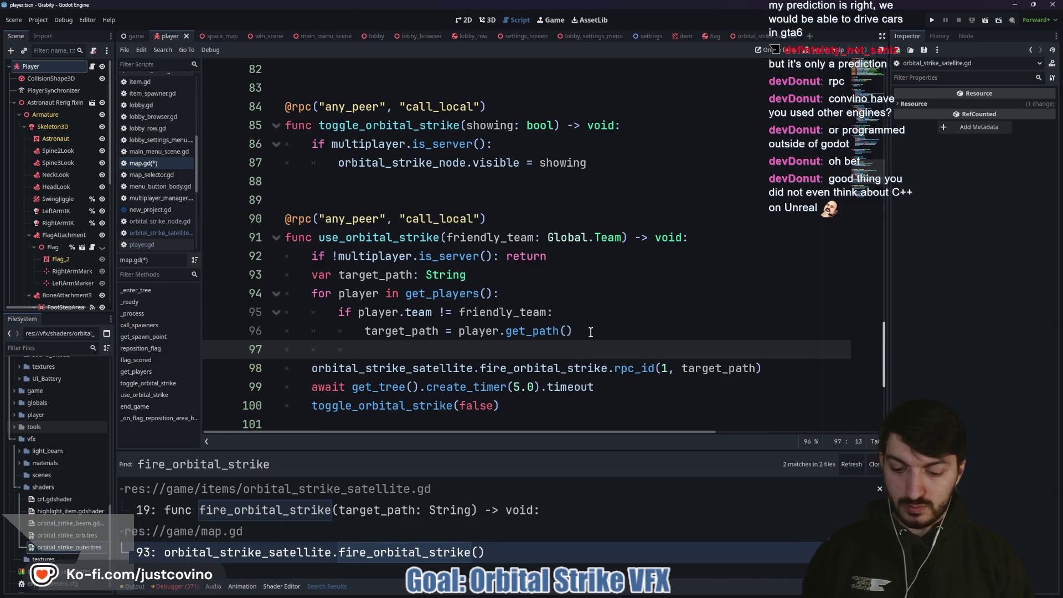
text(break)
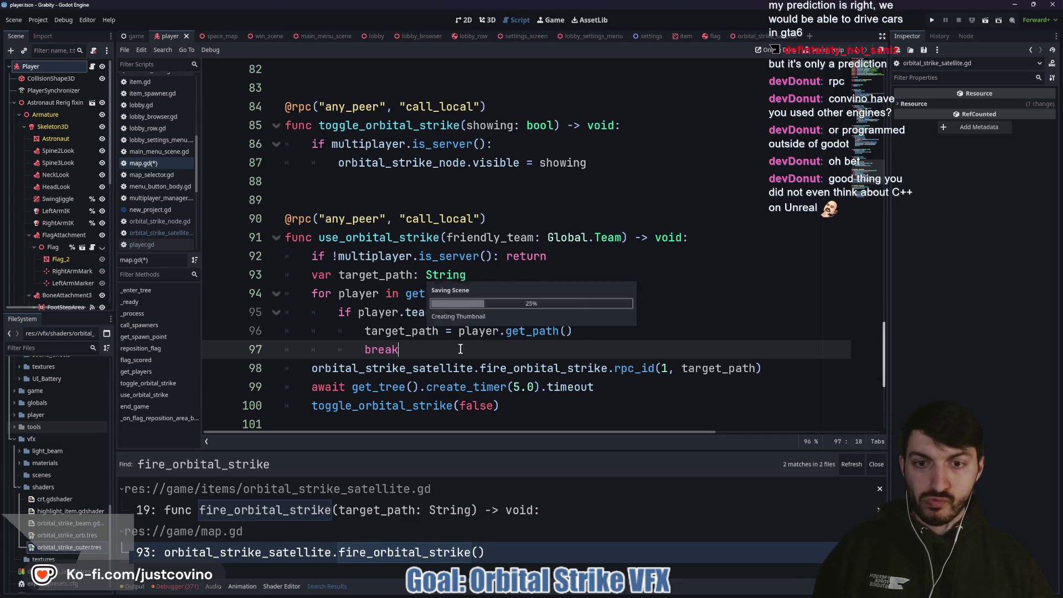
key(ctrl+s)
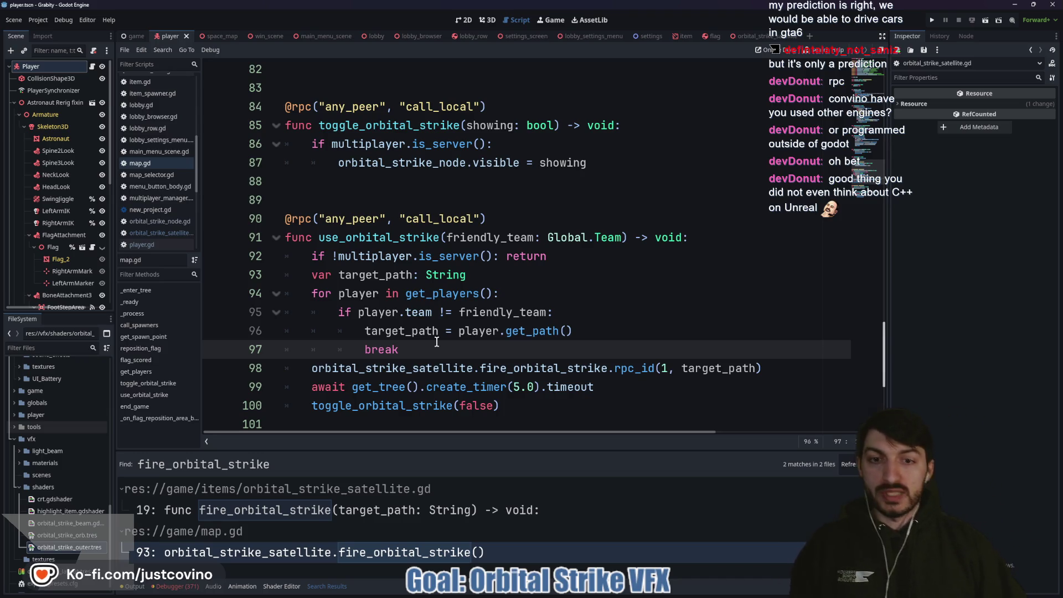
Step: Append a TODO to the get_players() loop line: change this if 2v2 or 3v3 modes added; save
click(526, 294)
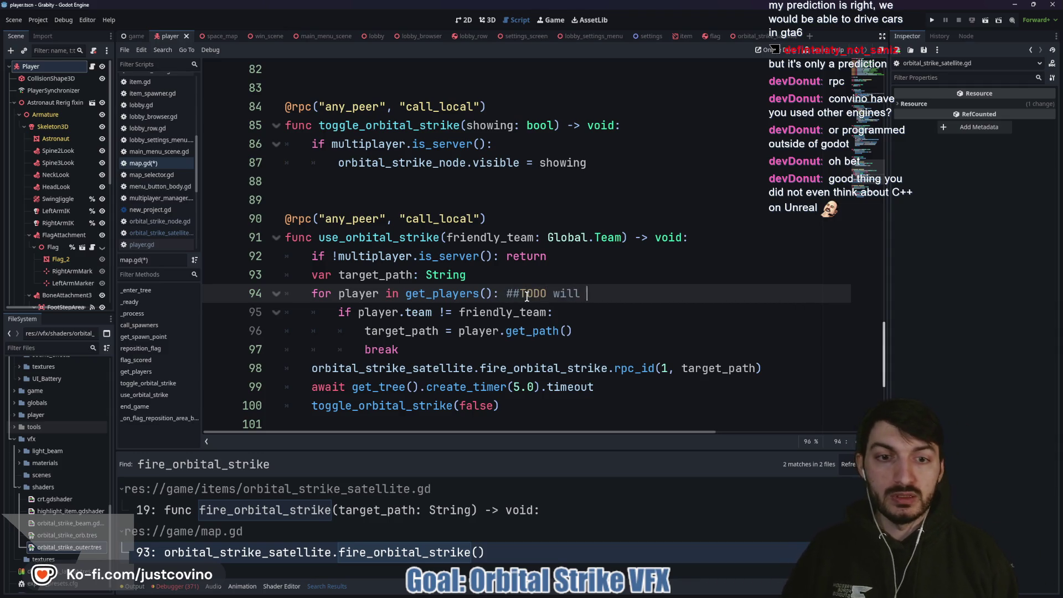
text(ange this )
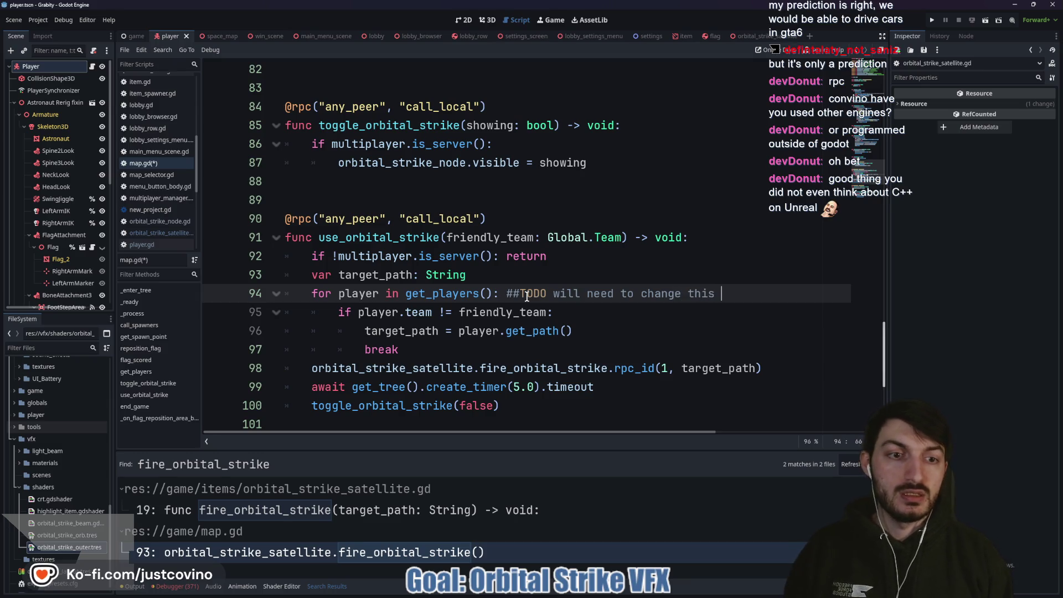
text(if 2v2 or 3v3 mo)
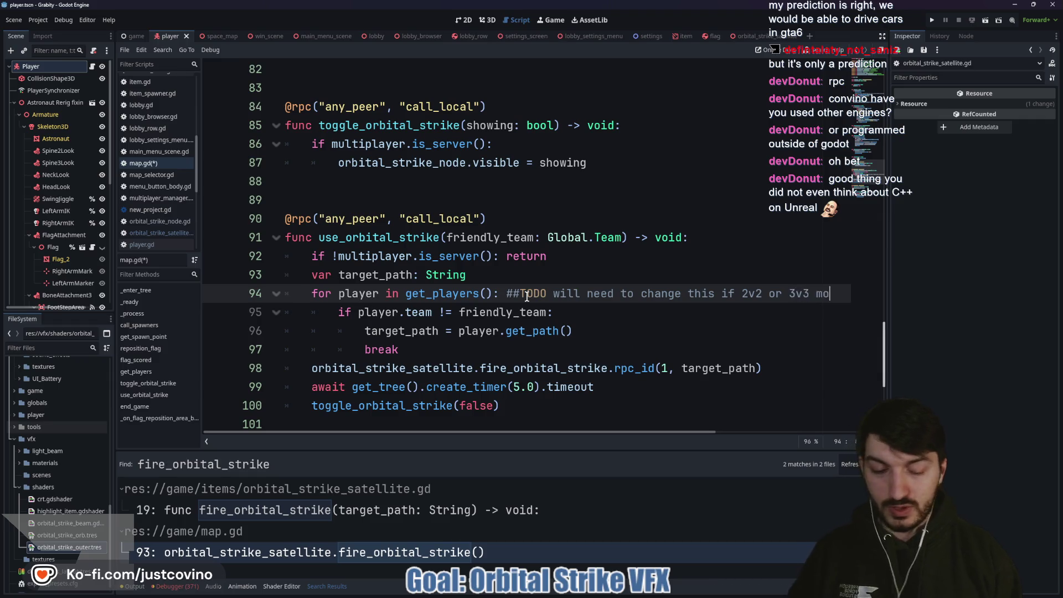
text(des added)
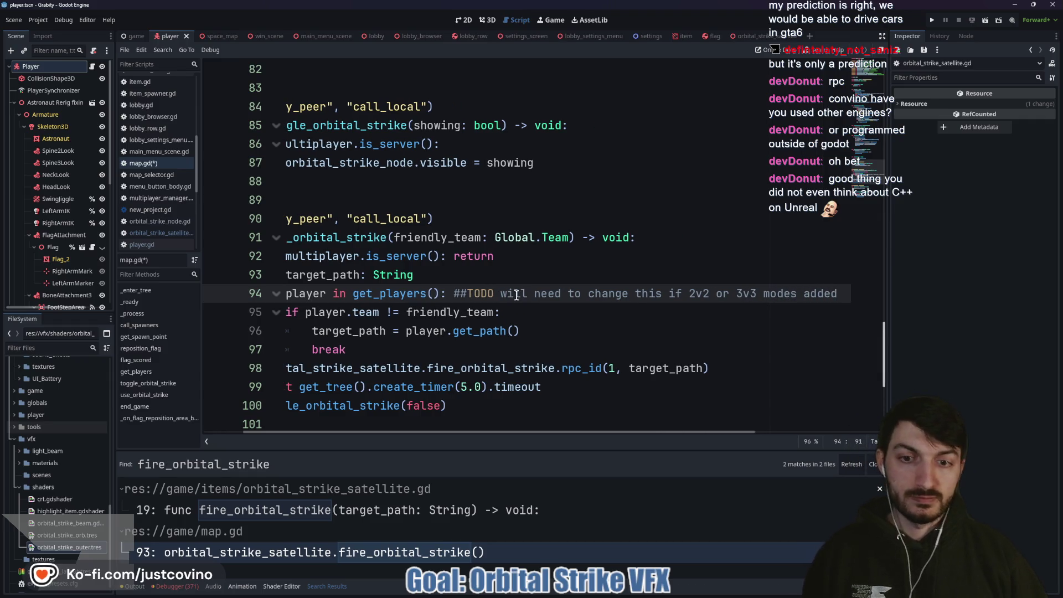
key(ctrl+s)
click(483, 346)
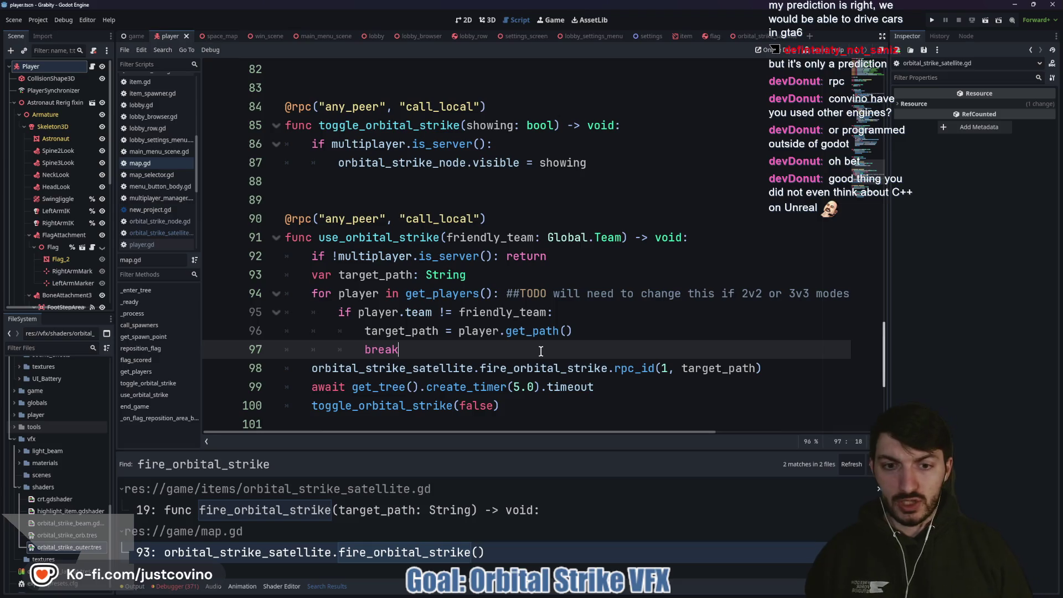
Step: Search all scripts for use_orbital_strike and open its call in player.gd at line 246
double_click(367, 236)
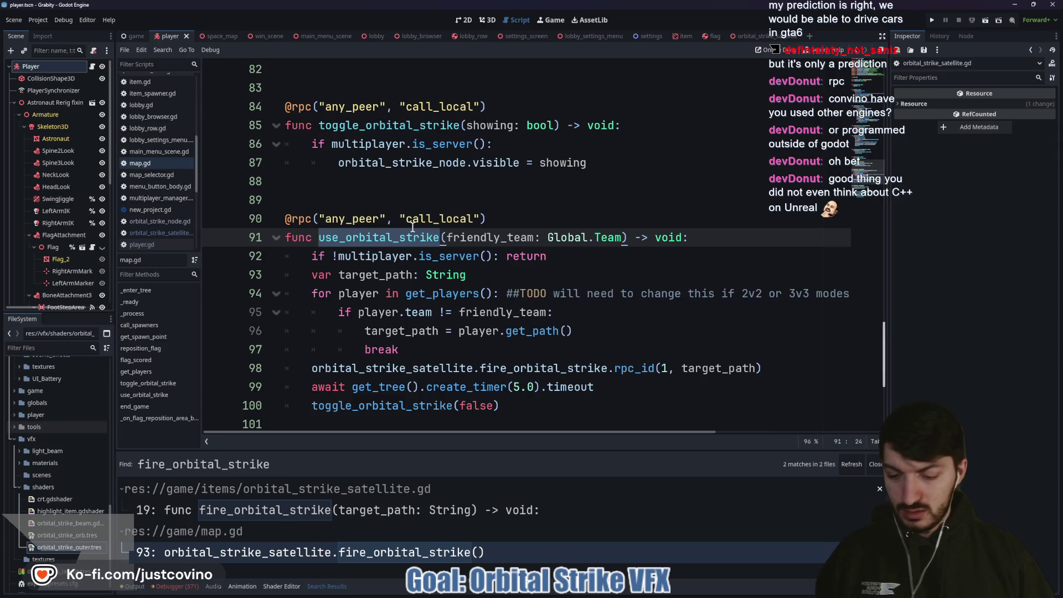
key(ctrl+shift+f)
click(530, 343)
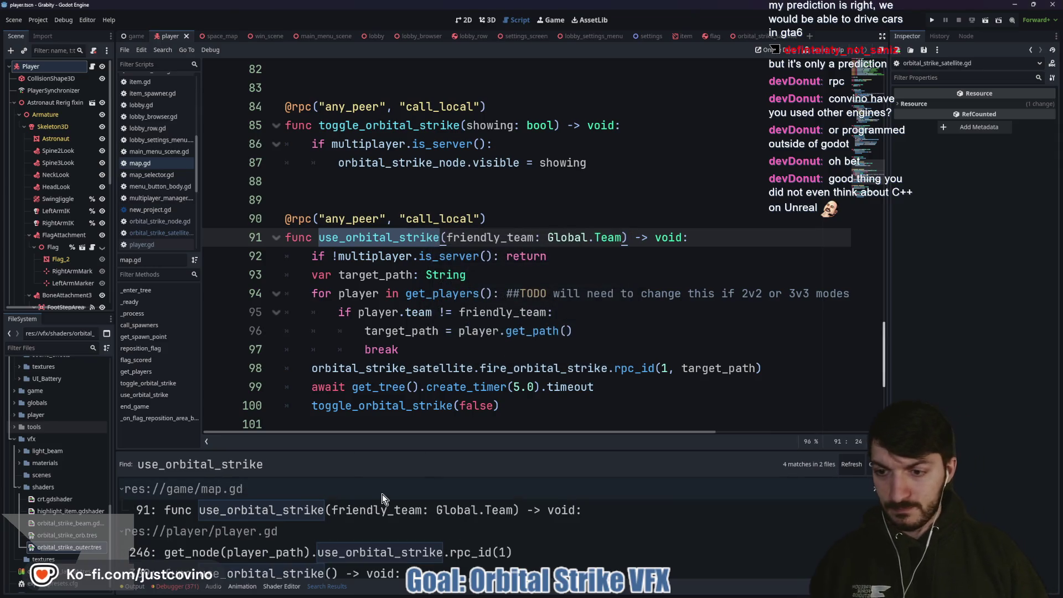
scroll(349, 526, down, 1)
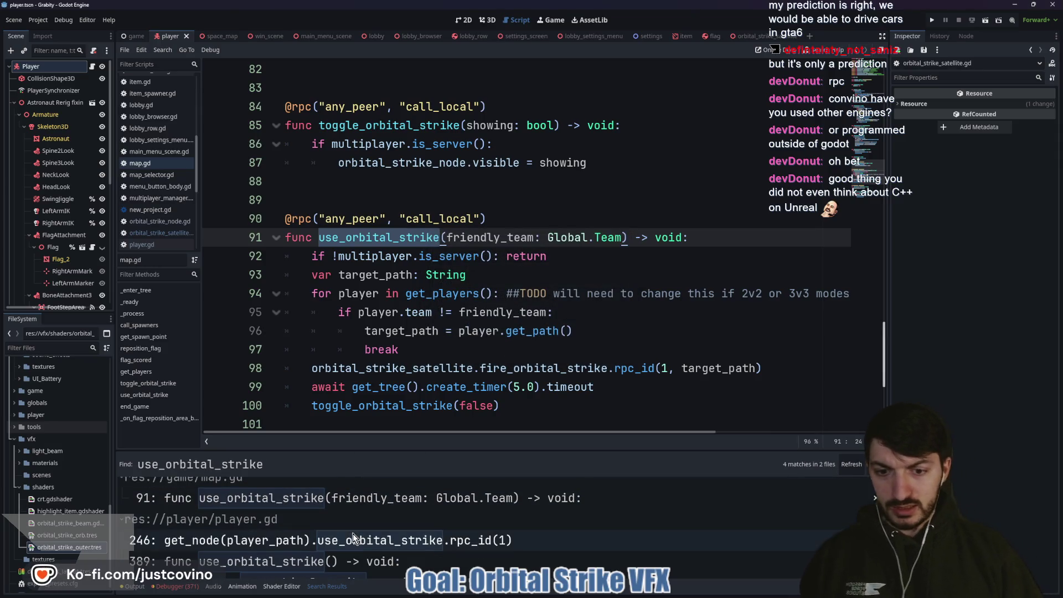
click(353, 533)
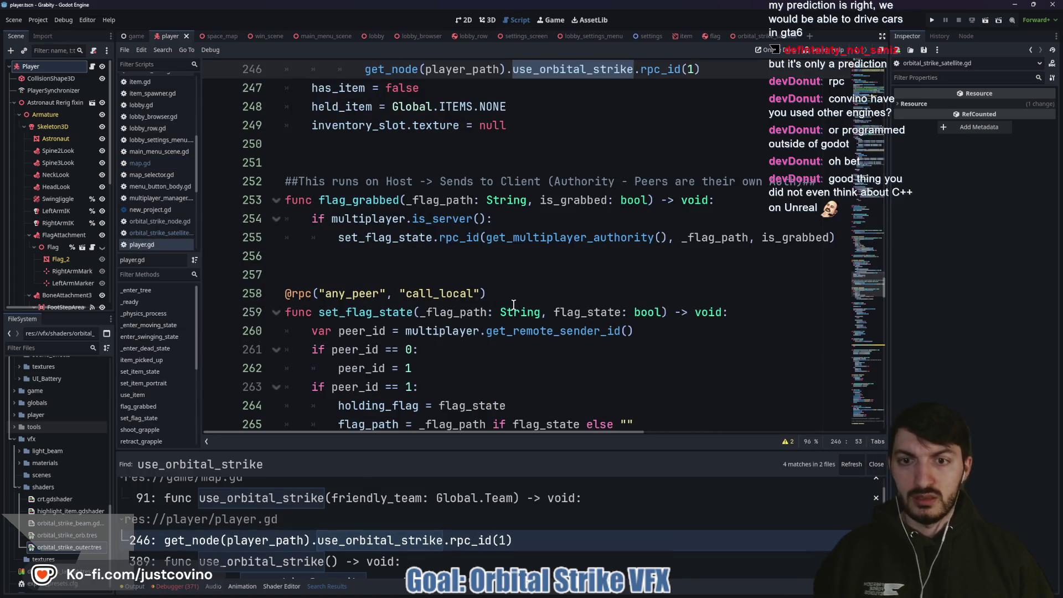
scroll(514, 305, up, 4)
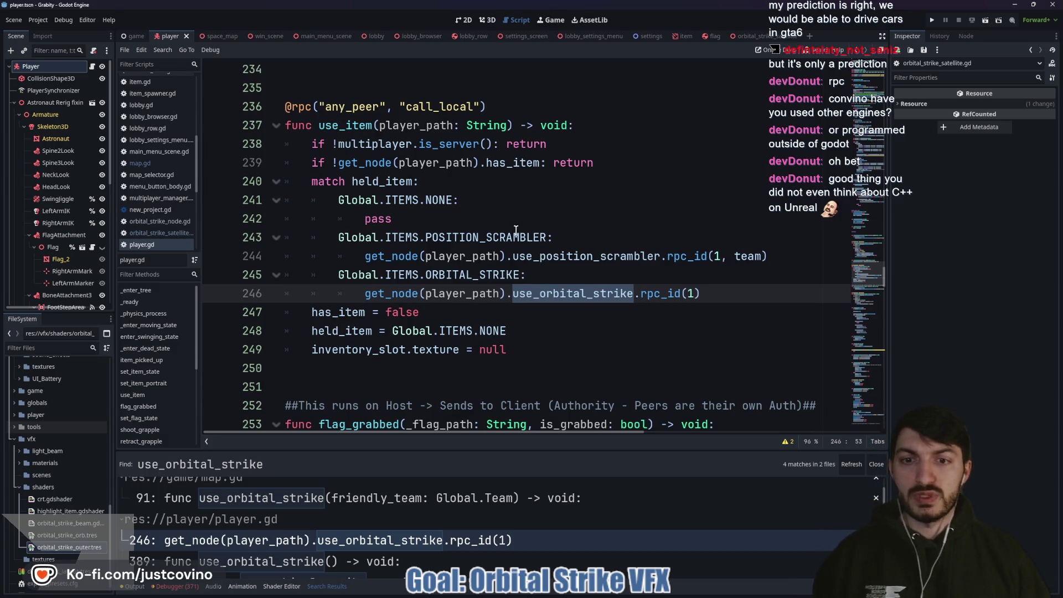
Step: Pass team in the call as use_orbital_strike.rpc_id(1, team) and save player.gd
click(693, 295)
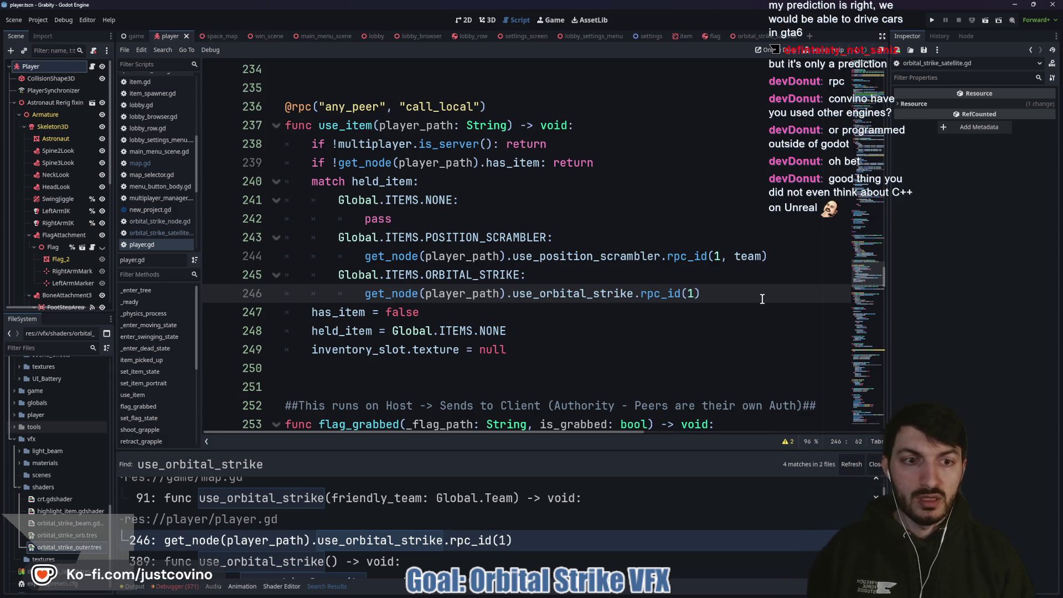
text(team)
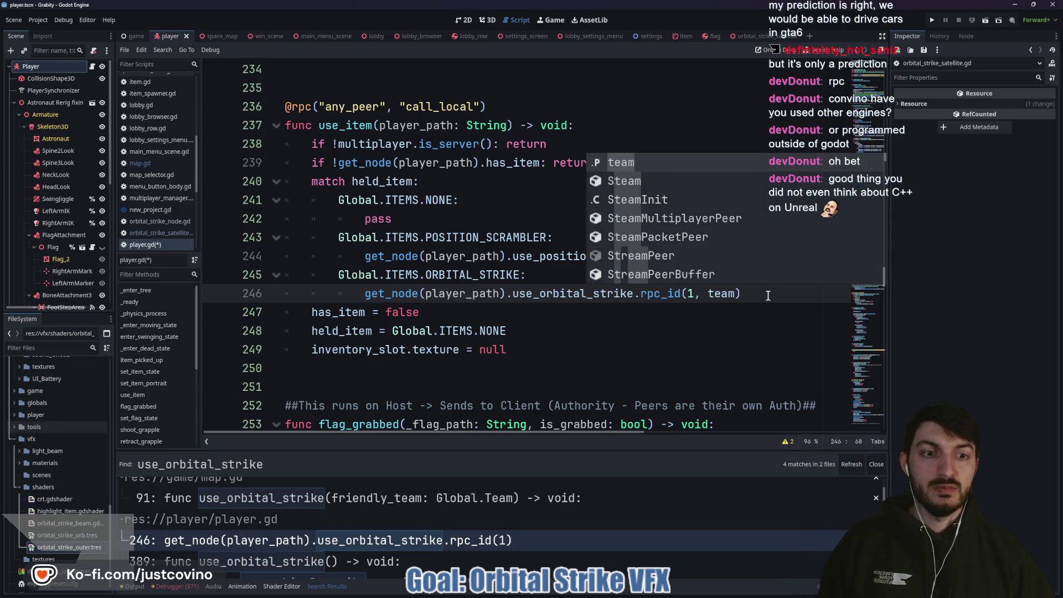
click(768, 295)
key(ctrl+s)
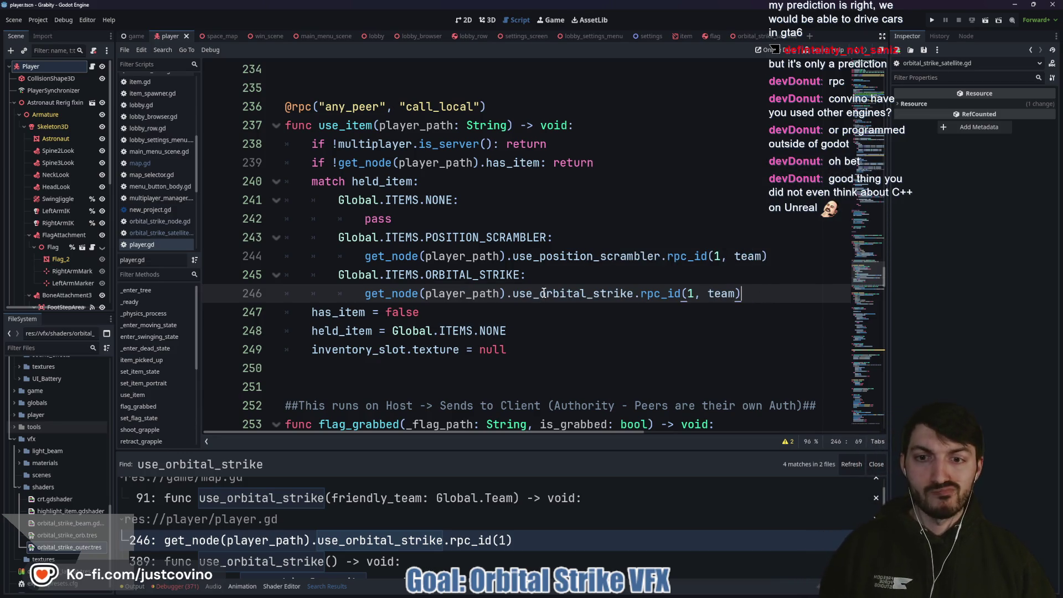
scroll(540, 292, down, 2)
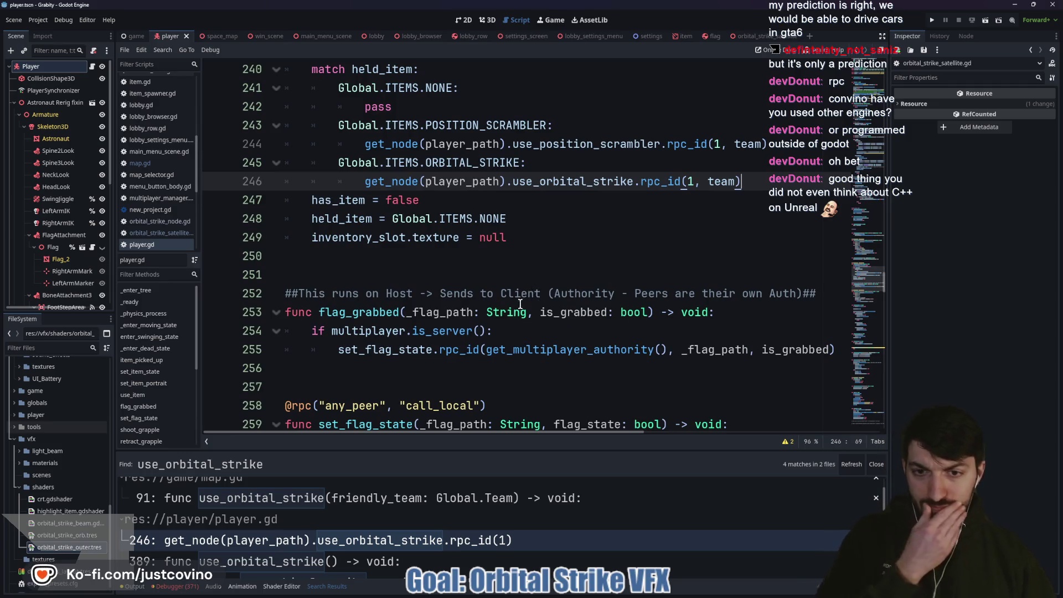
scroll(520, 304, down, 1)
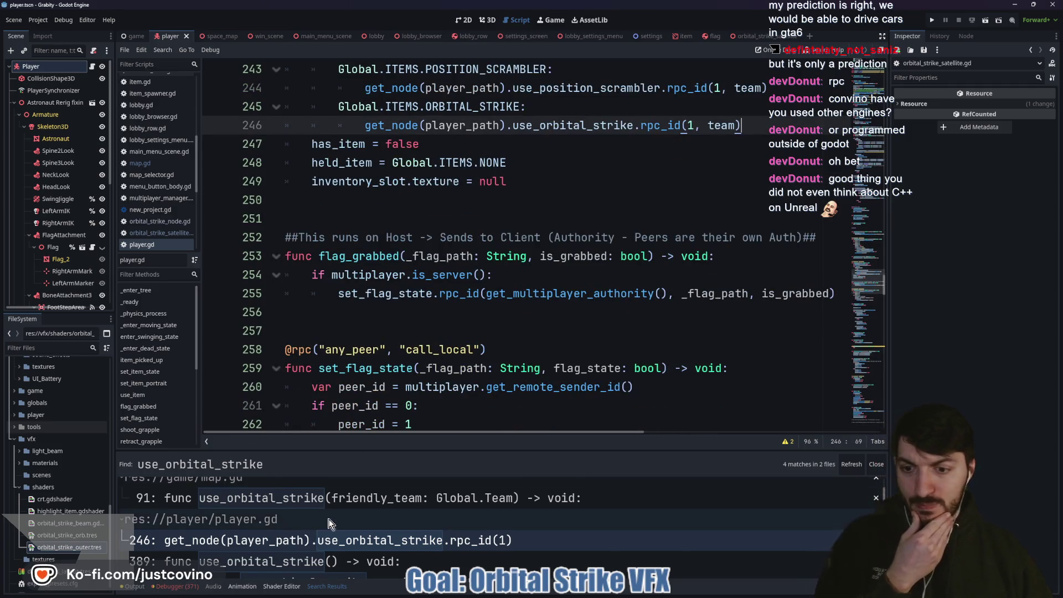
scroll(364, 480, down, 1)
scroll(498, 273, up, 3)
scroll(498, 272, up, 1)
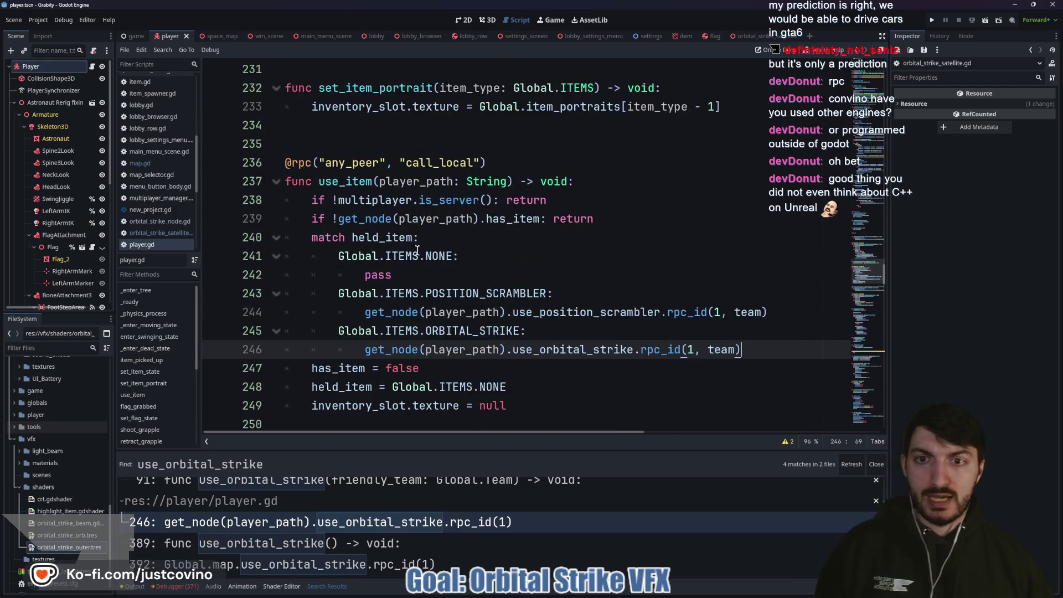
Step: Rerun the project-wide search for use_orbital_strike and jump to the player.gd result at line 392
click(386, 349)
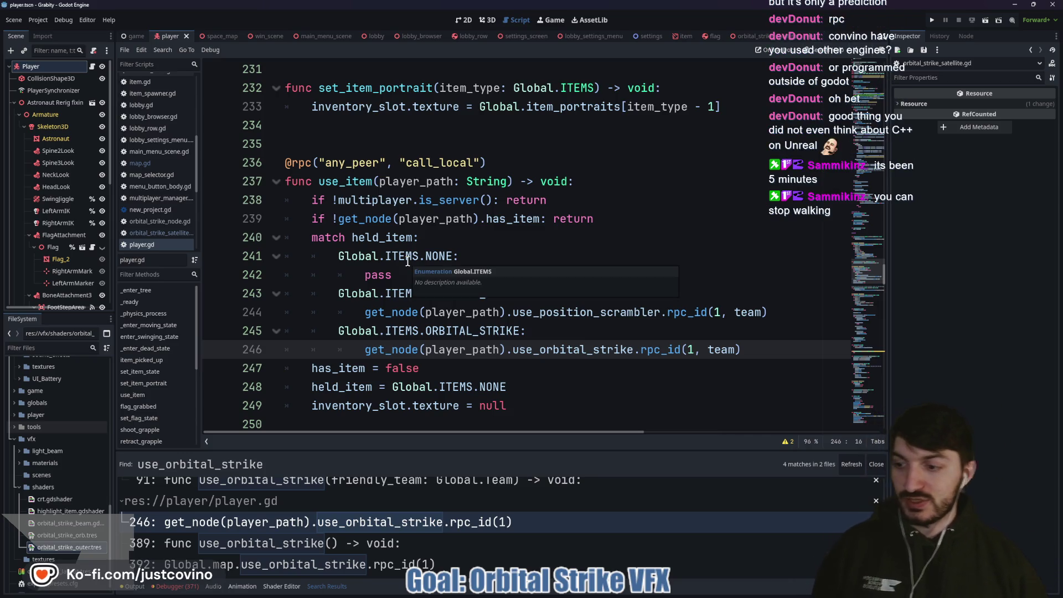
click(486, 247)
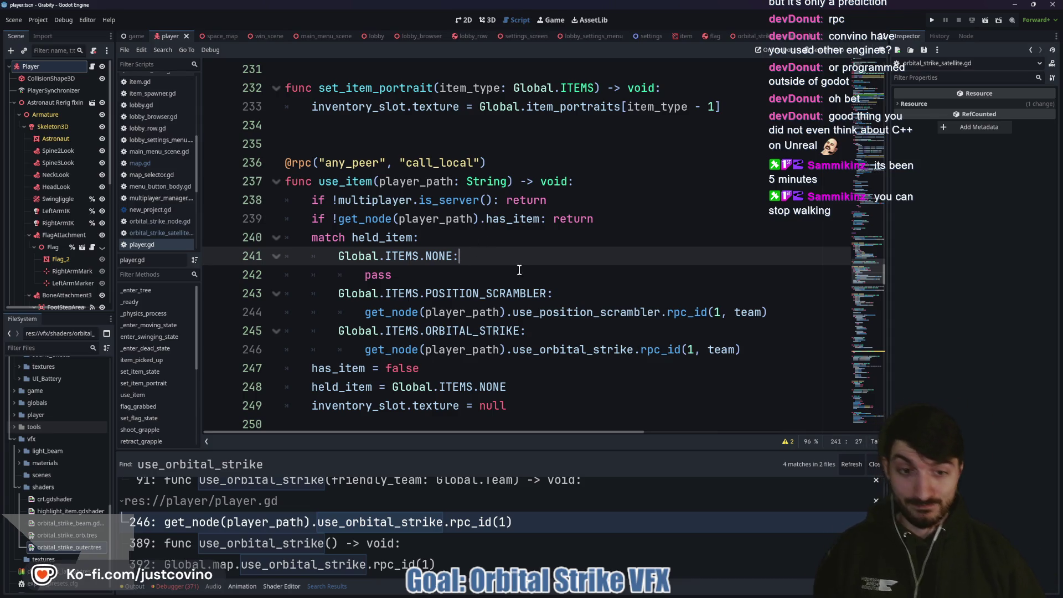
double_click(558, 350)
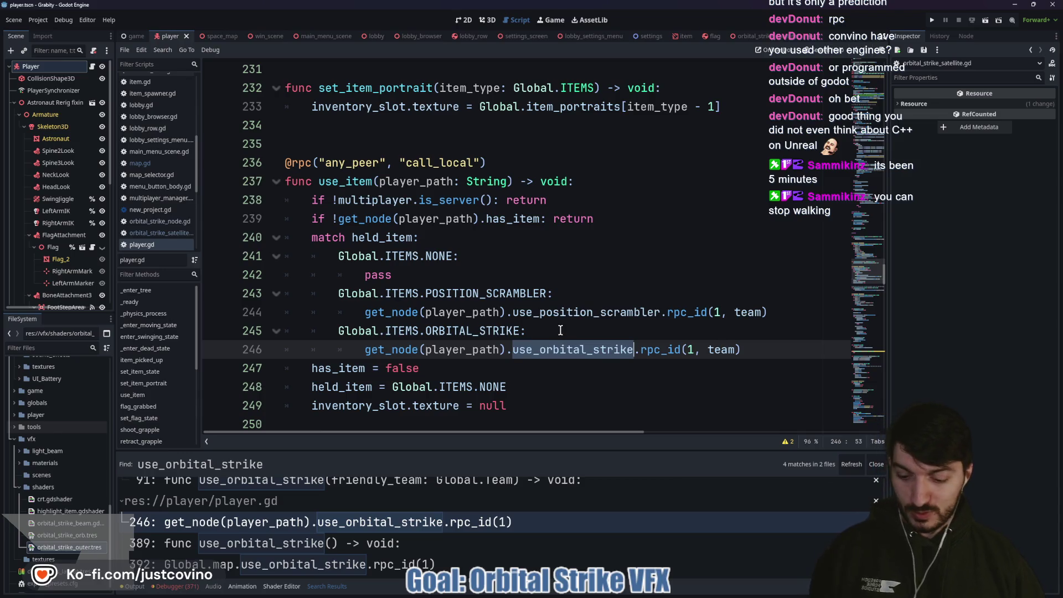
key(ctrl+shift+f)
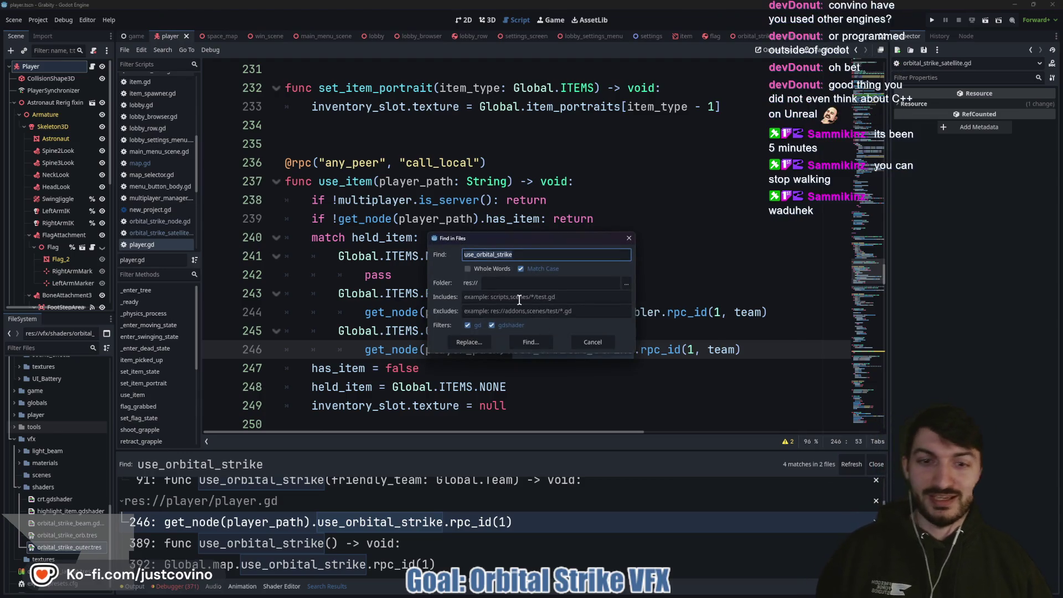
click(540, 341)
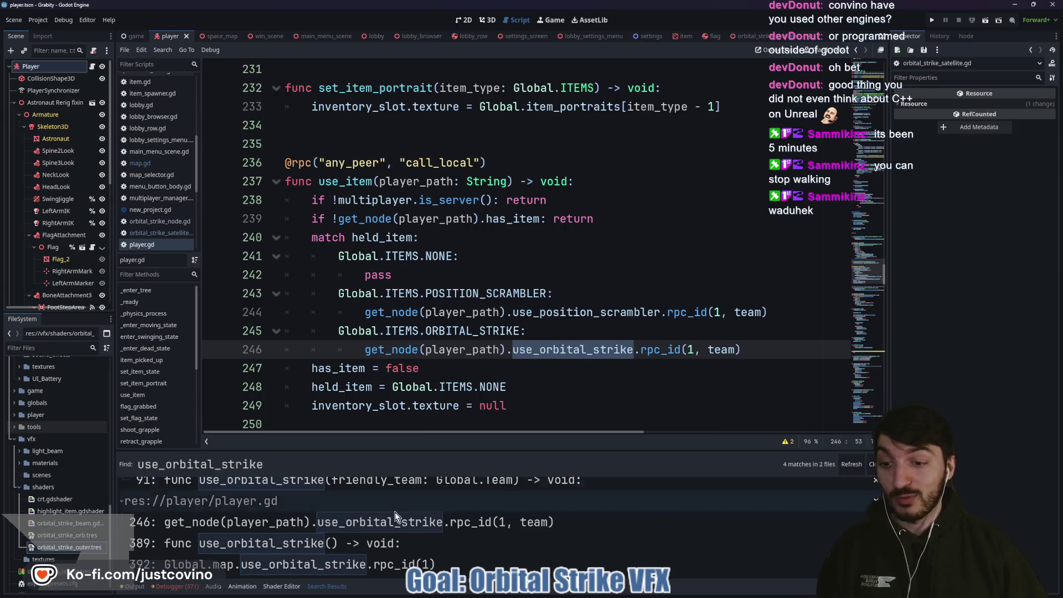
click(387, 565)
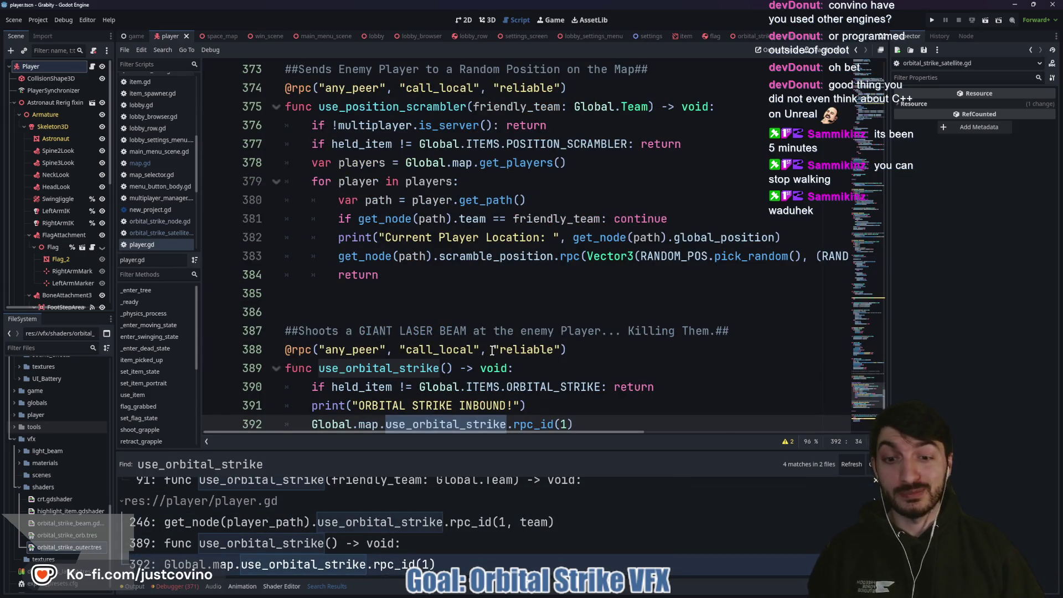
Step: Scroll through player.gd to review its use_orbital_strike function at line 389
scroll(492, 350, down, 1)
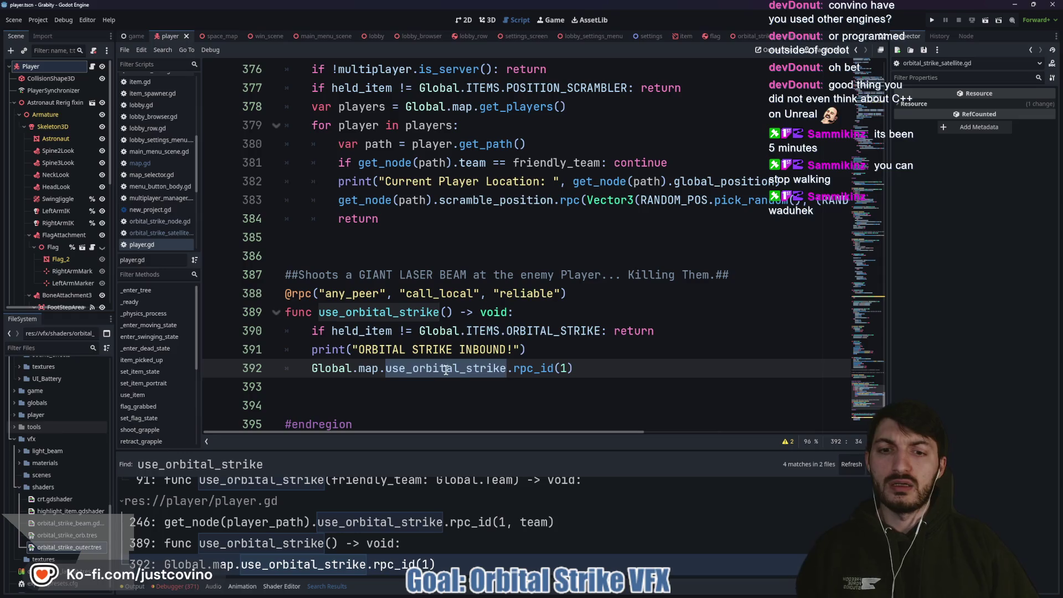
mouse_move(440, 370)
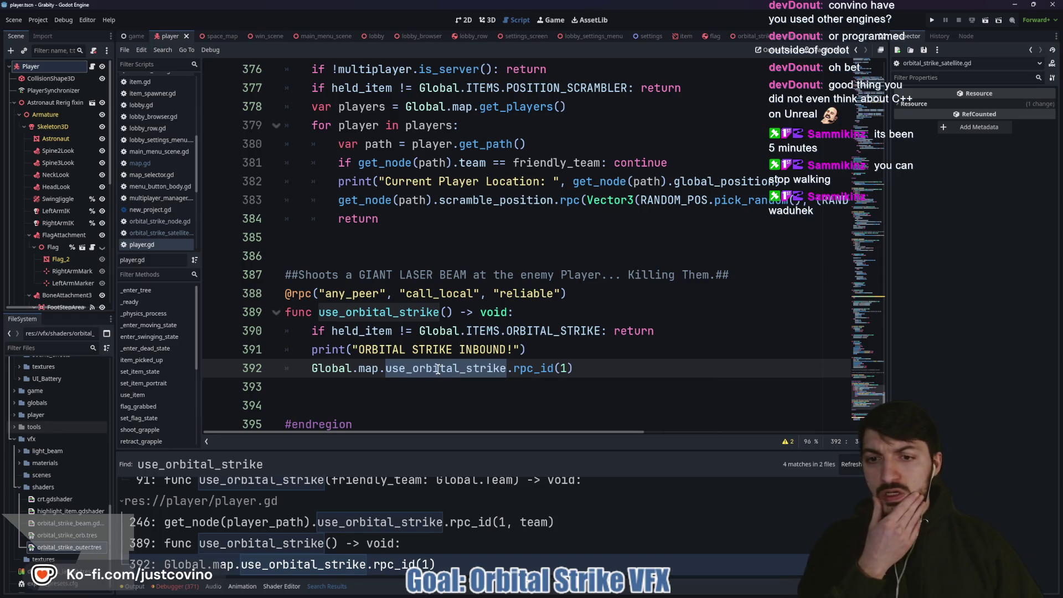
scroll(428, 369, up, 5)
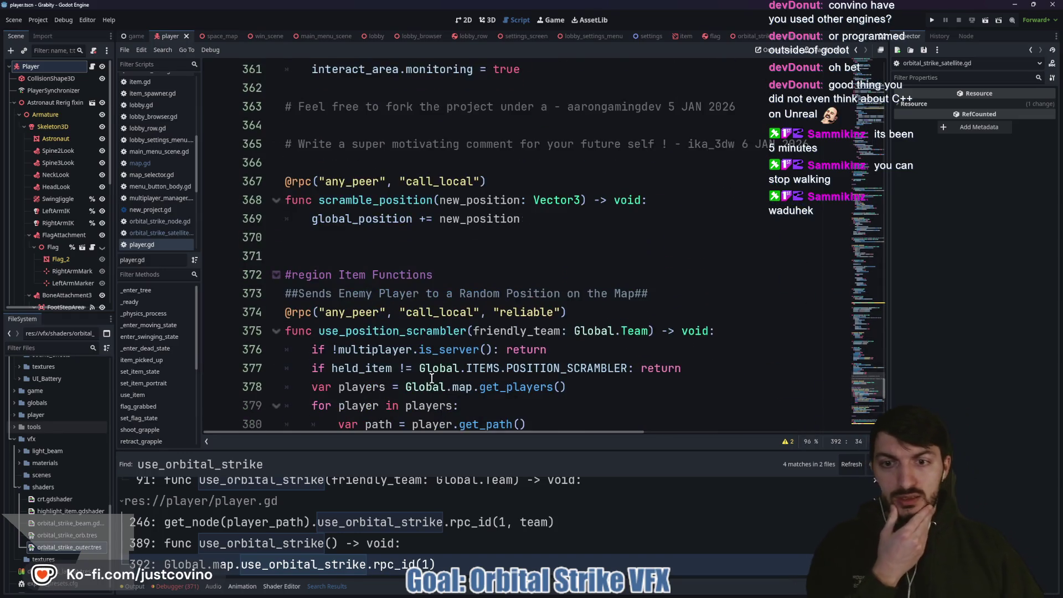
scroll(429, 368, down, 2)
scroll(428, 368, down, 4)
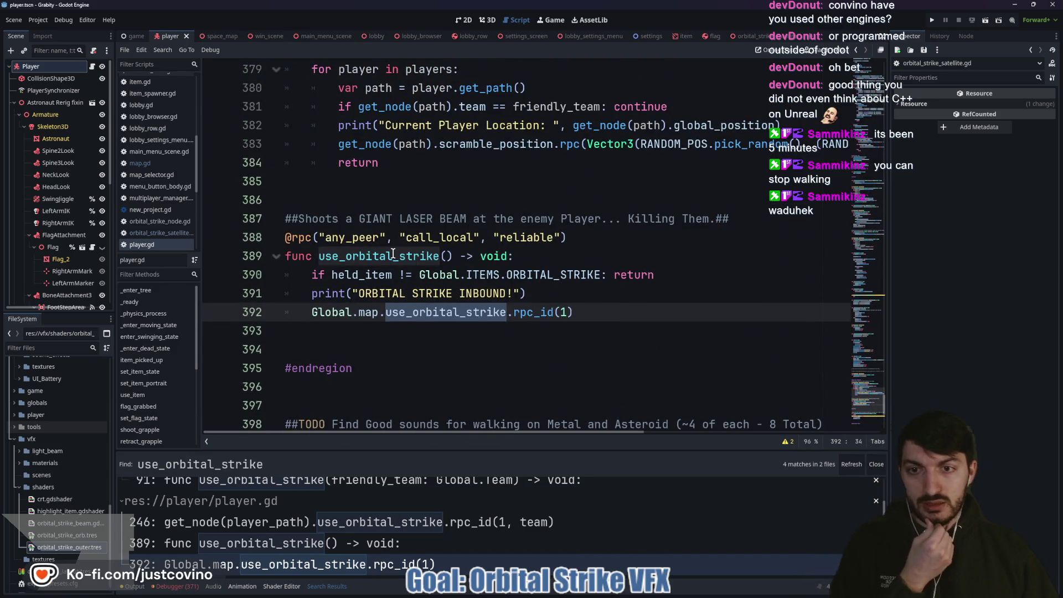
double_click(393, 253)
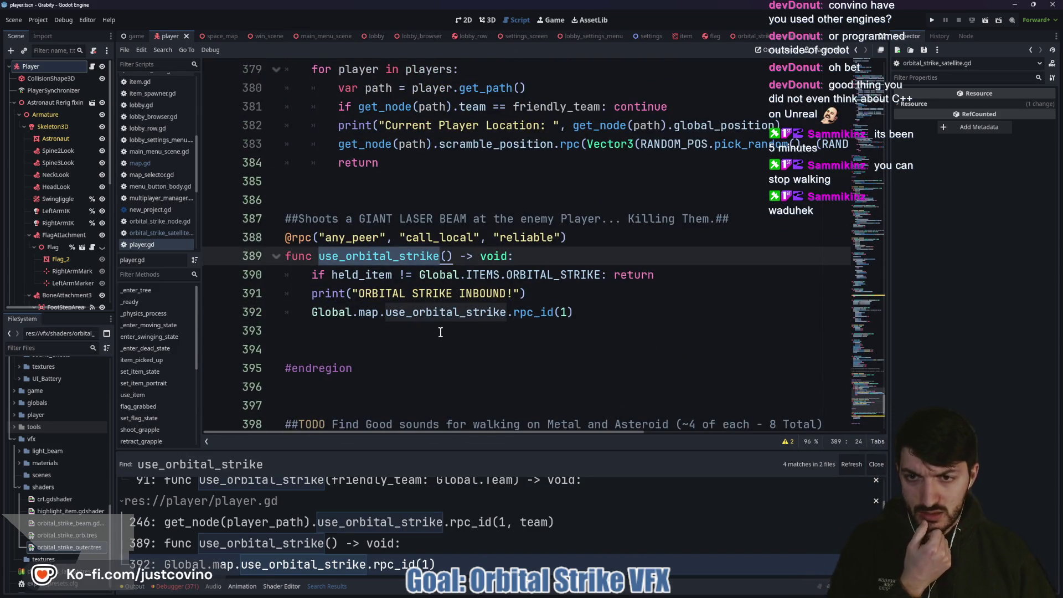
scroll(440, 332, up, 20)
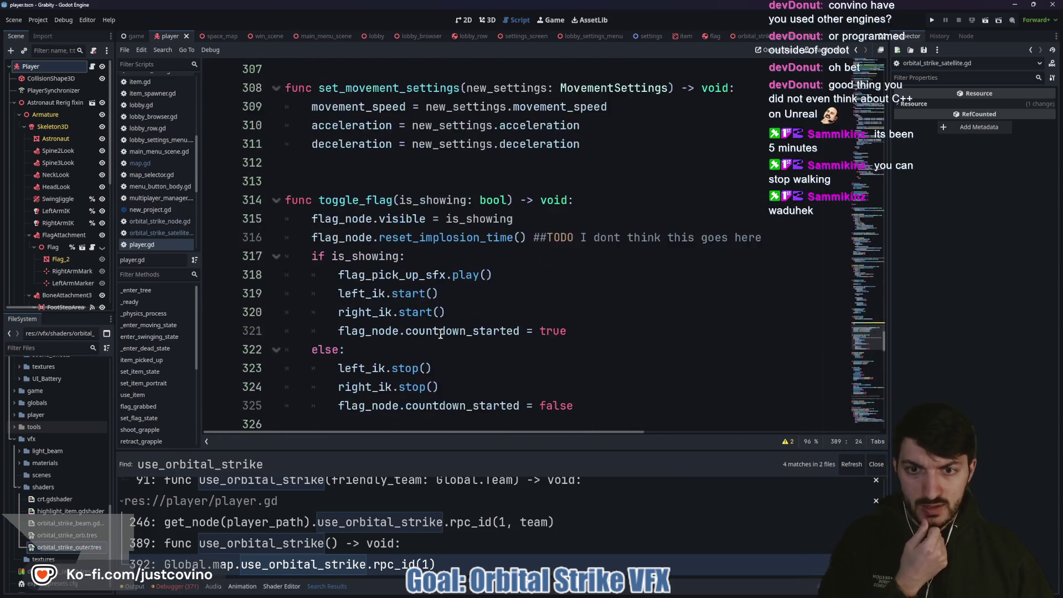
scroll(440, 332, up, 15)
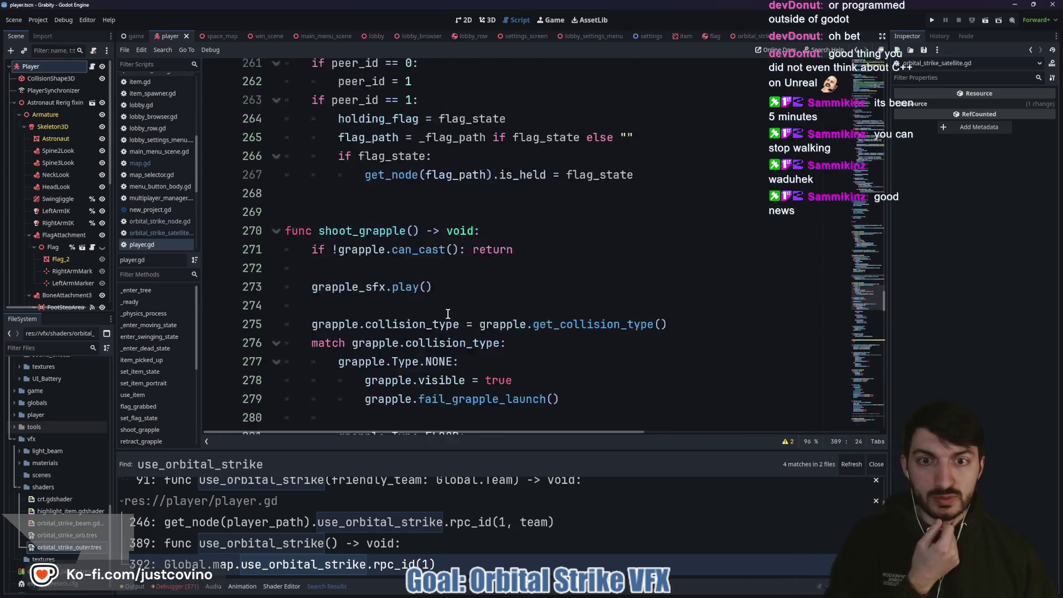
scroll(448, 314, up, 9)
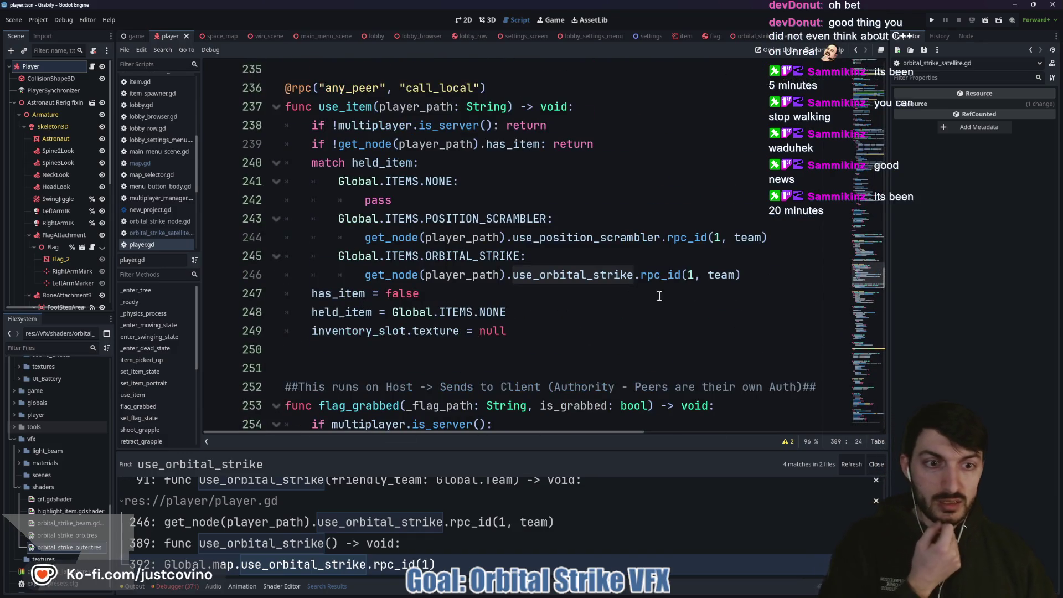
scroll(658, 296, down, 20)
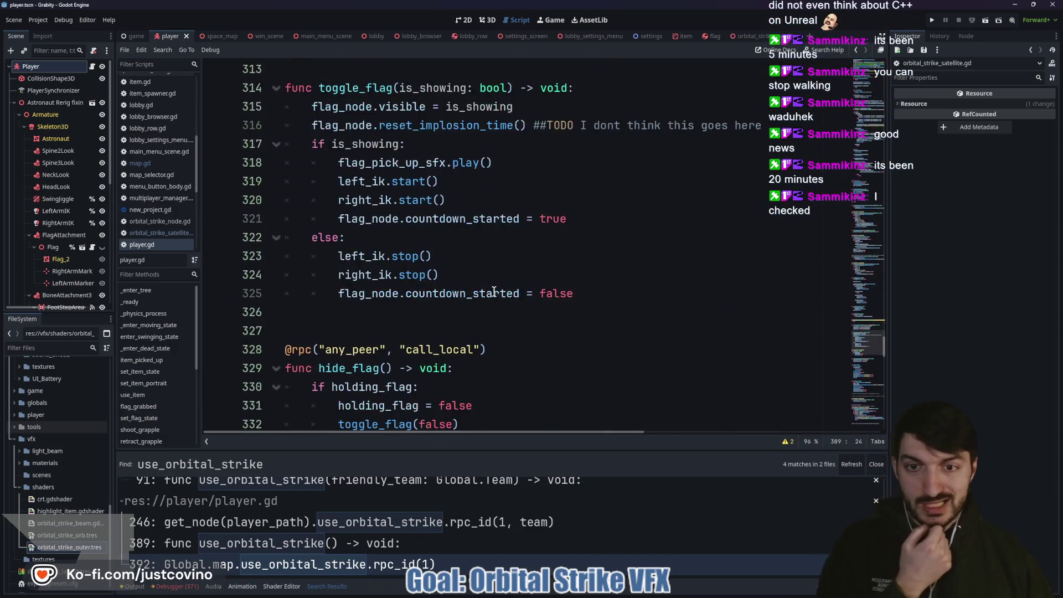
scroll(494, 292, up, 19)
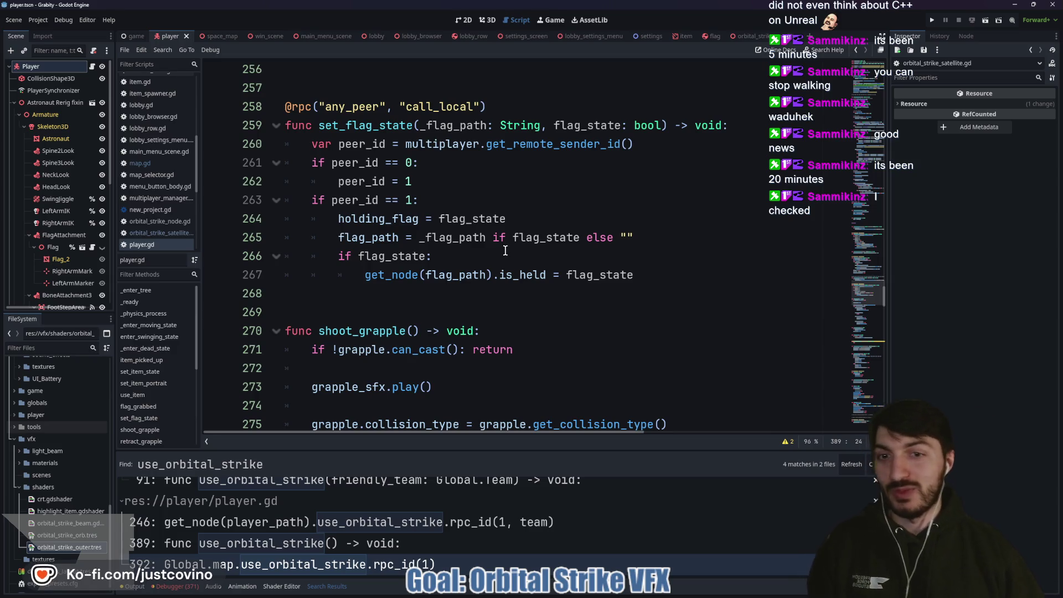
scroll(470, 274, down, 5)
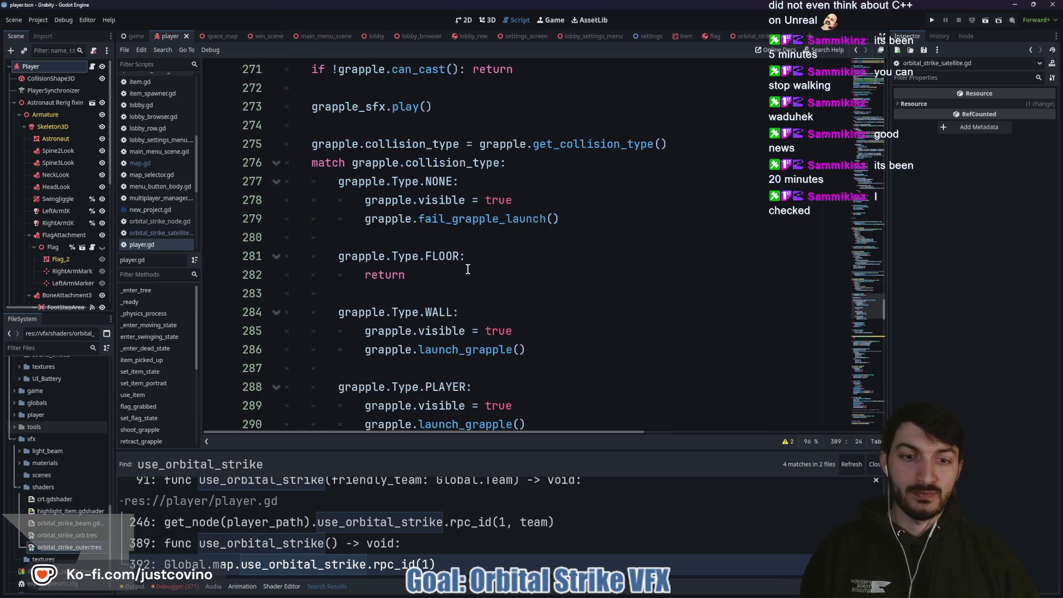
scroll(468, 269, down, 11)
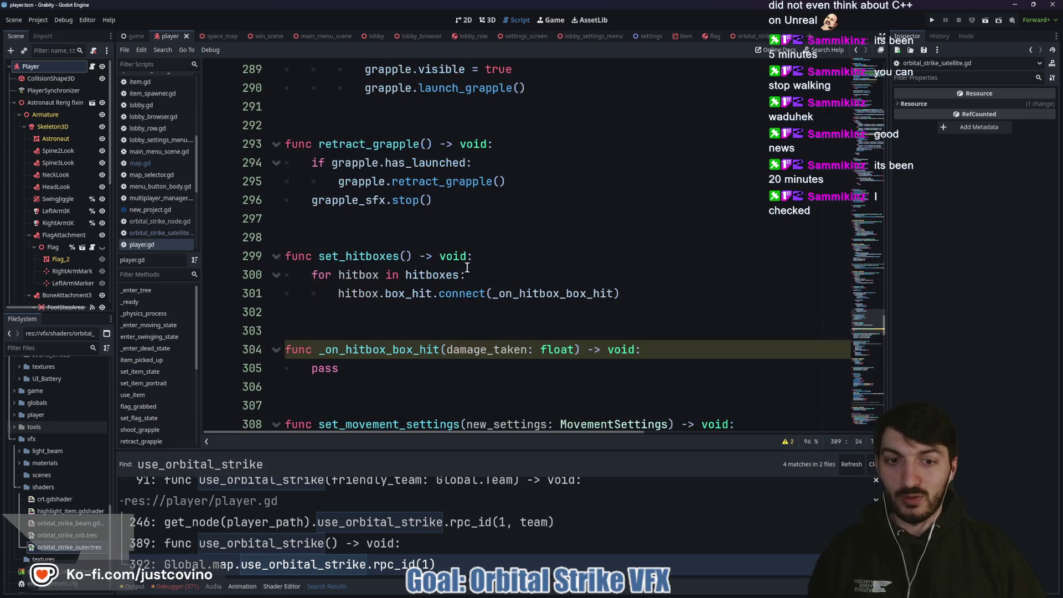
scroll(458, 275, down, 6)
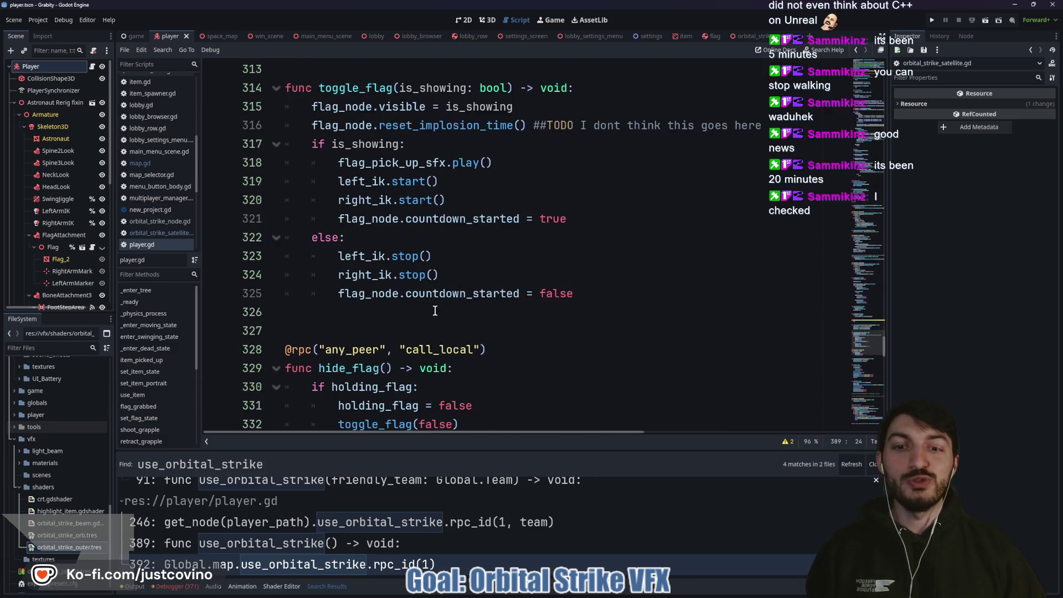
scroll(409, 287, down, 3)
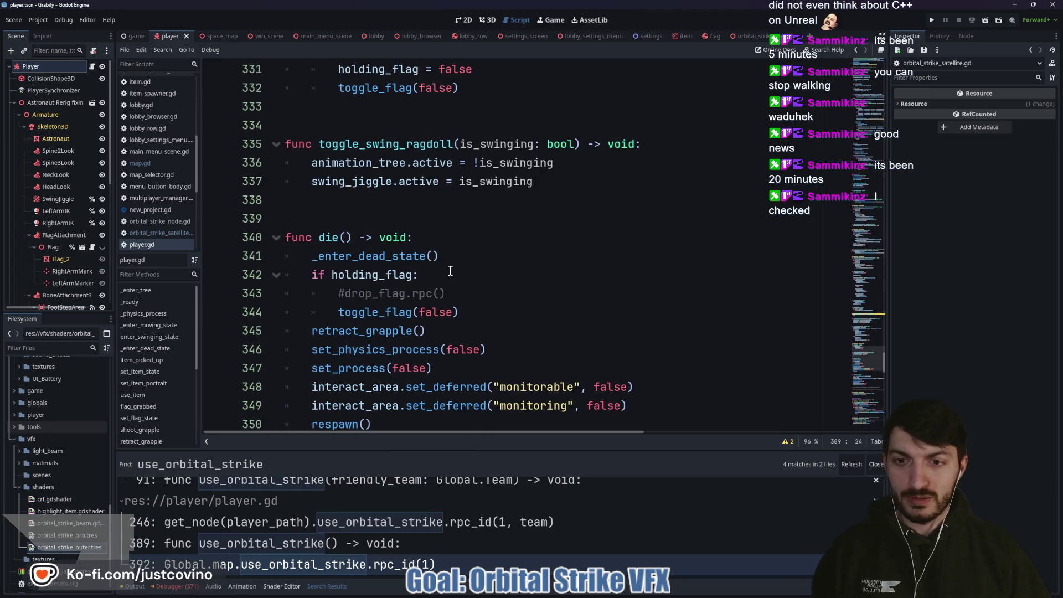
scroll(458, 279, down, 7)
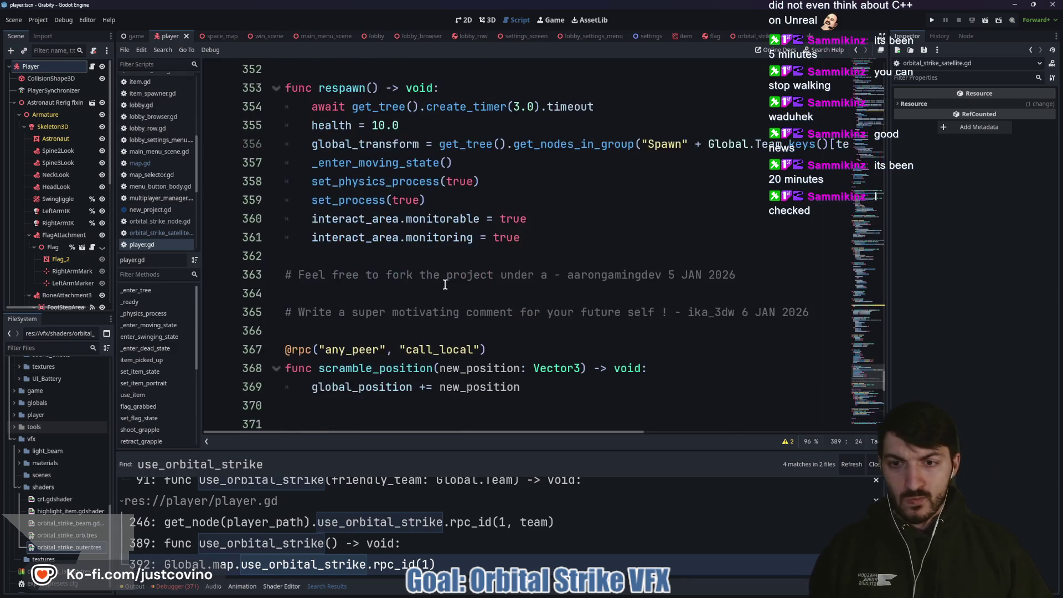
scroll(440, 287, down, 8)
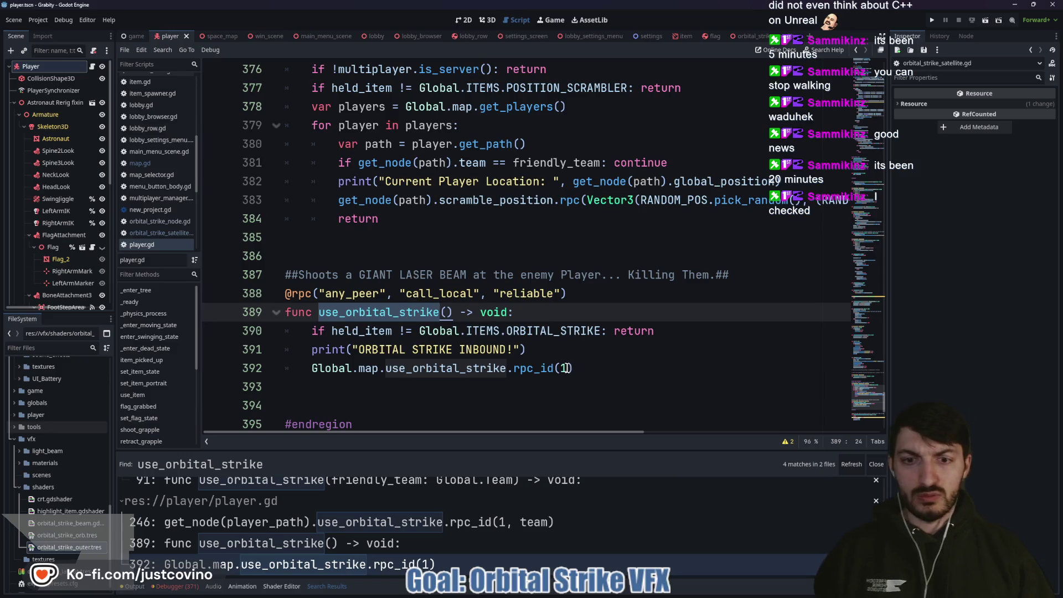
Step: Add a friendly_team: Global.Team parameter to player.gd's use_orbital_strike
click(566, 368)
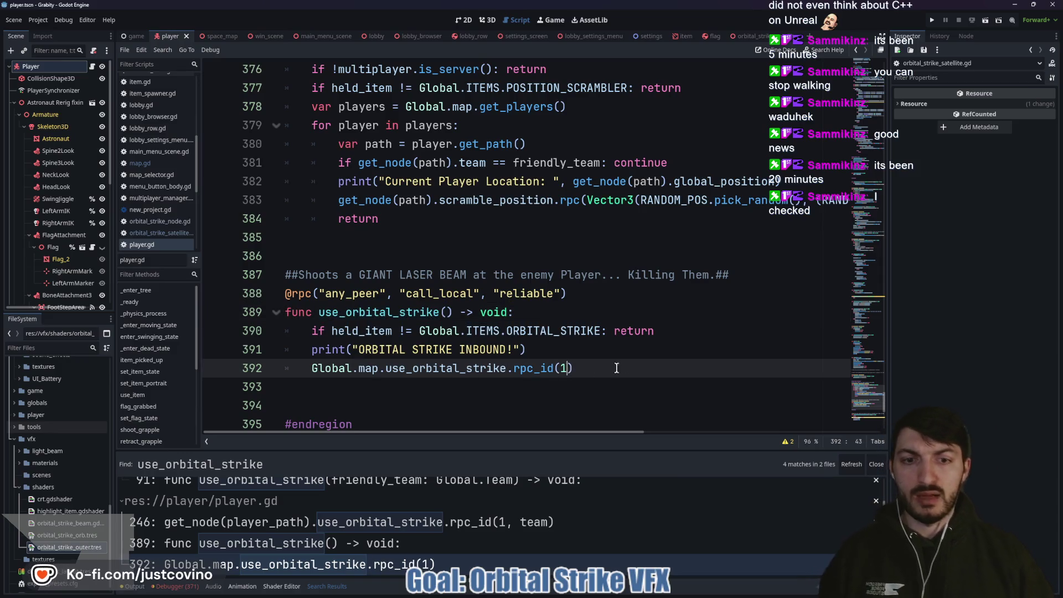
text(team)
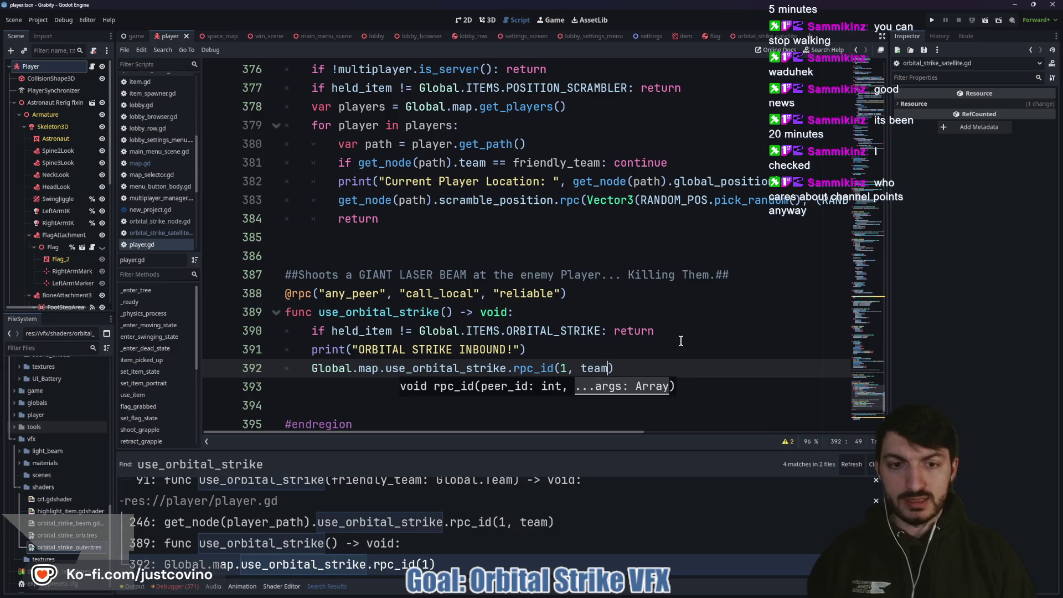
click(541, 319)
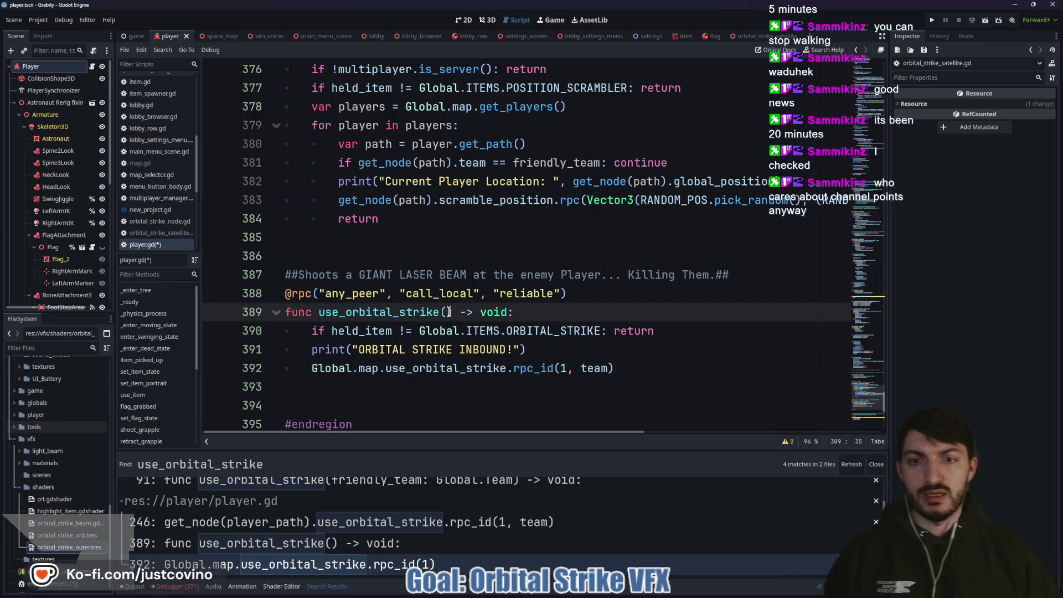
double_click(412, 311)
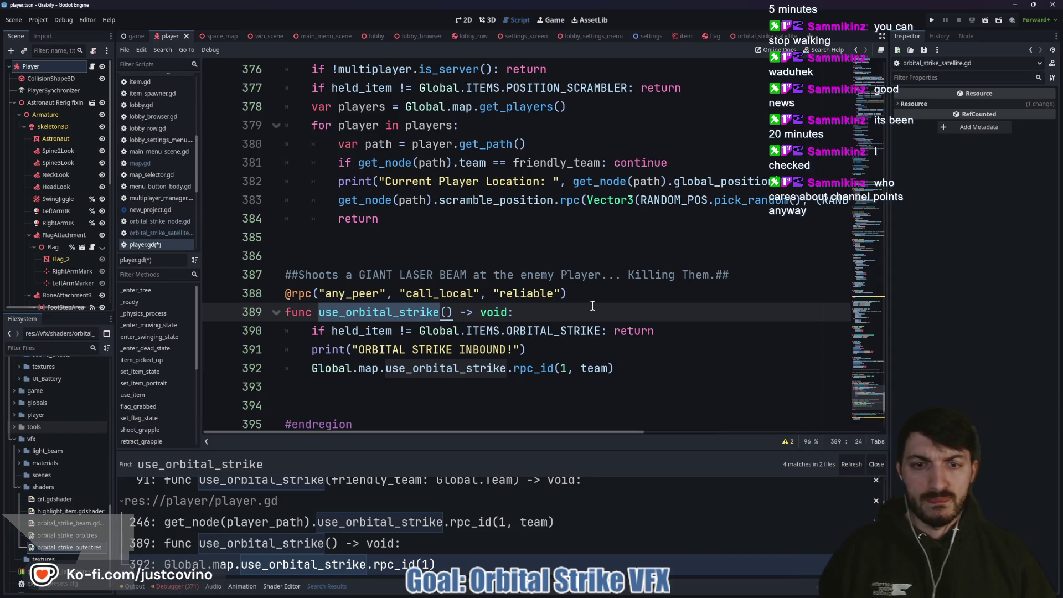
click(446, 312)
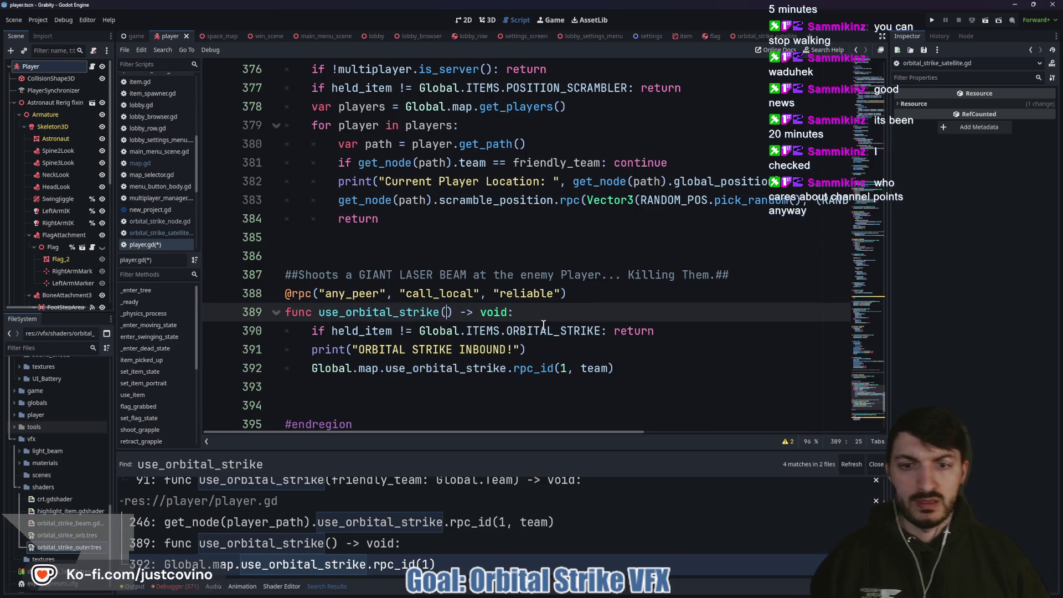
text(friendly_t)
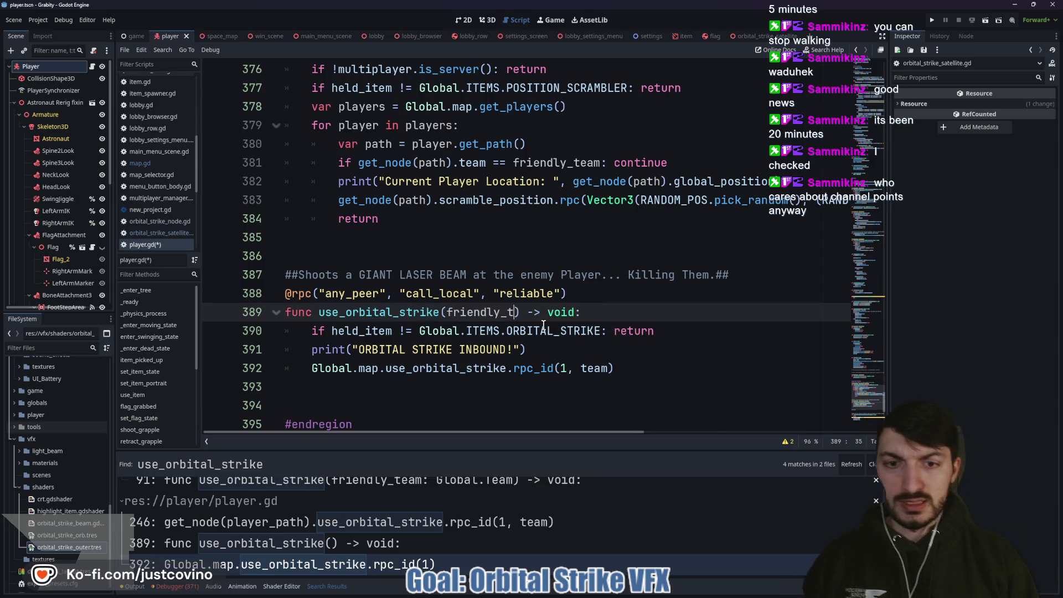
text(eam:)
text( Global.t)
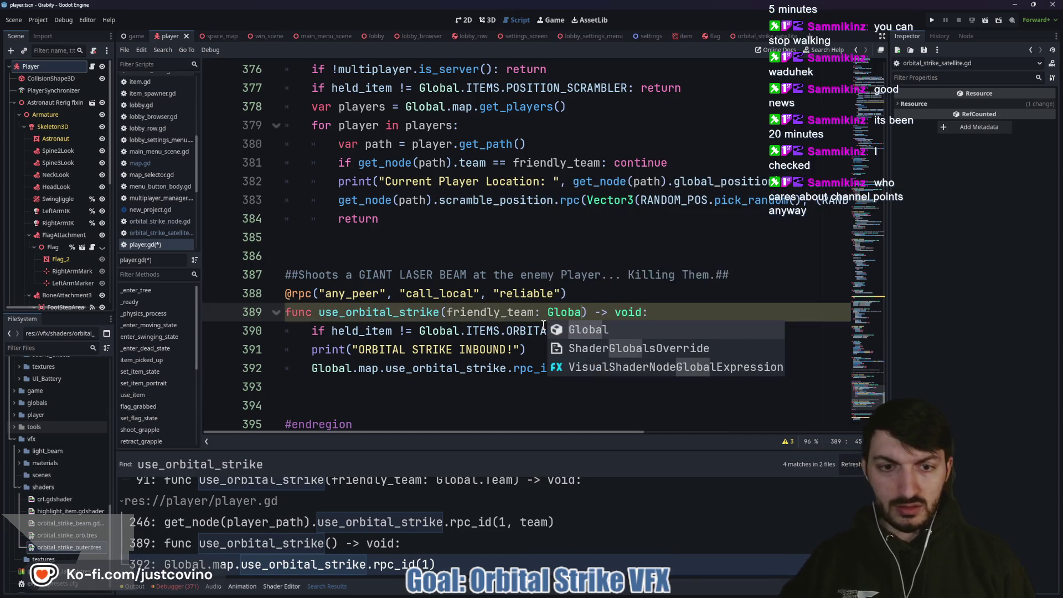
key(Return)
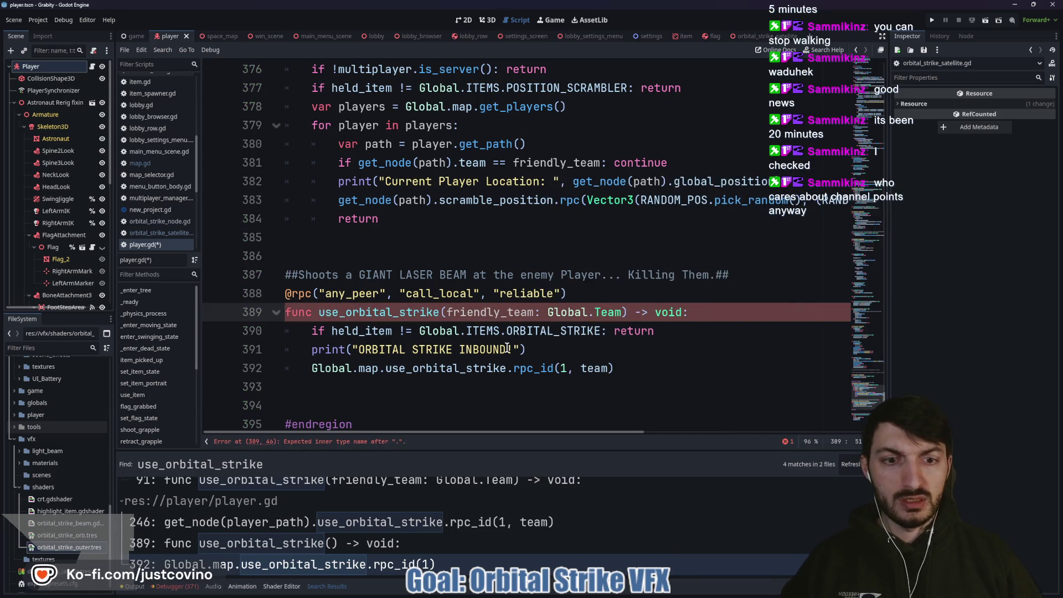
Step: Change the call to rpc_id(1, friendly_team) and save player.gd
drag(610, 368, 575, 365)
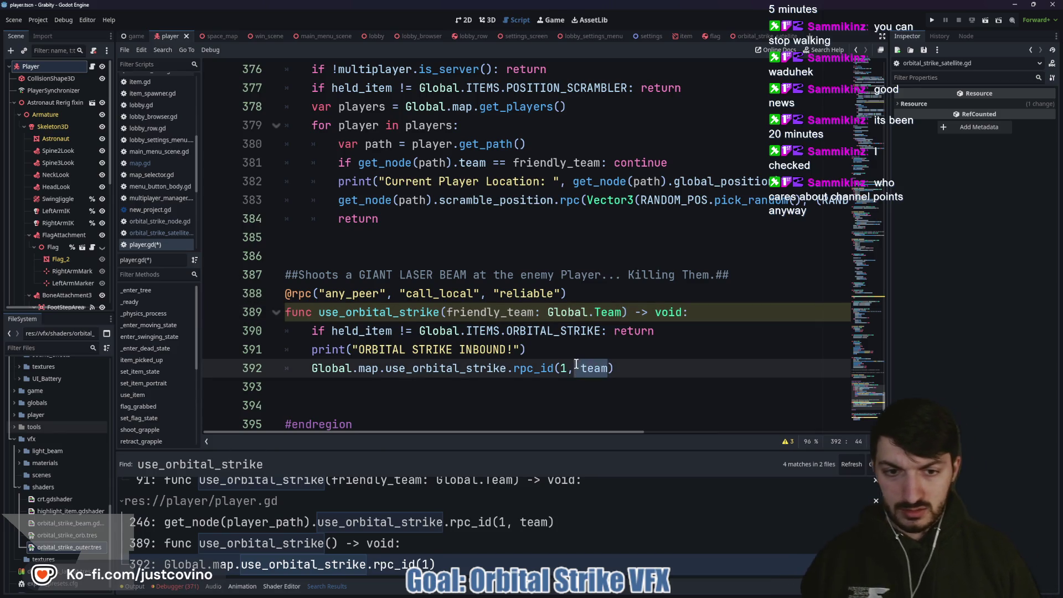
text(friend)
key(Return)
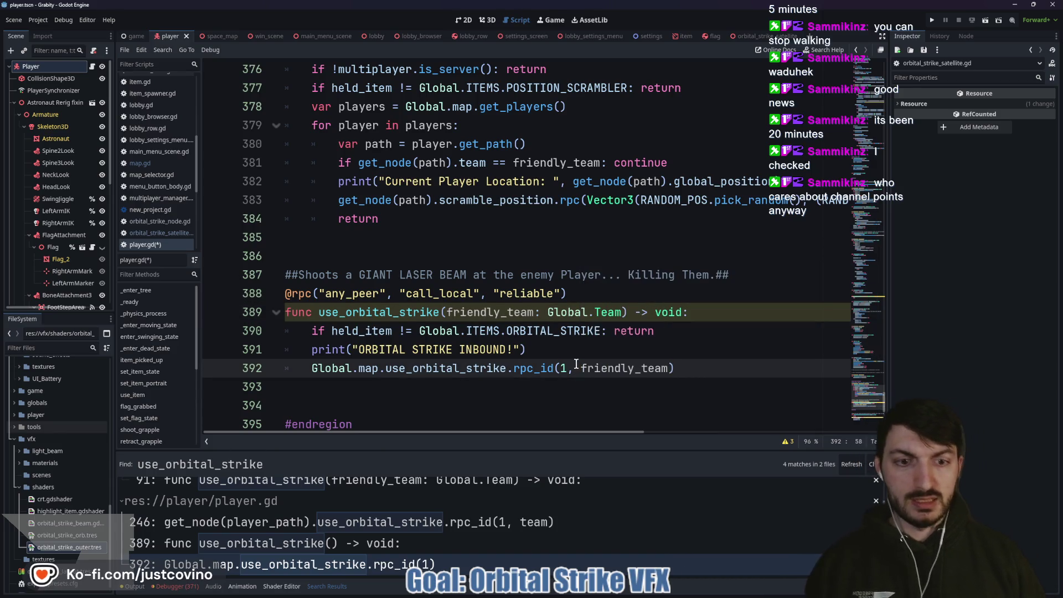
key(ctrl+s)
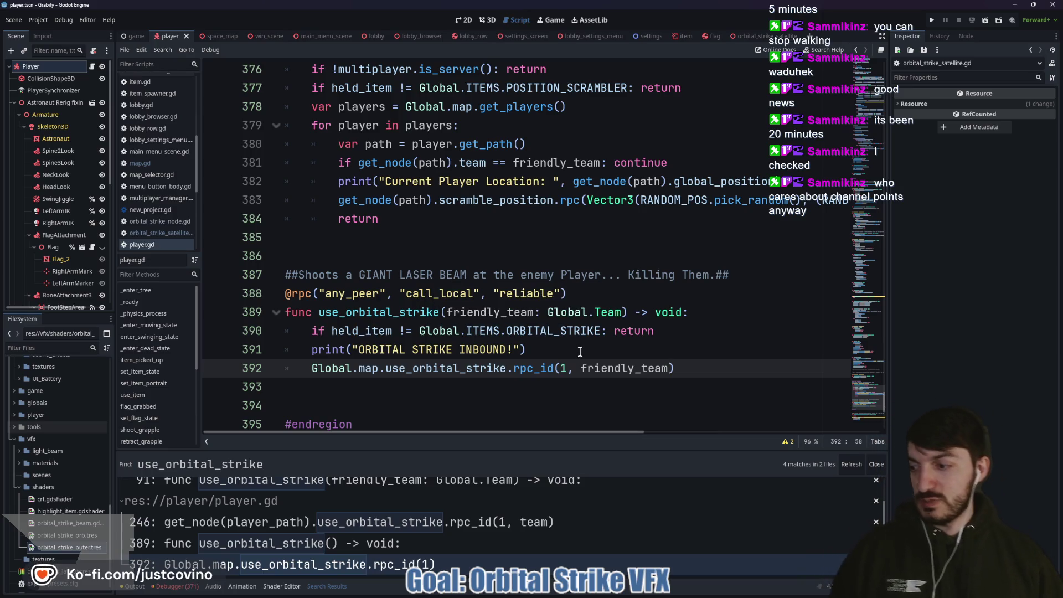
click(585, 351)
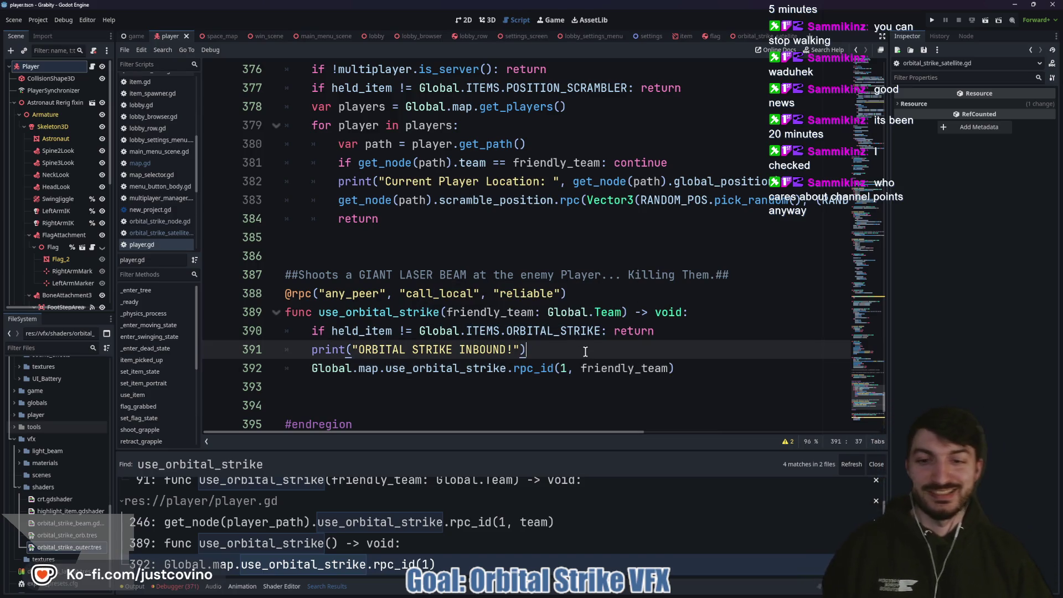
click(382, 397)
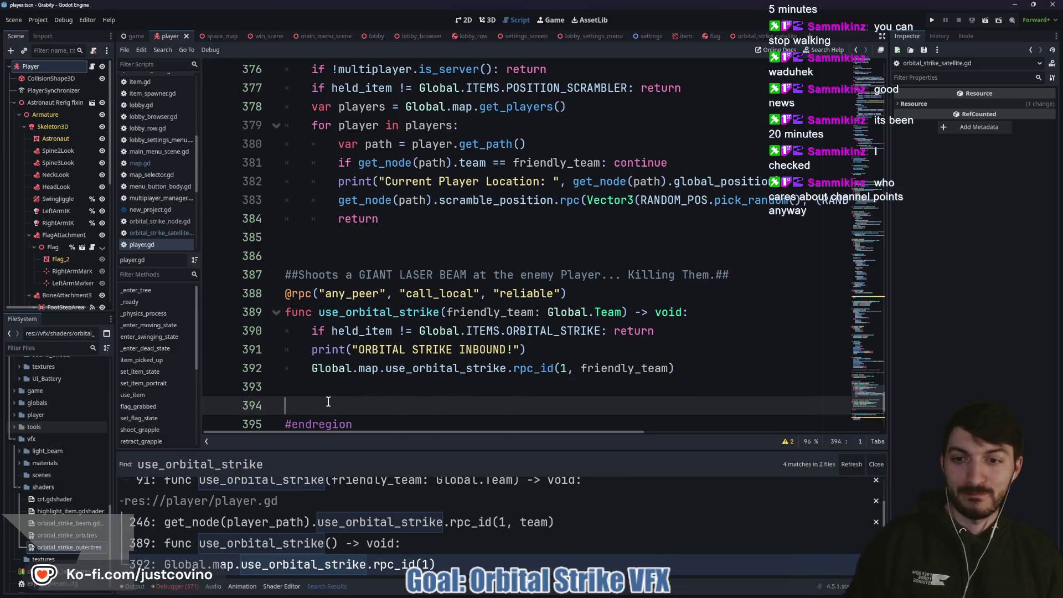
Step: Follow the call into map.gd and on to fire_orbital_strike, remove its partial extra parameter, and open the satellite scene
ctrl+click(428, 370)
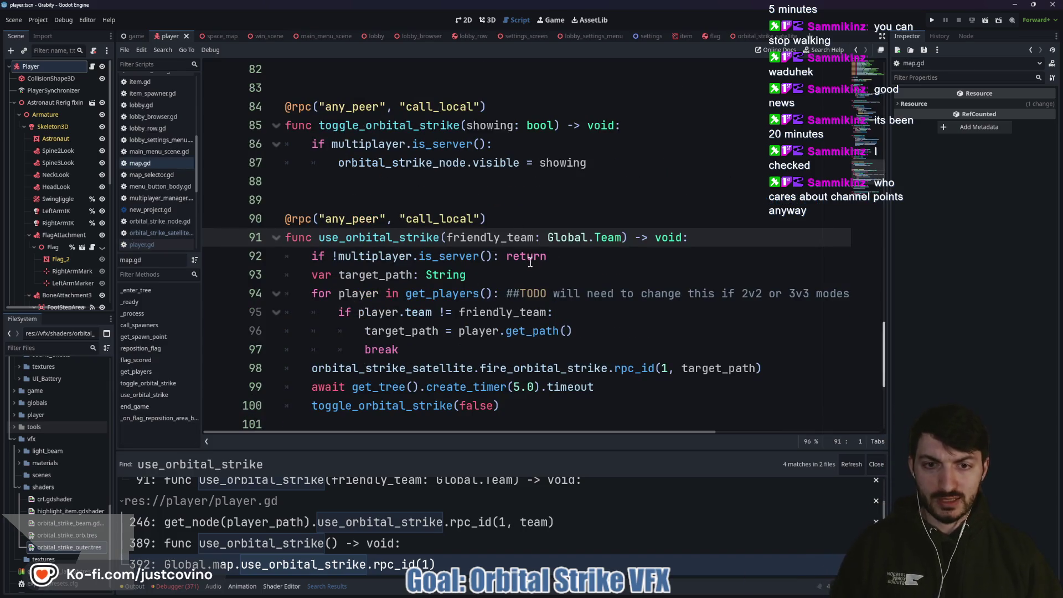
scroll(518, 238, down, 2)
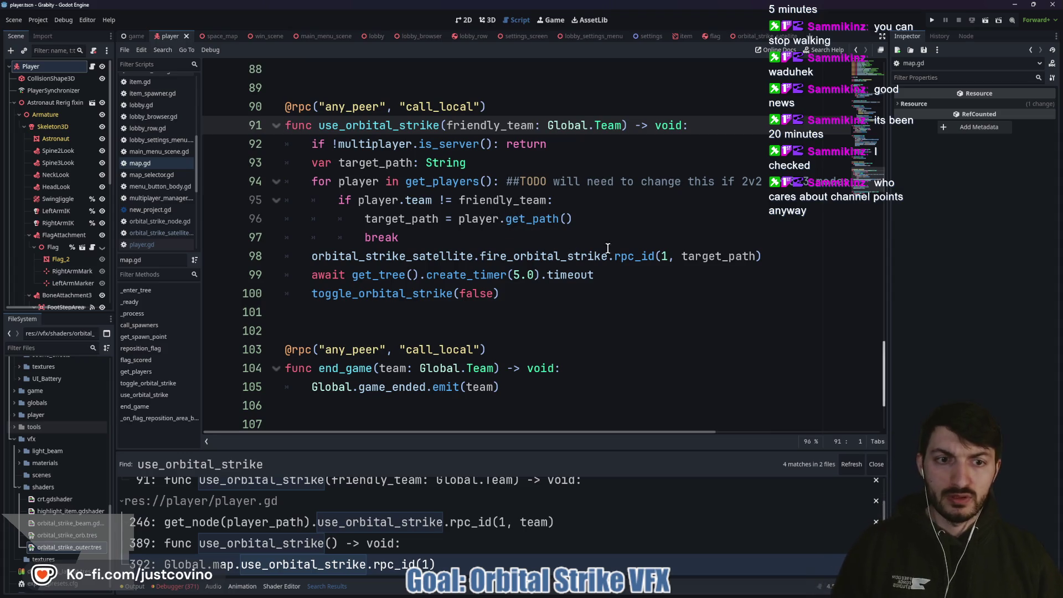
ctrl+click(492, 258)
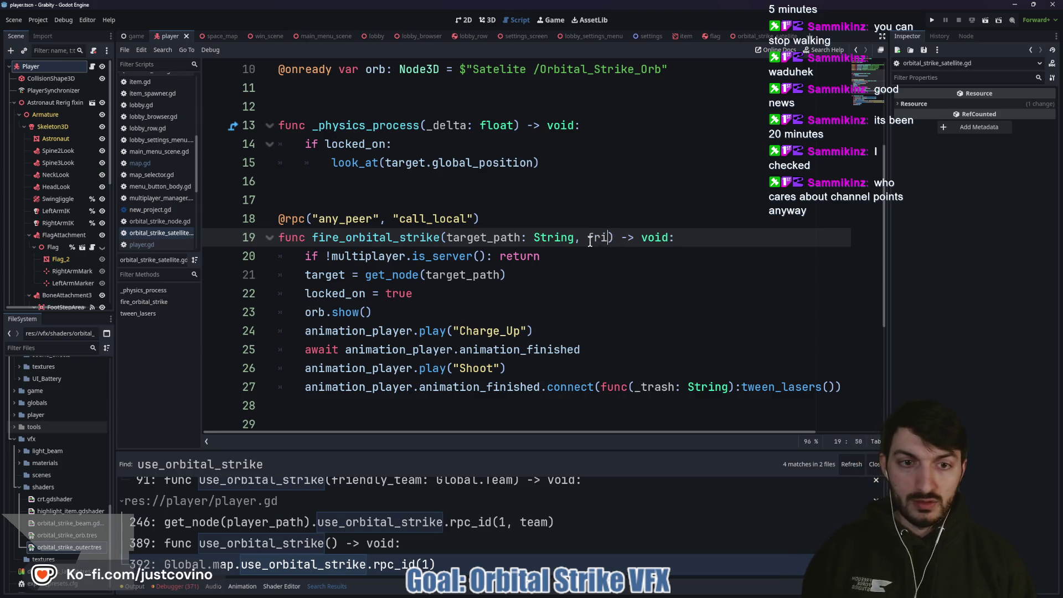
key(BackSpace)
key(BackSpace)
key(BackSpace)
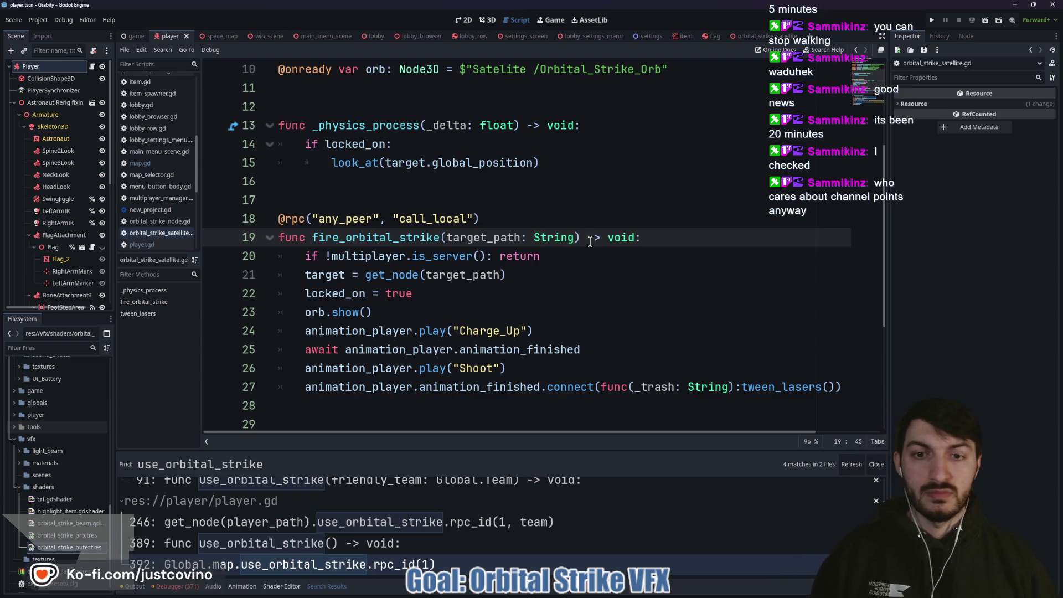
click(502, 259)
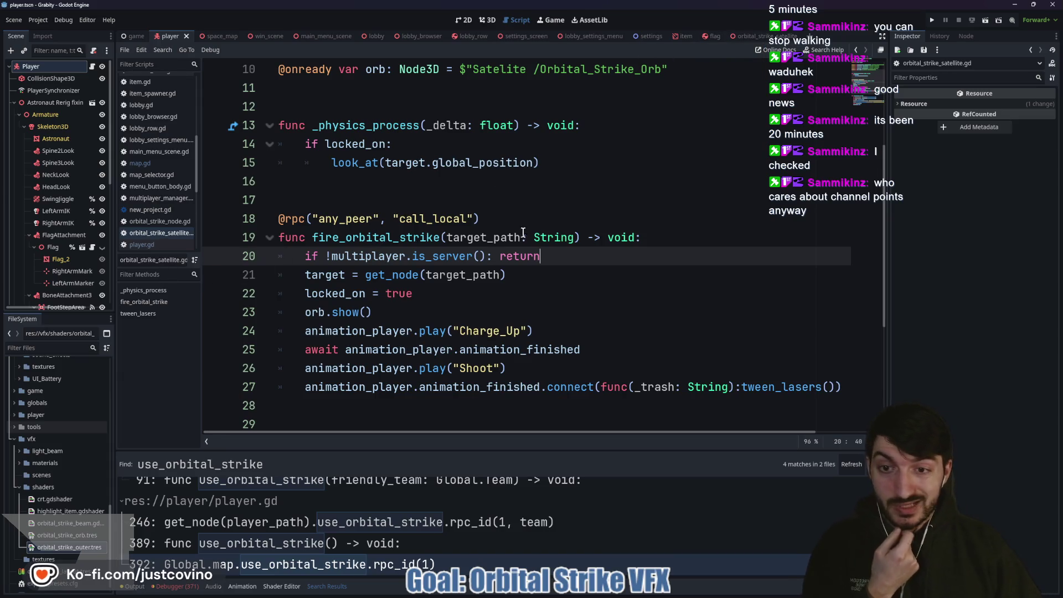
click(761, 36)
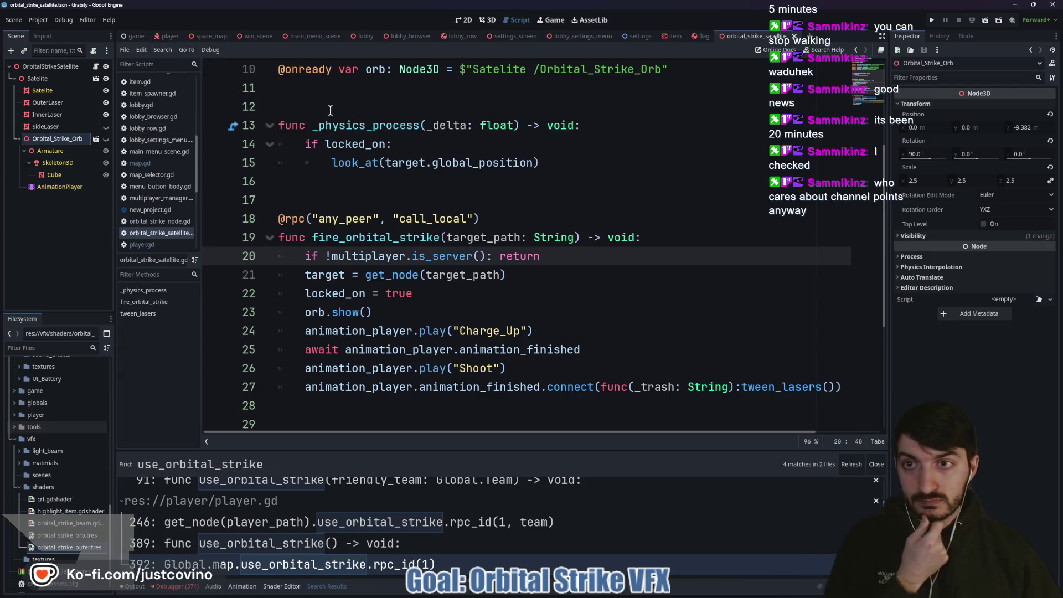
Step: In space_map, add OrbitalStrikeSatellite's locked_on to the OrbitalStrikeSynchronizer's synced properties
click(205, 37)
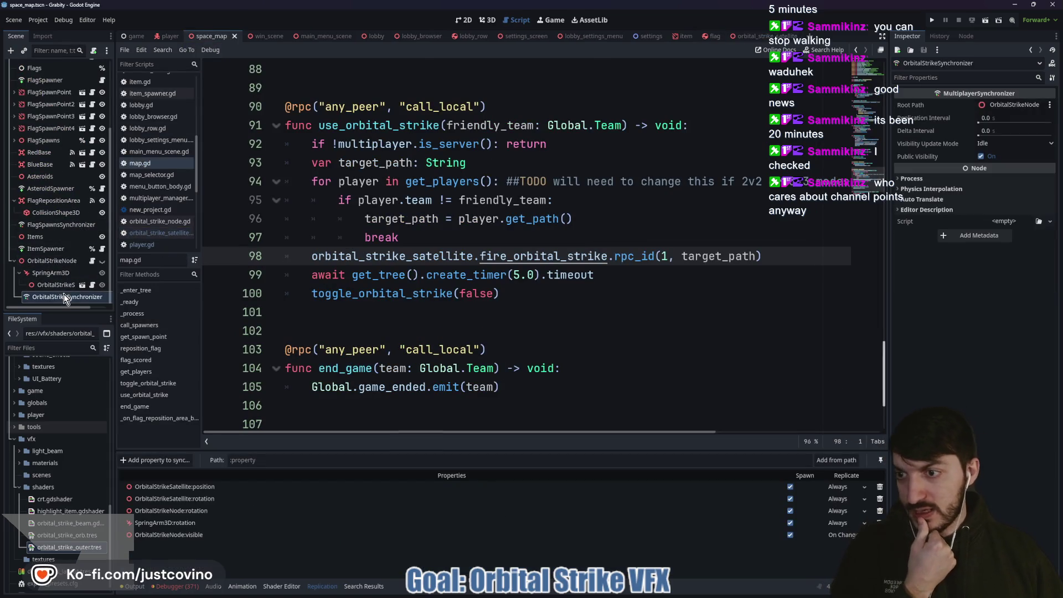
click(63, 297)
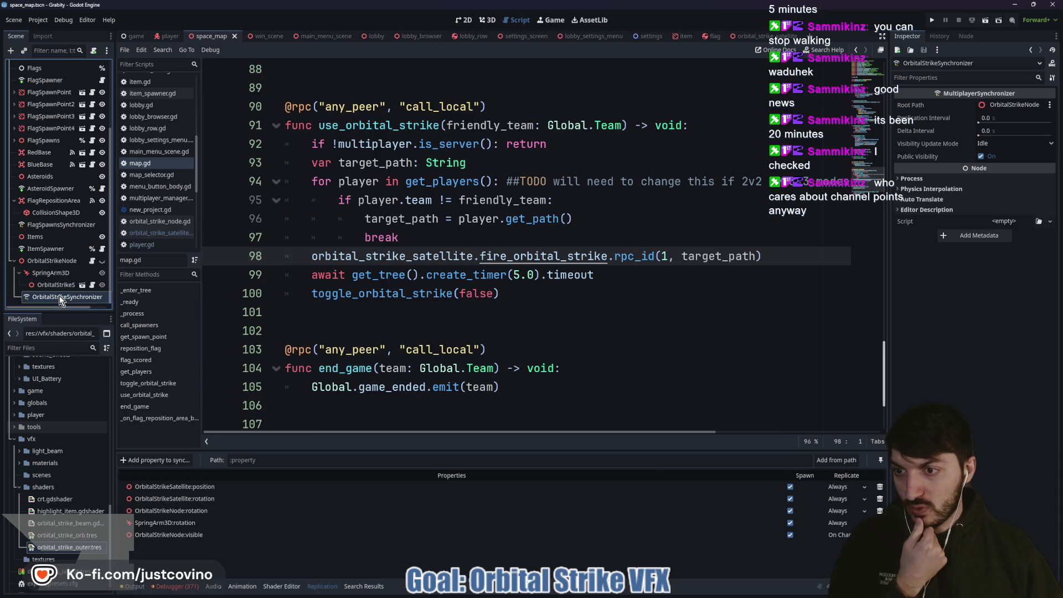
click(168, 465)
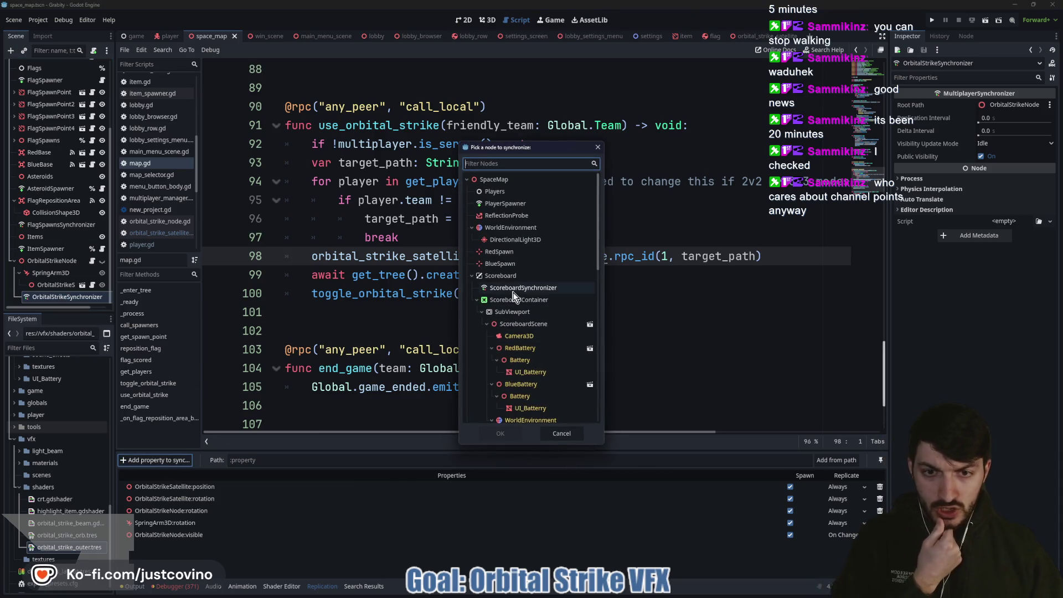
scroll(513, 302, down, 10)
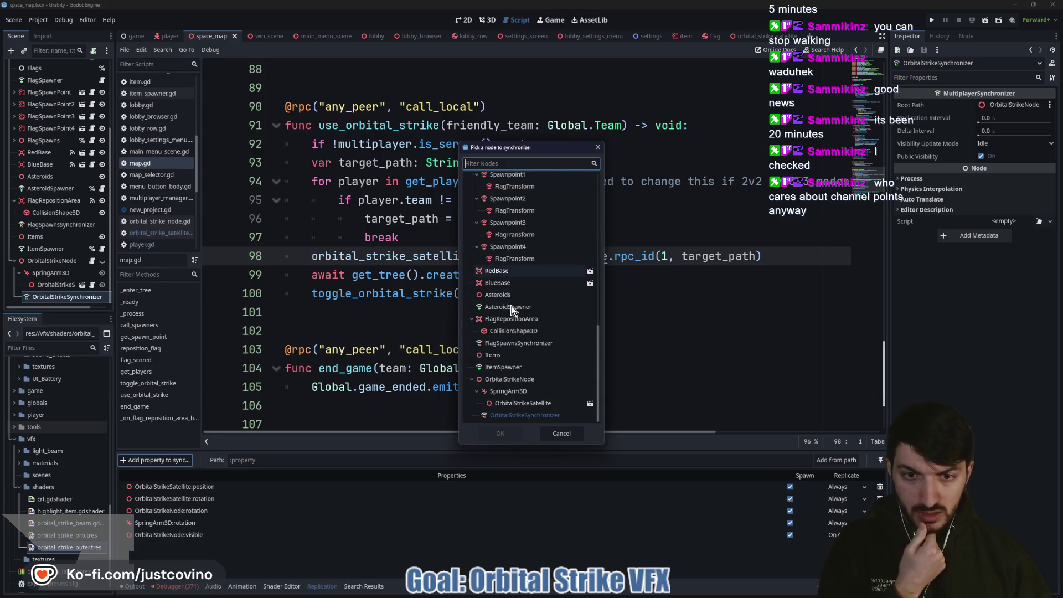
click(523, 402)
click(500, 433)
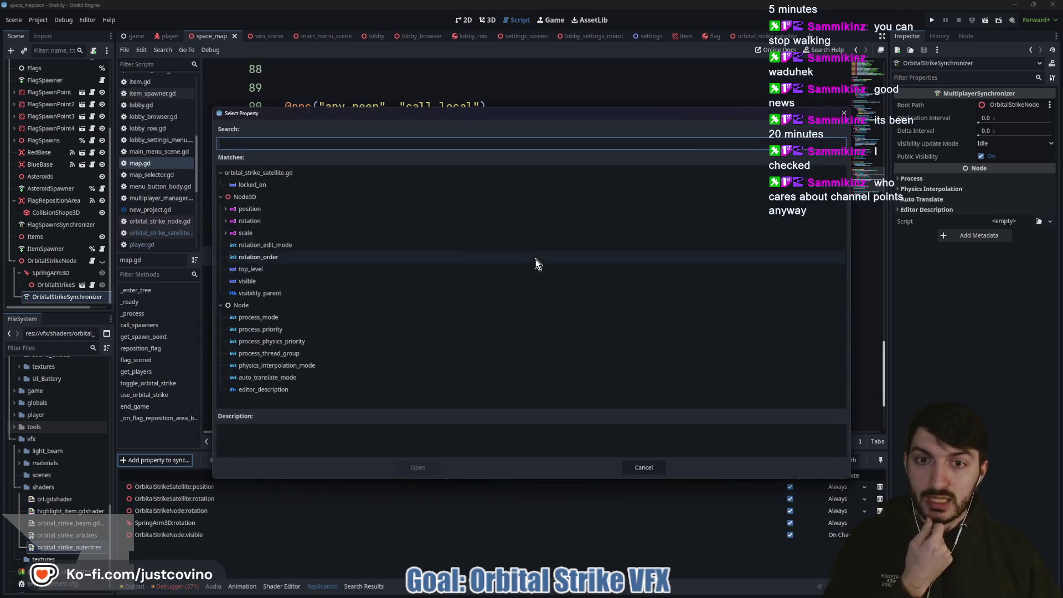
click(324, 182)
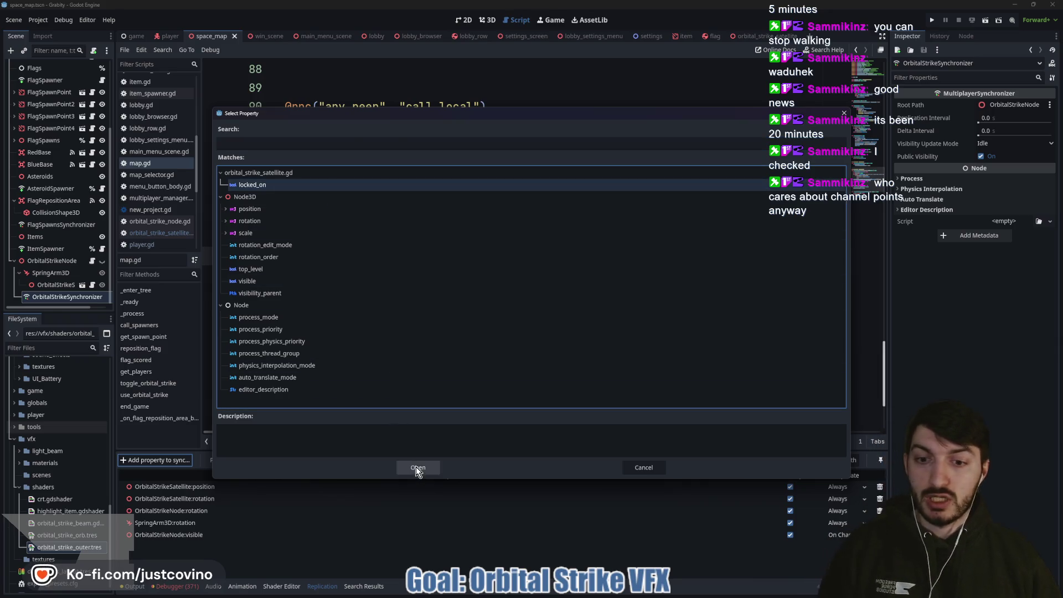
click(416, 466)
Step: Save the space_map scene, check the satellite's other properties without adding any, and return to the satellite
click(155, 461)
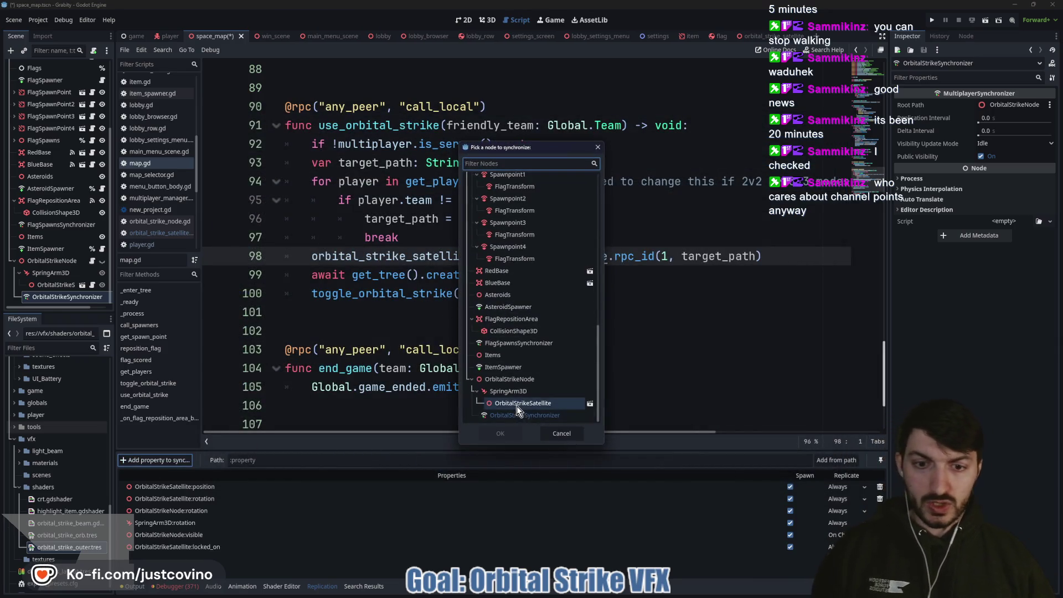
click(512, 435)
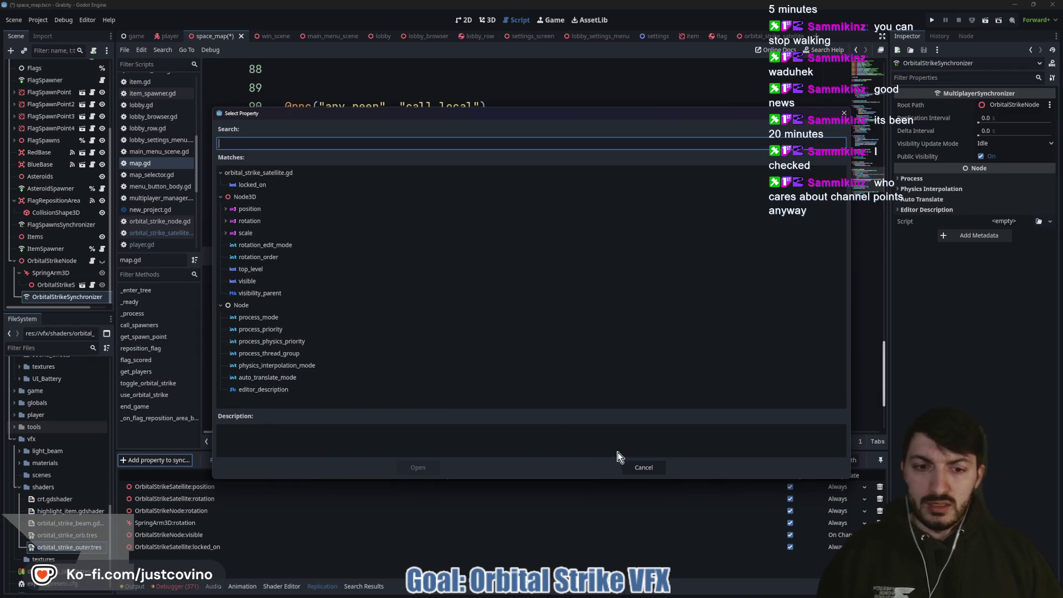
click(642, 467)
click(452, 312)
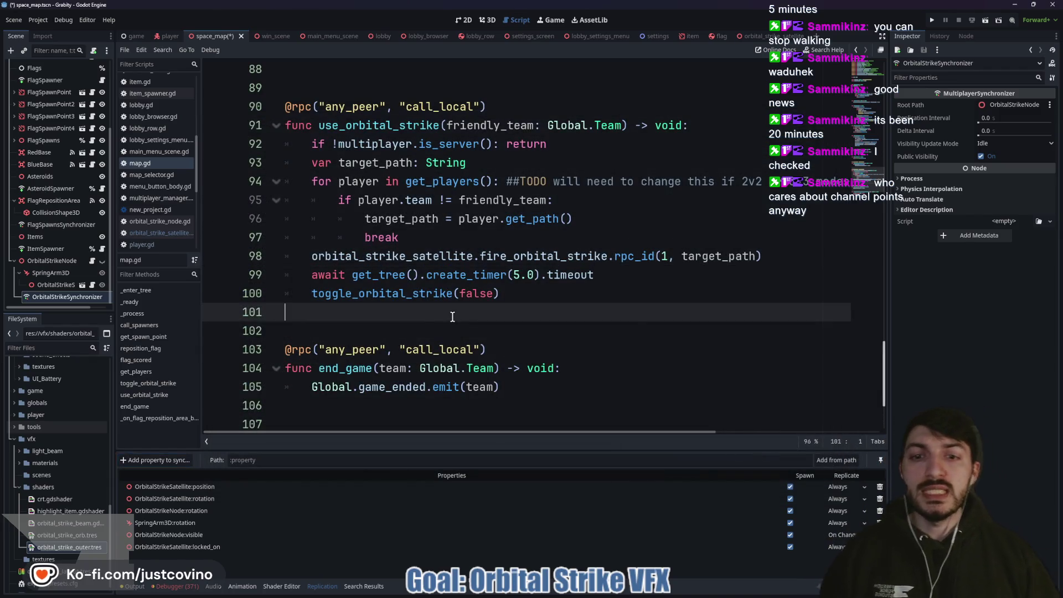
key(ctrl+s)
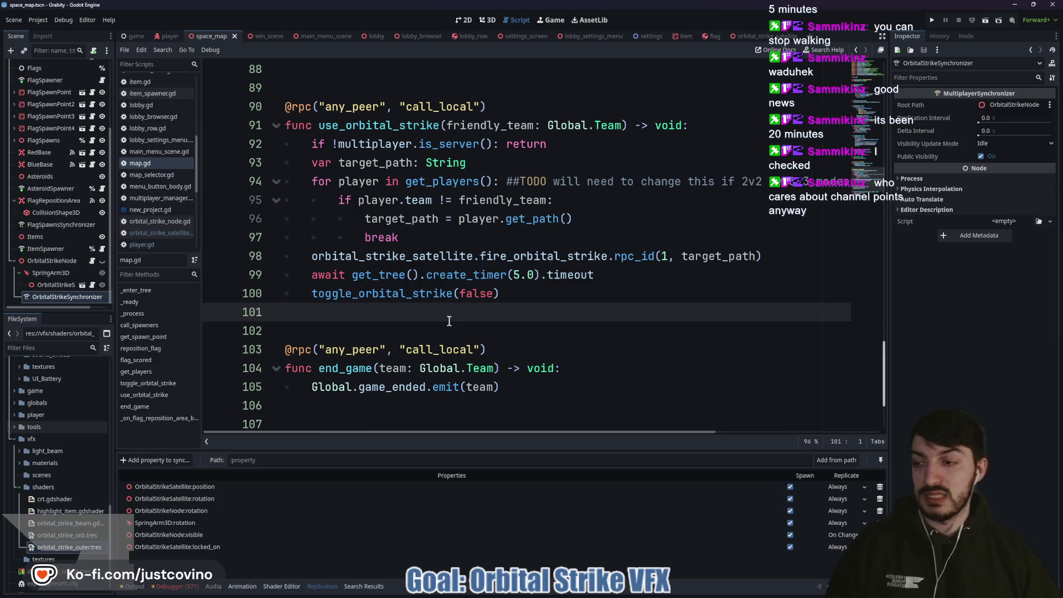
click(158, 460)
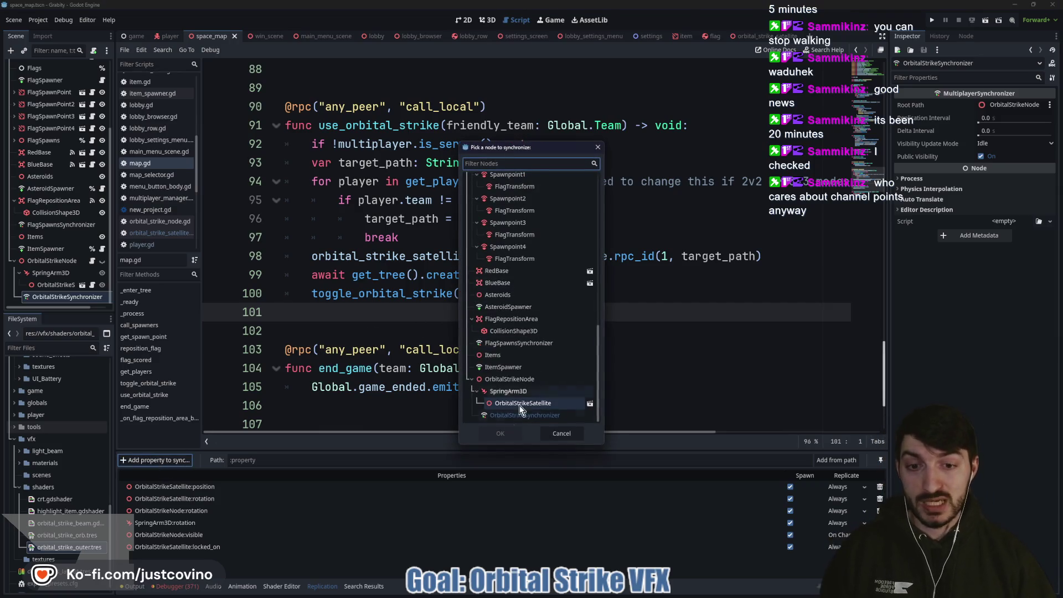
click(501, 408)
click(512, 433)
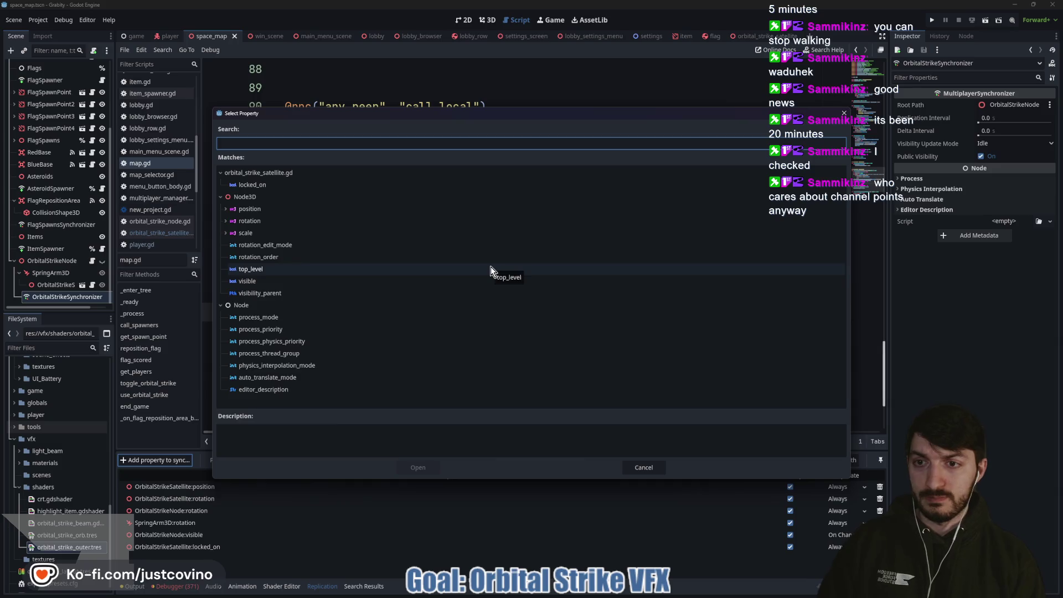
text(anim)
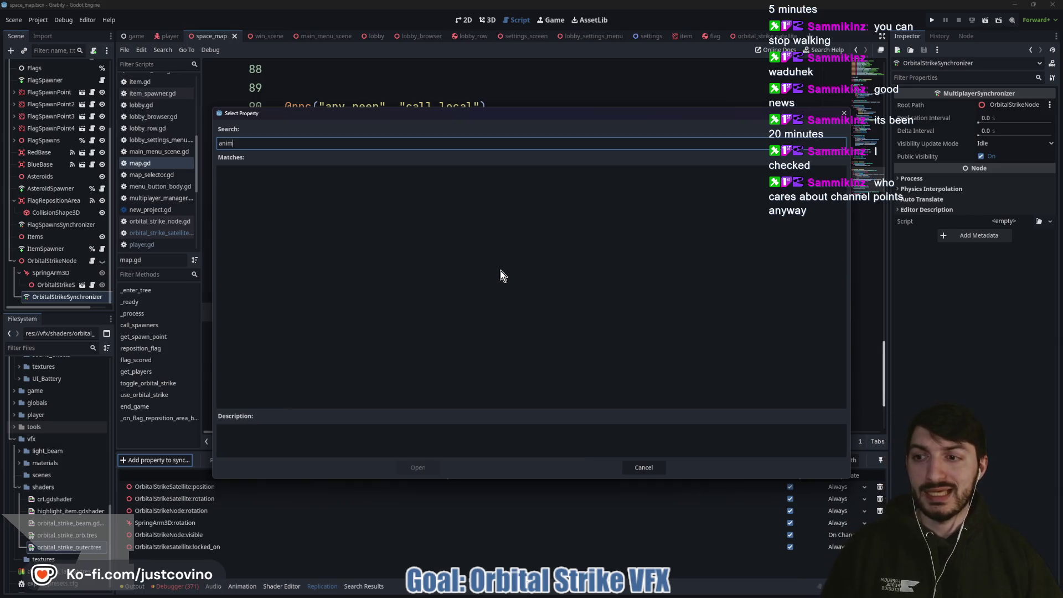
click(641, 468)
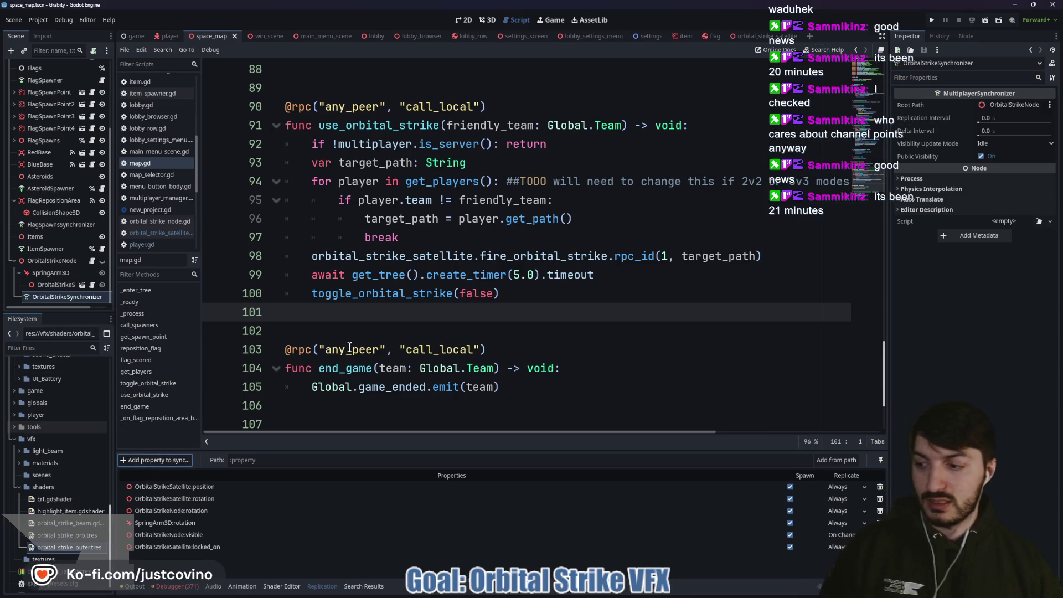
click(758, 37)
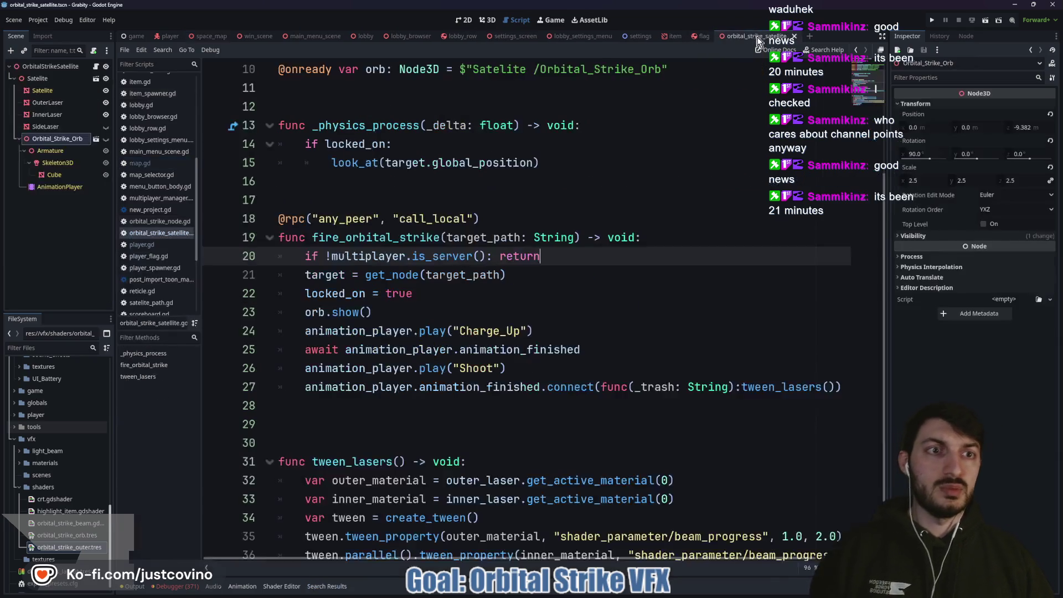
Step: Add a MultiplayerSynchronizer under the satellite root that syncs AnimationPlayer's current_animation
click(38, 67)
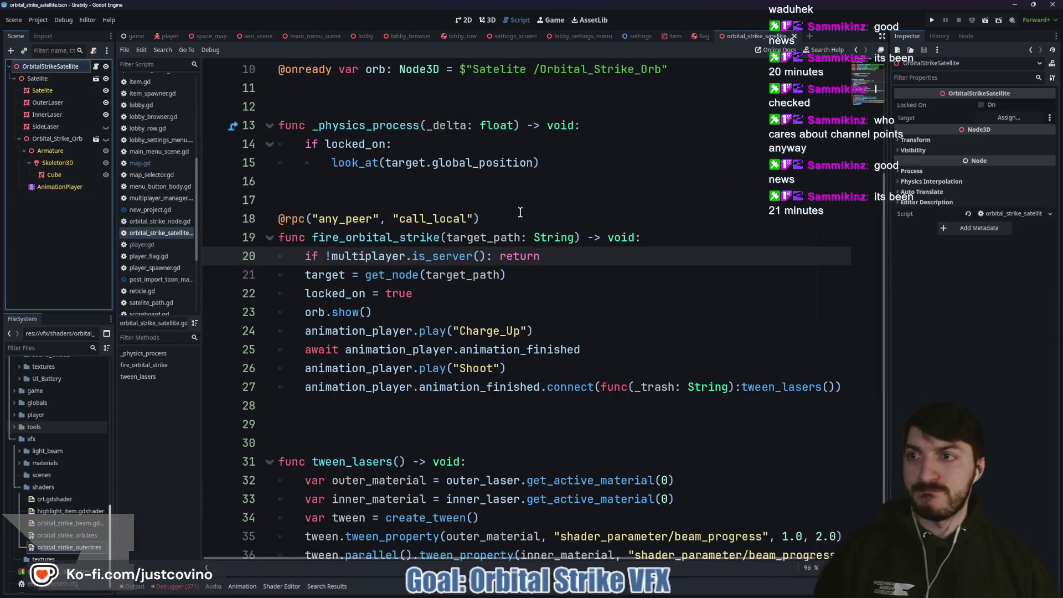
key(ctrl+a)
text(synch)
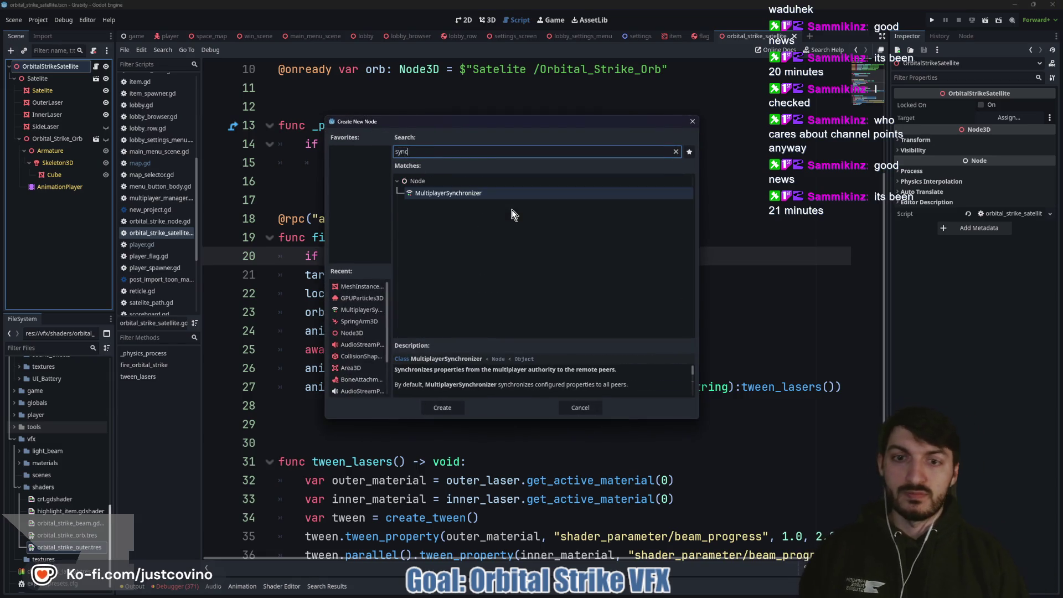
key(Return)
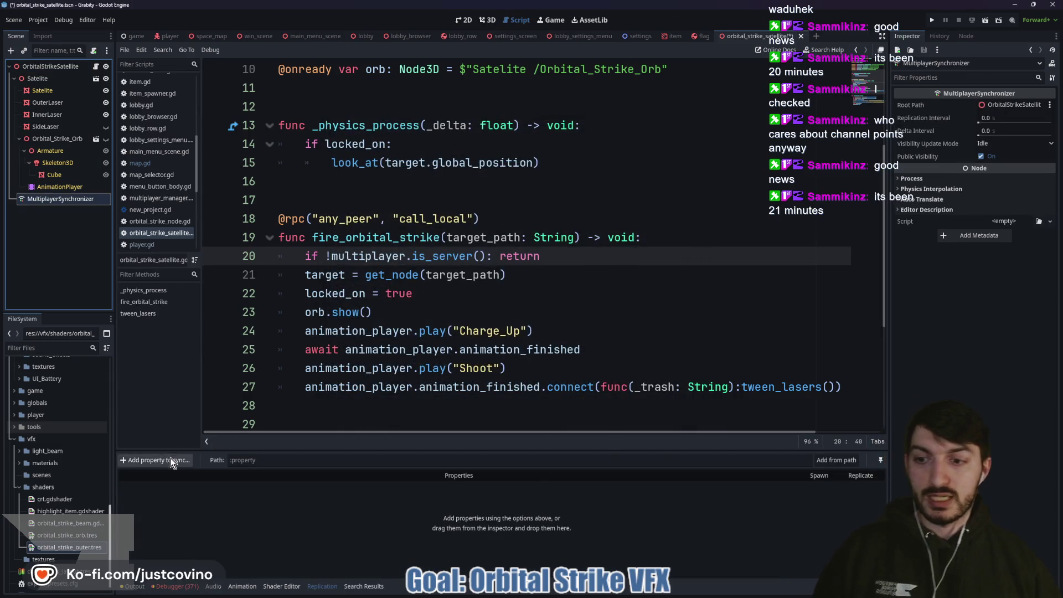
click(171, 459)
click(520, 302)
click(498, 436)
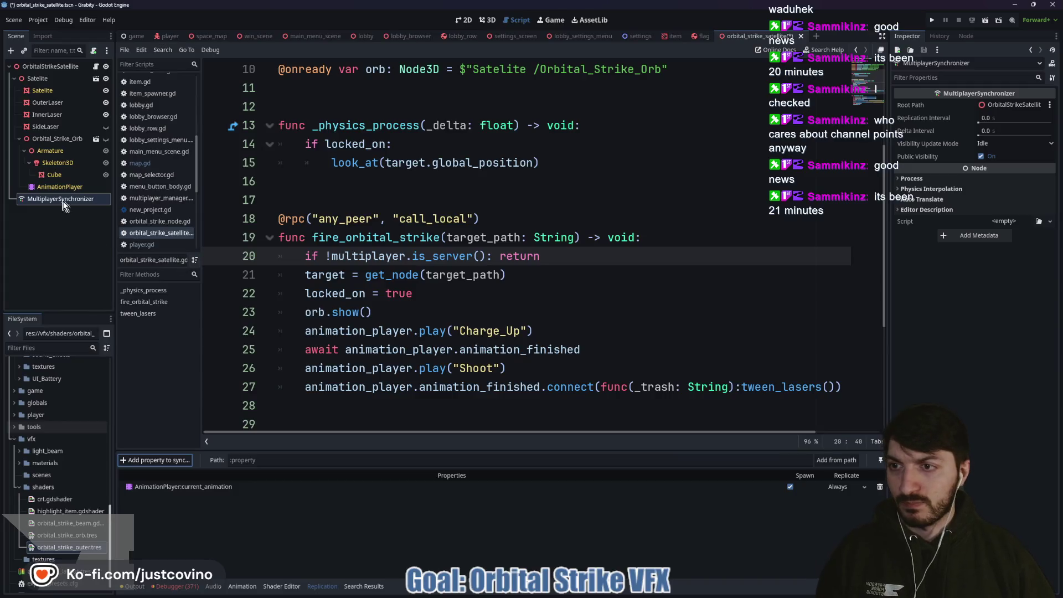
Step: Also sync SideLaser's visible property
click(163, 460)
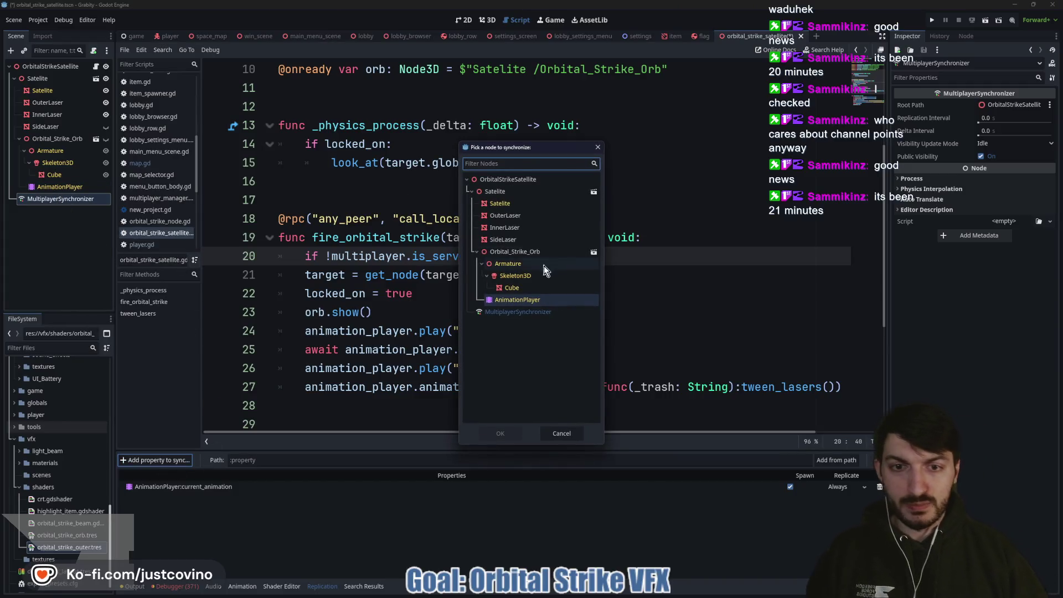
click(501, 215)
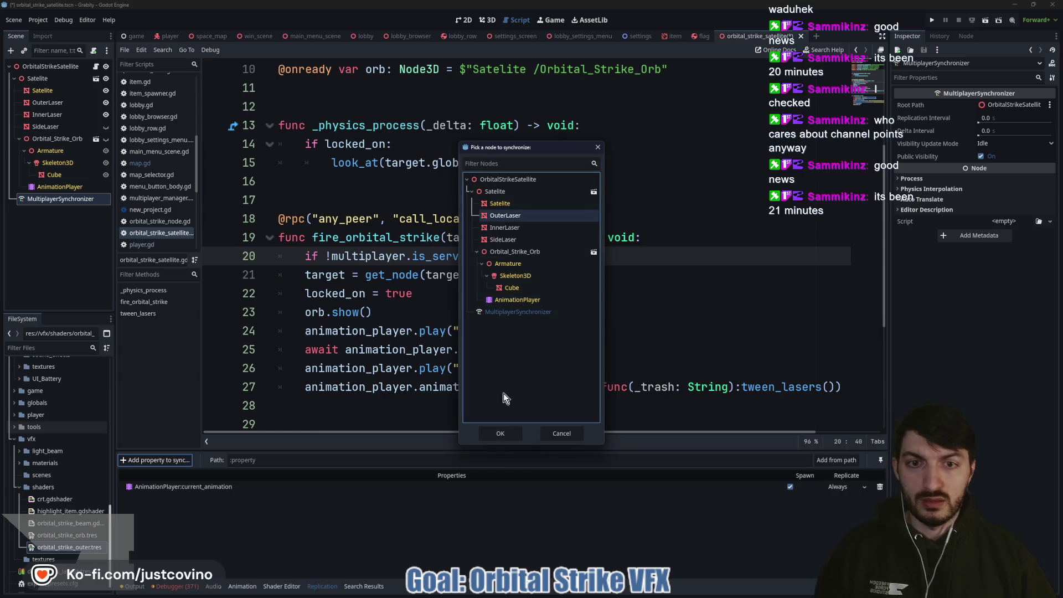
click(503, 433)
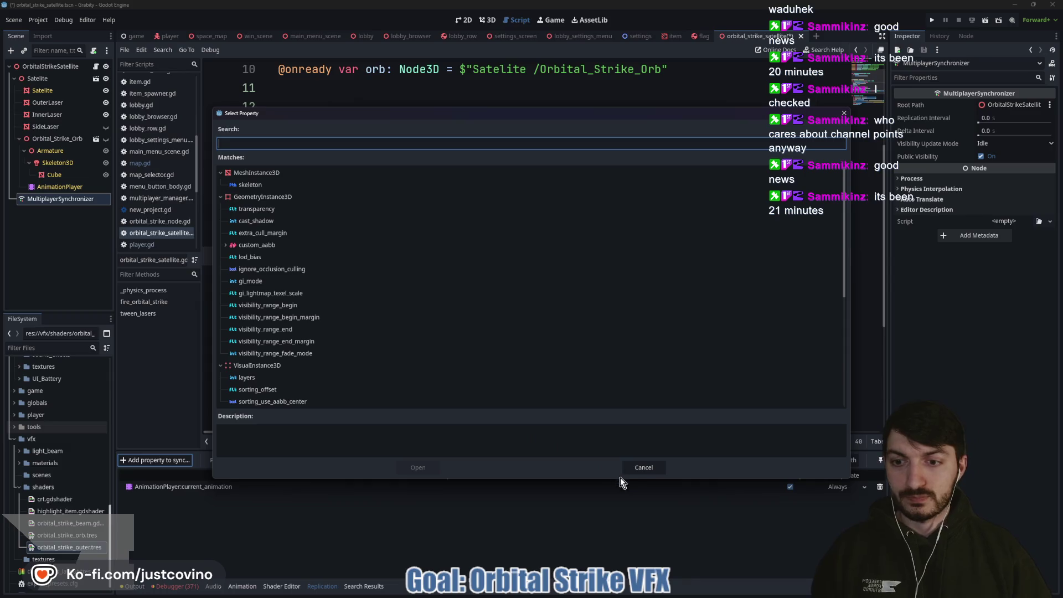
click(642, 467)
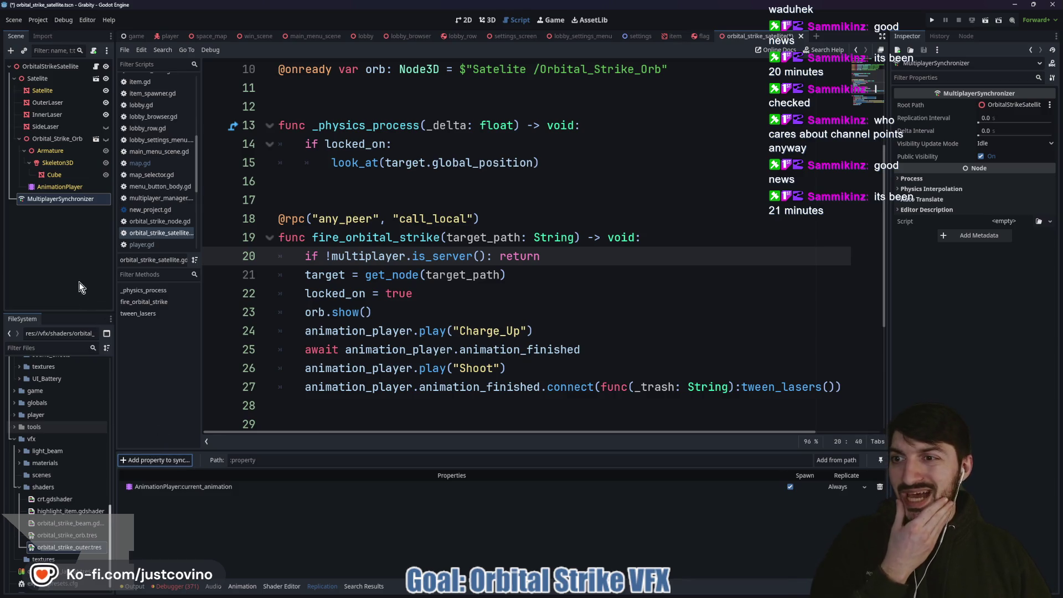
click(169, 459)
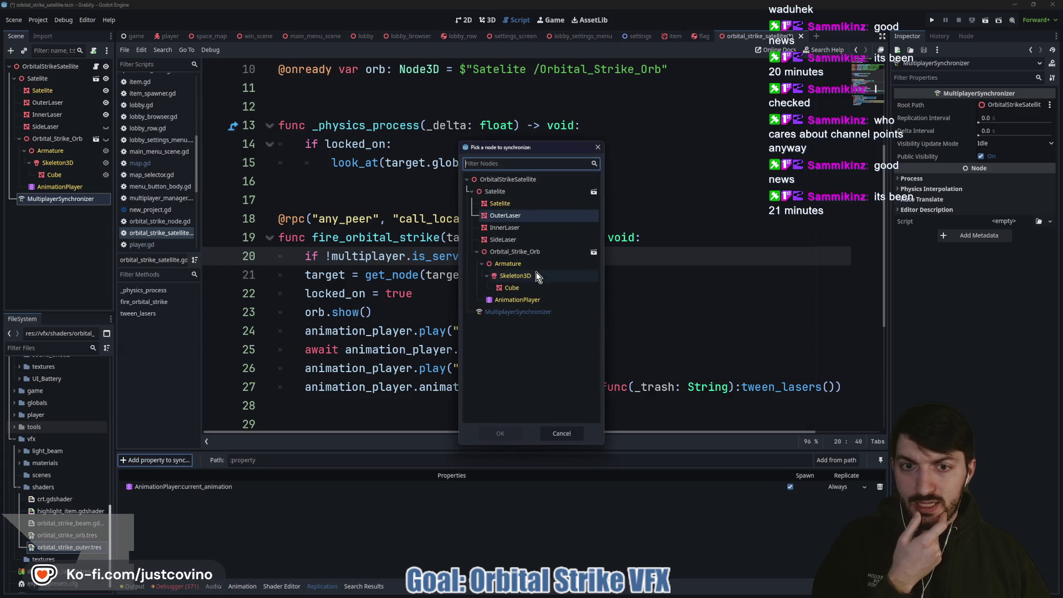
click(514, 241)
click(500, 433)
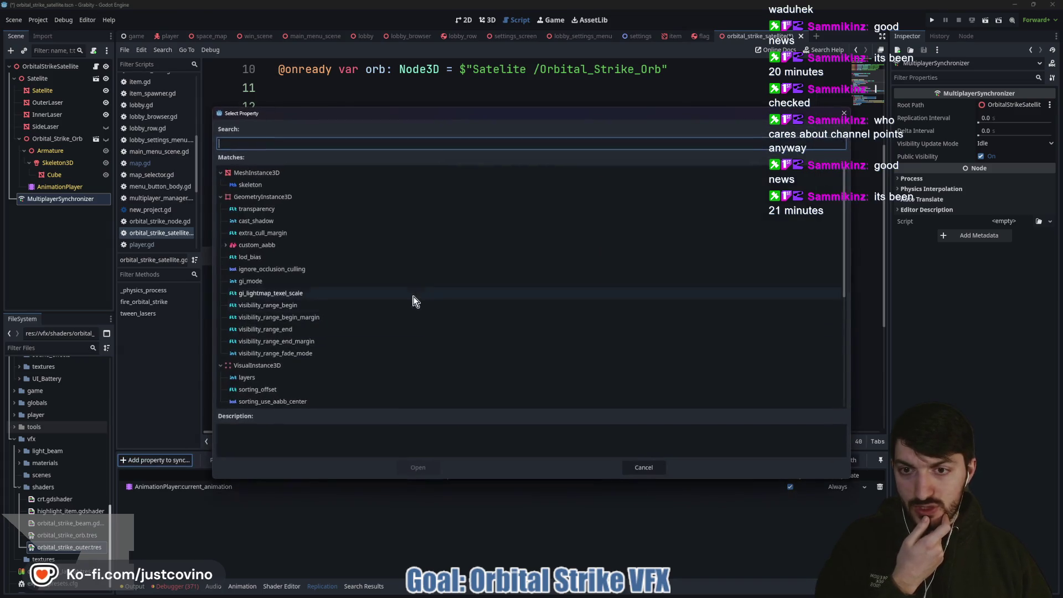
text(visibl)
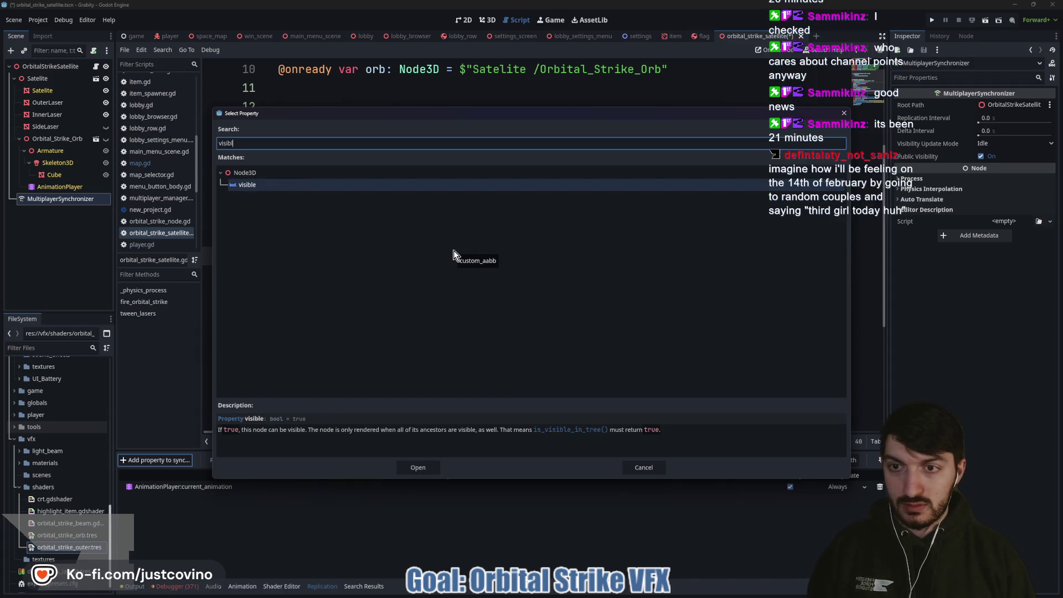
click(246, 184)
click(417, 468)
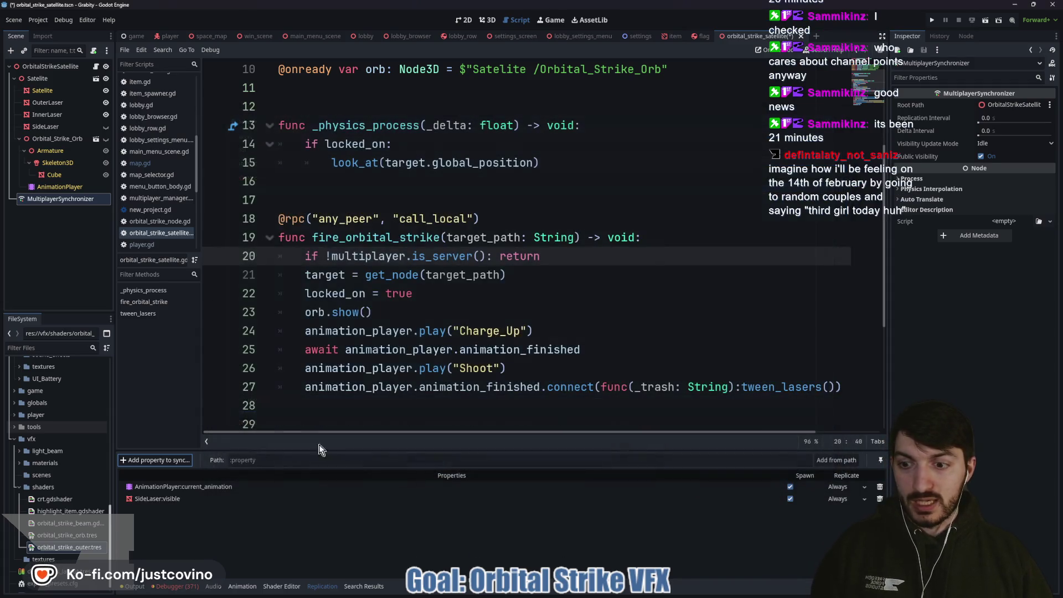
Step: Sync Orbital_Strike_Orb's visible property On Change, save the scene, and run the game
click(158, 462)
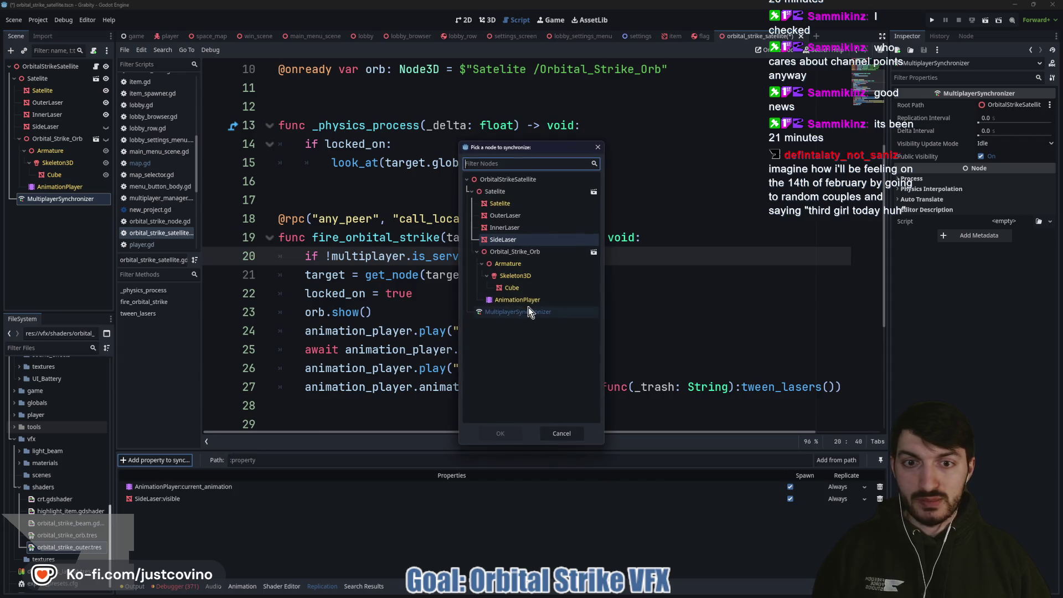
click(513, 256)
click(500, 433)
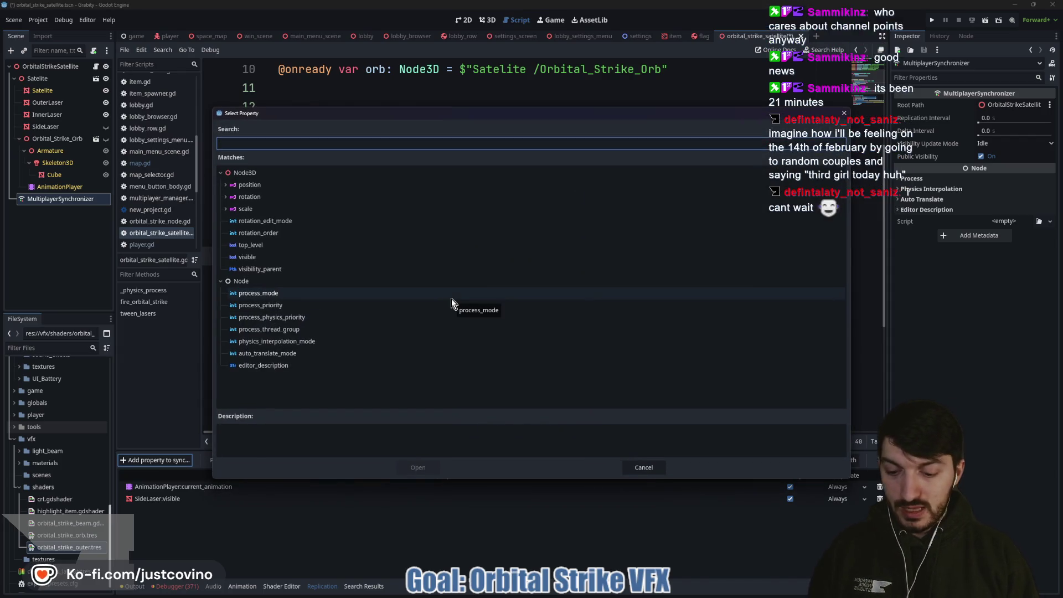
text(vis)
key(Return)
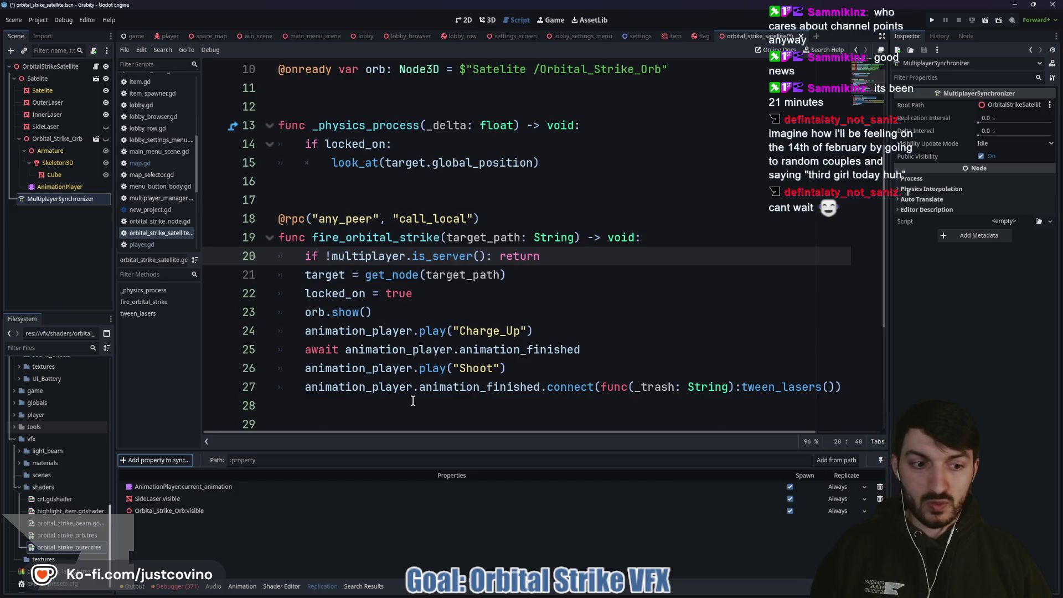
click(848, 510)
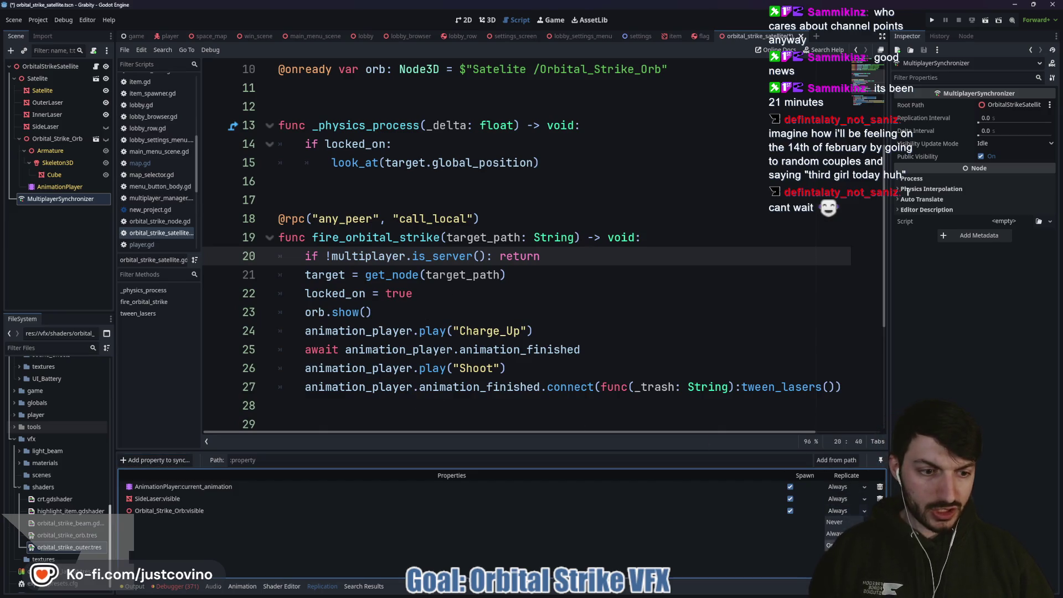
click(833, 545)
key(ctrl+s)
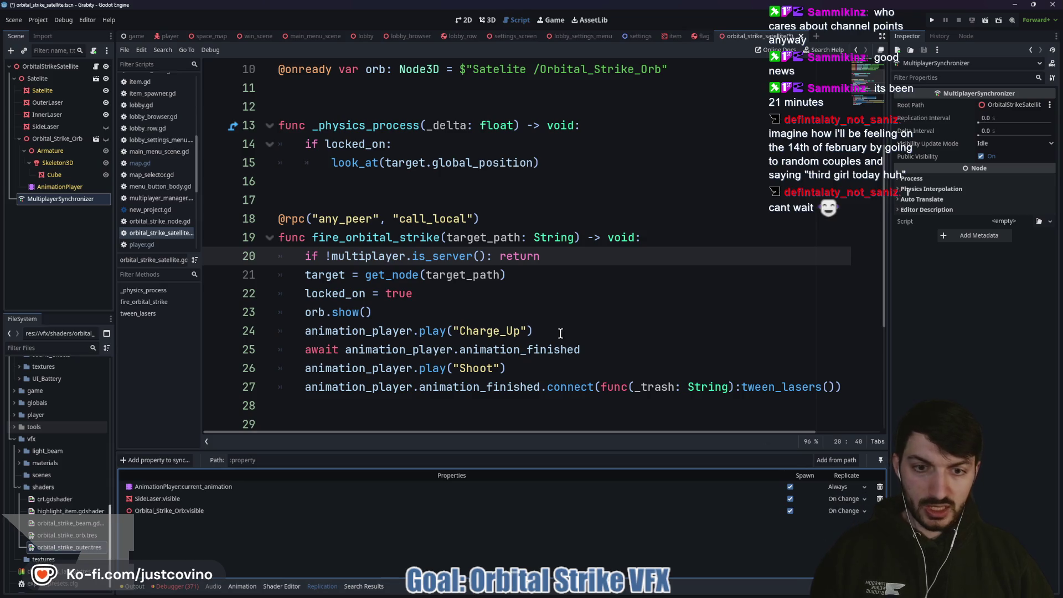
click(548, 294)
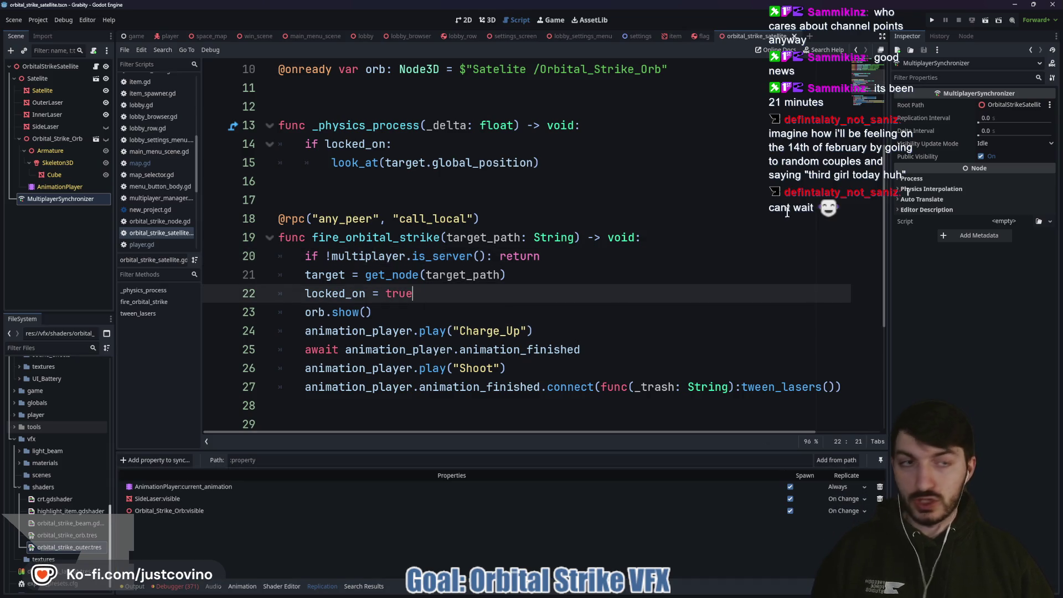
click(934, 22)
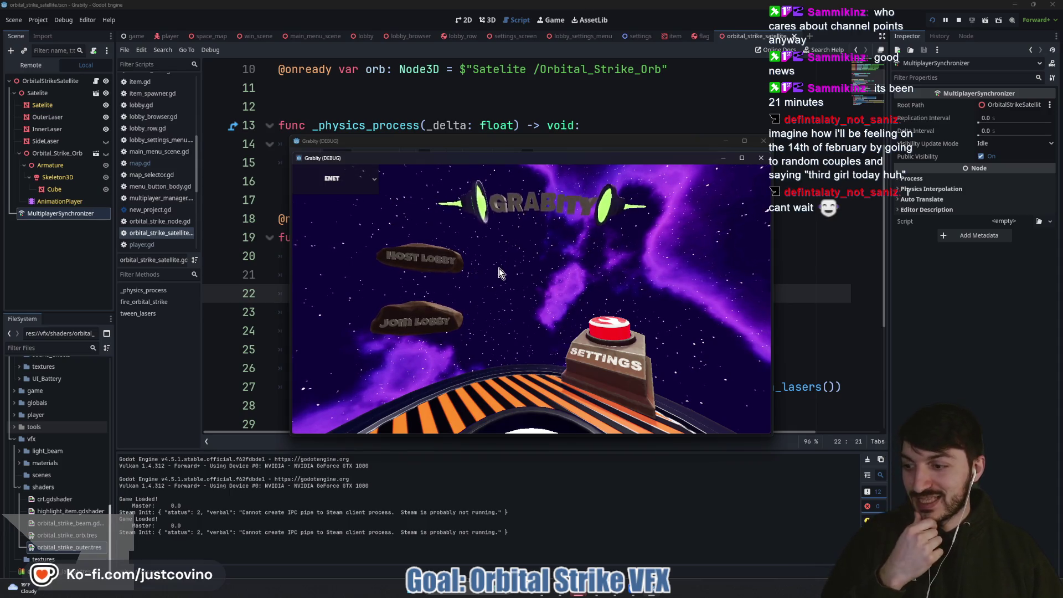
Step: Tile both game windows, host a private lobby on the left, join from the right, ready up and start
drag(545, 145, 292, 125)
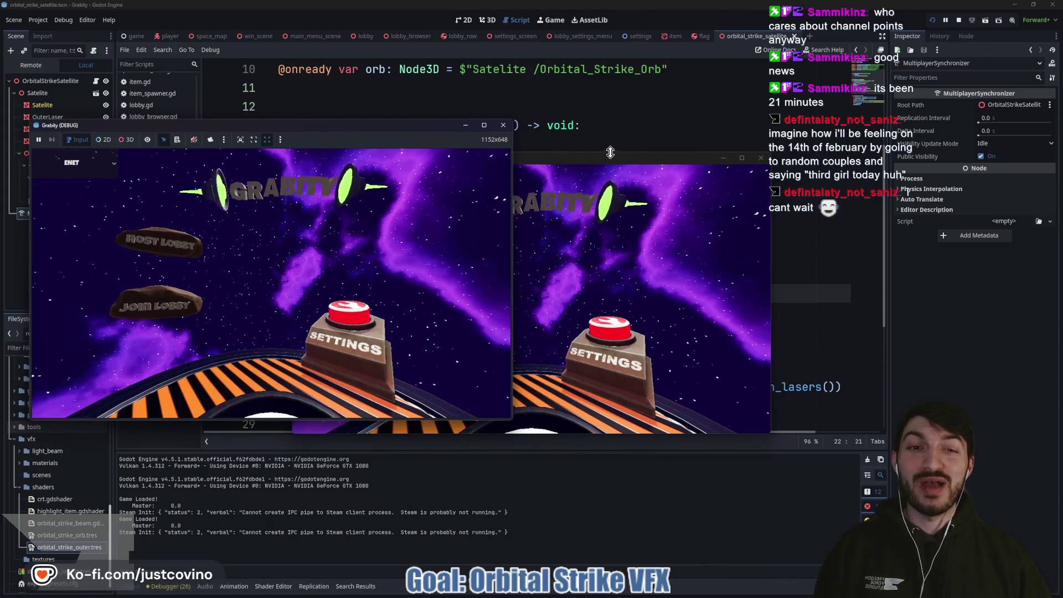
drag(609, 158, 854, 128)
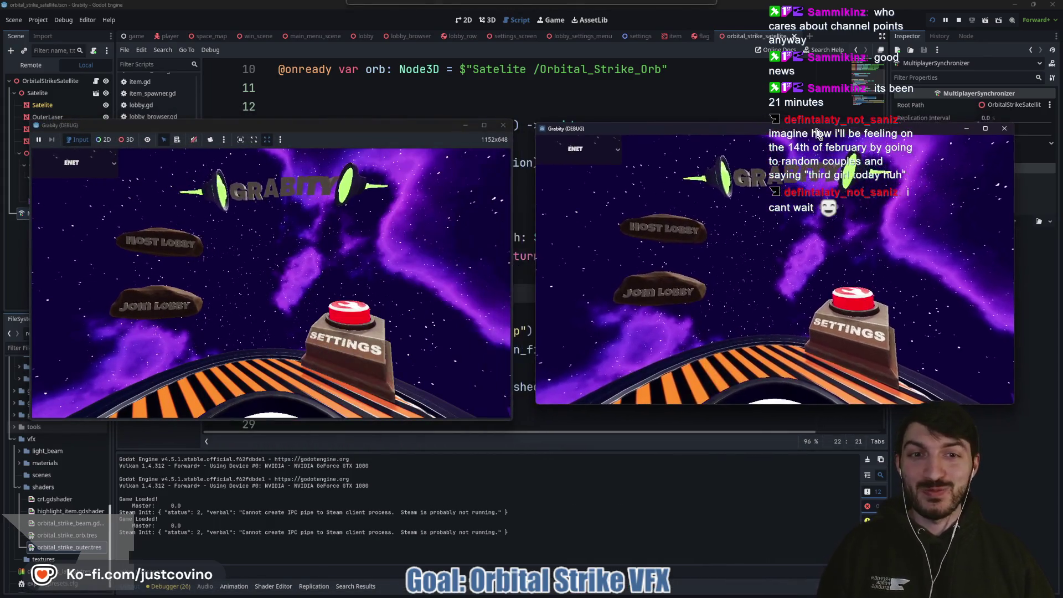
click(164, 237)
click(649, 297)
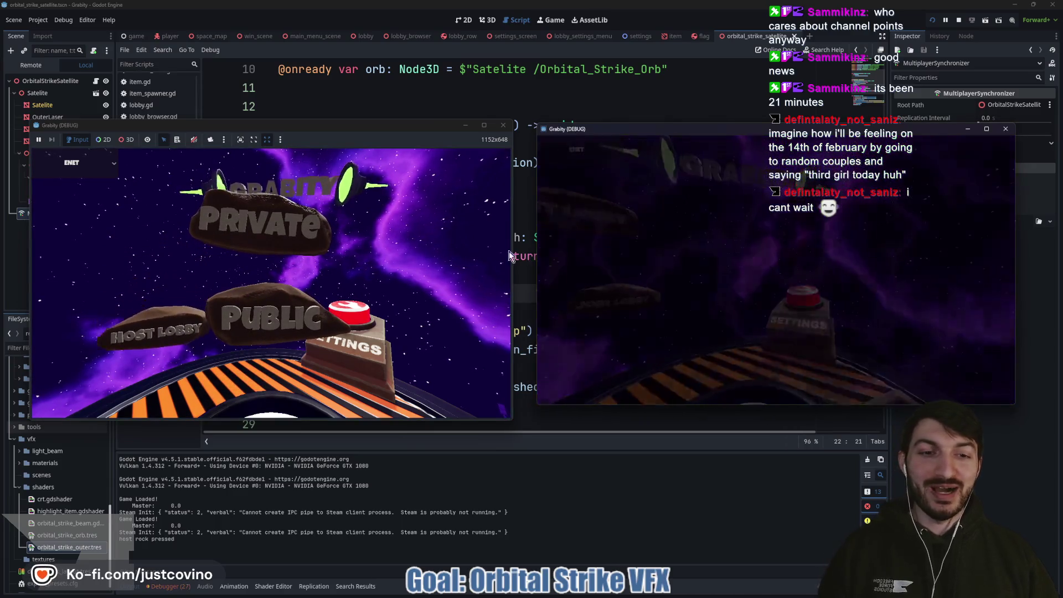
click(279, 238)
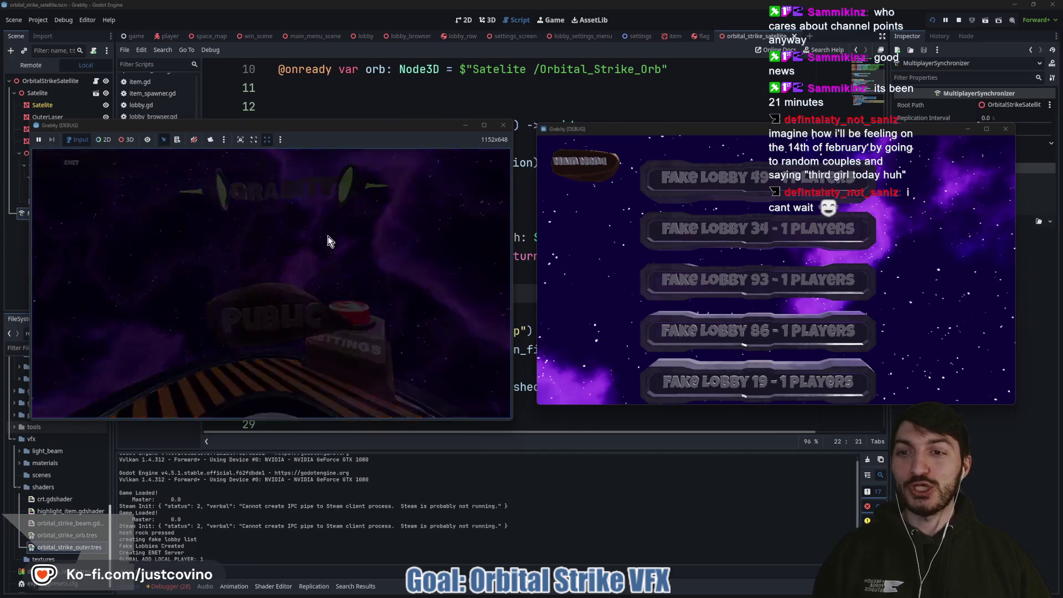
click(647, 327)
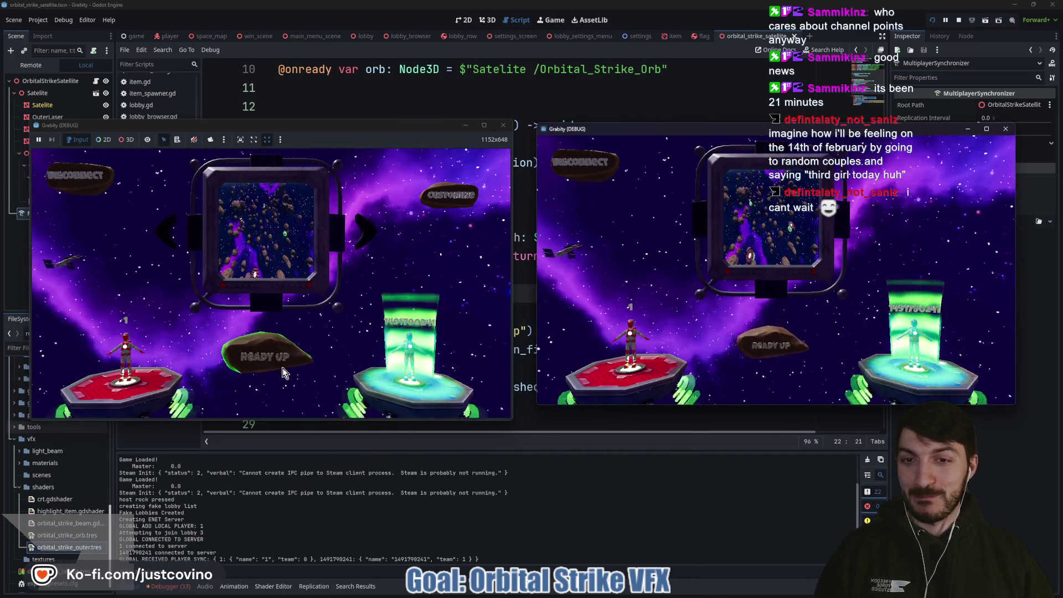
click(271, 356)
click(272, 346)
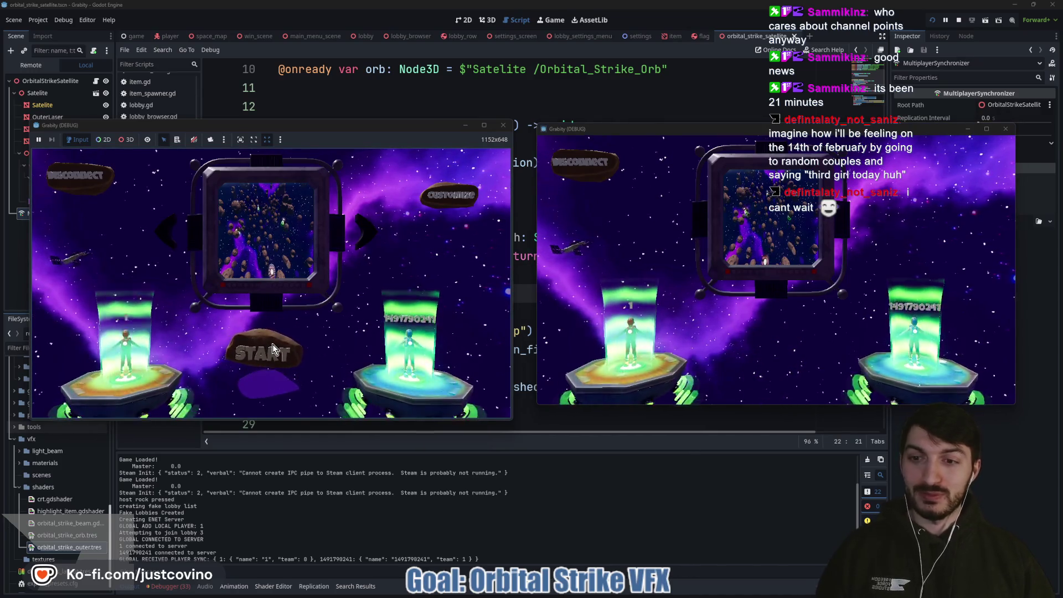
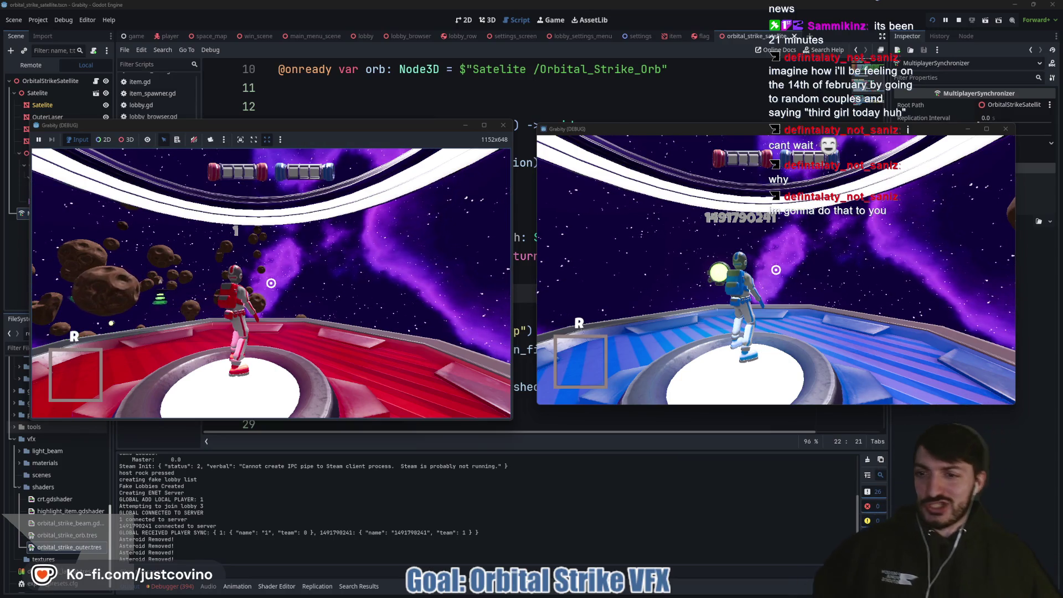
Step: Let the red and blue Grabity debug instances run until the look_at error on line 15 halts them
key(super)
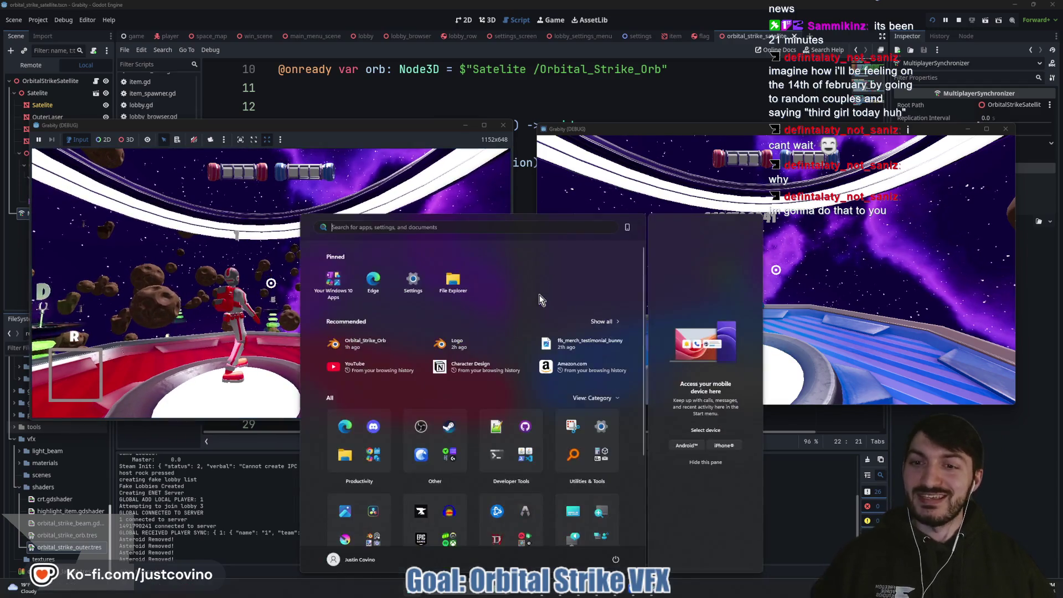
key(super)
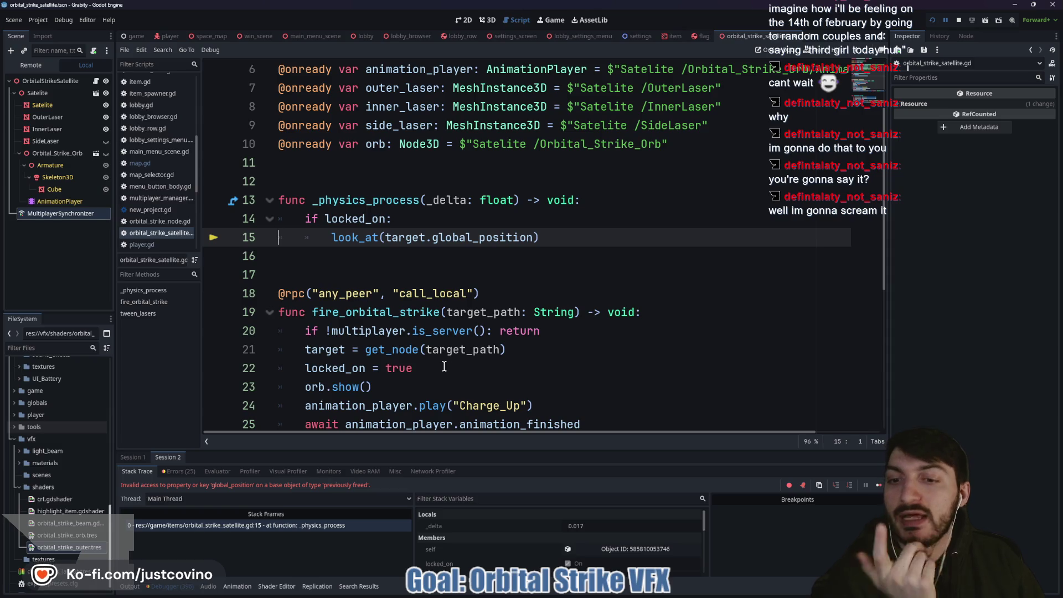
Step: Select Session 1 in the Debugger panel and stop the running debug session
scroll(444, 366, down, 2)
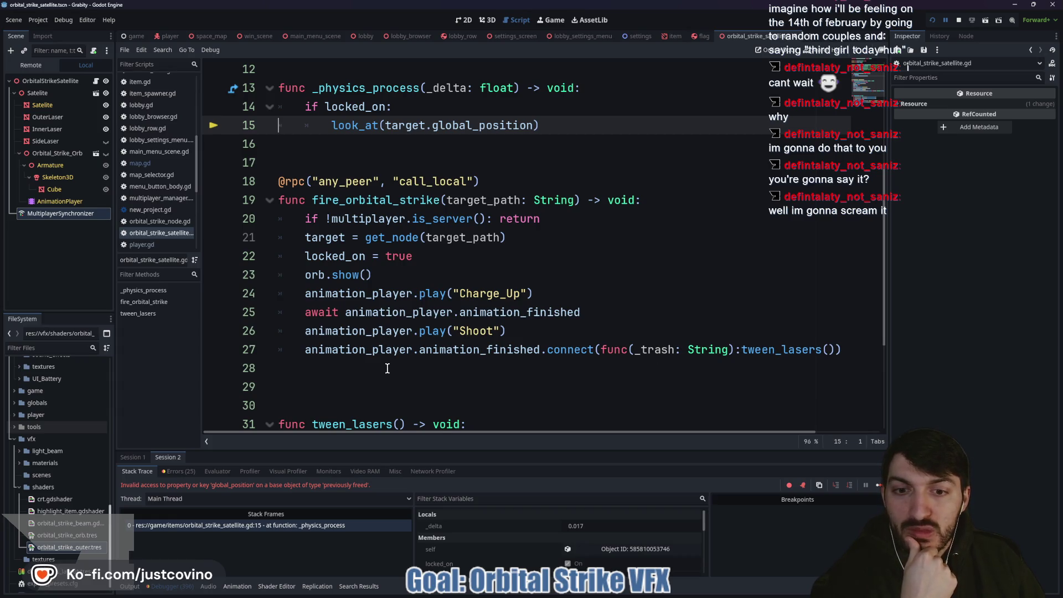
scroll(387, 368, down, 3)
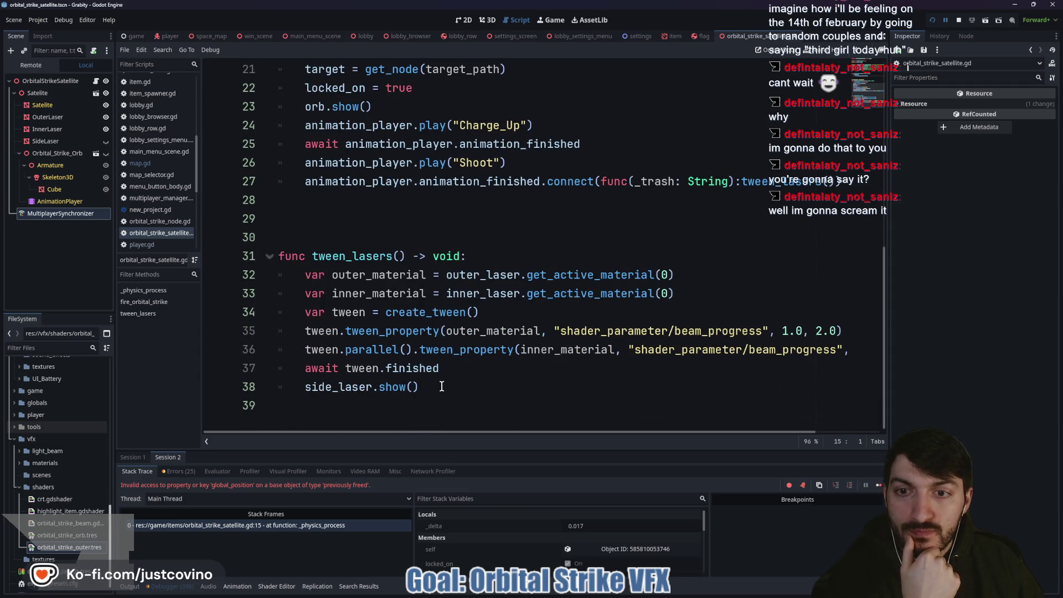
scroll(441, 386, up, 5)
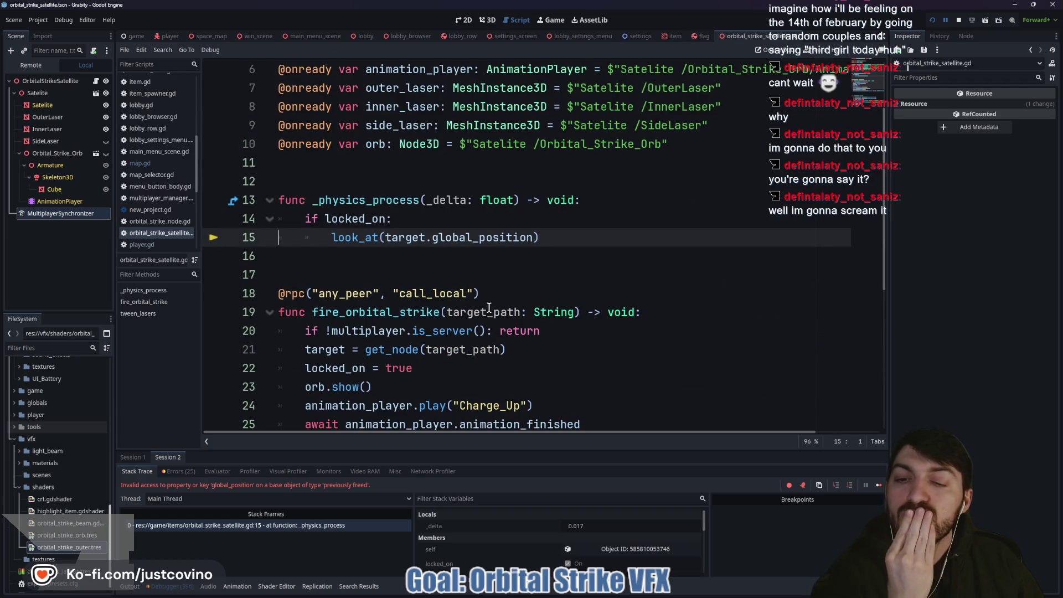
scroll(489, 308, down, 5)
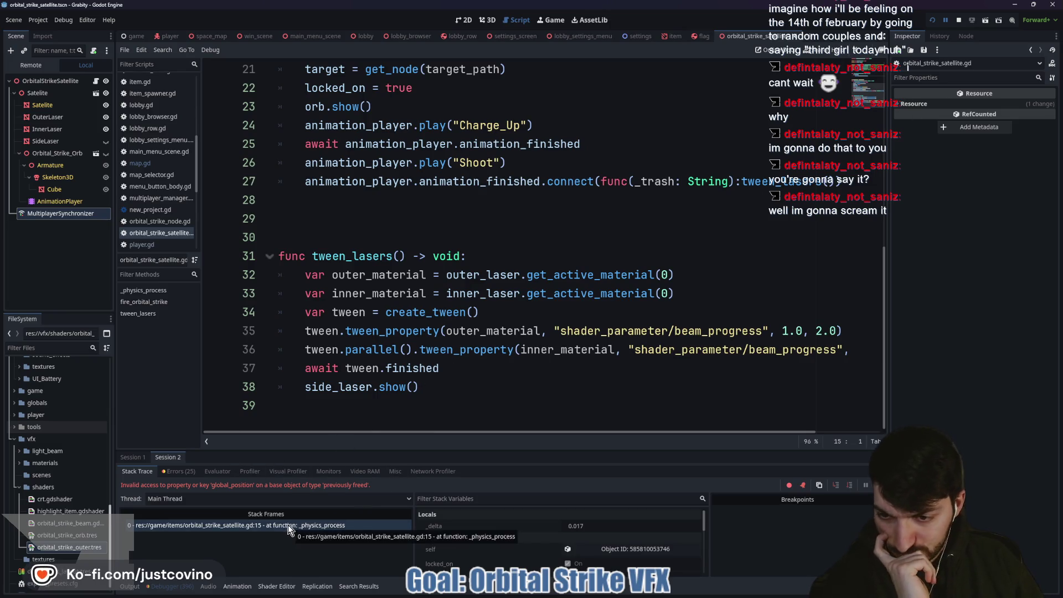
click(123, 457)
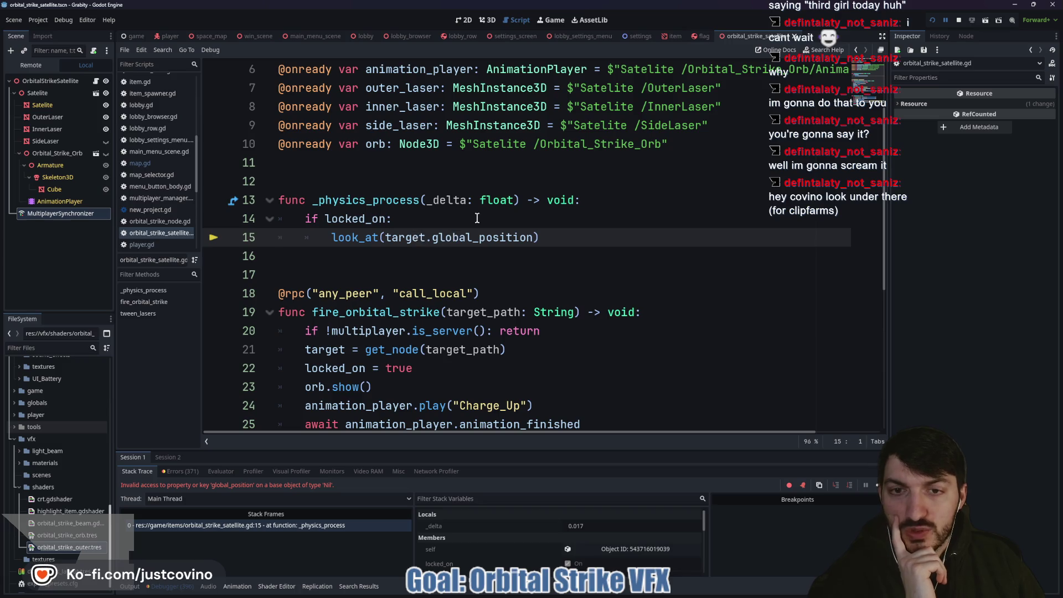
click(955, 20)
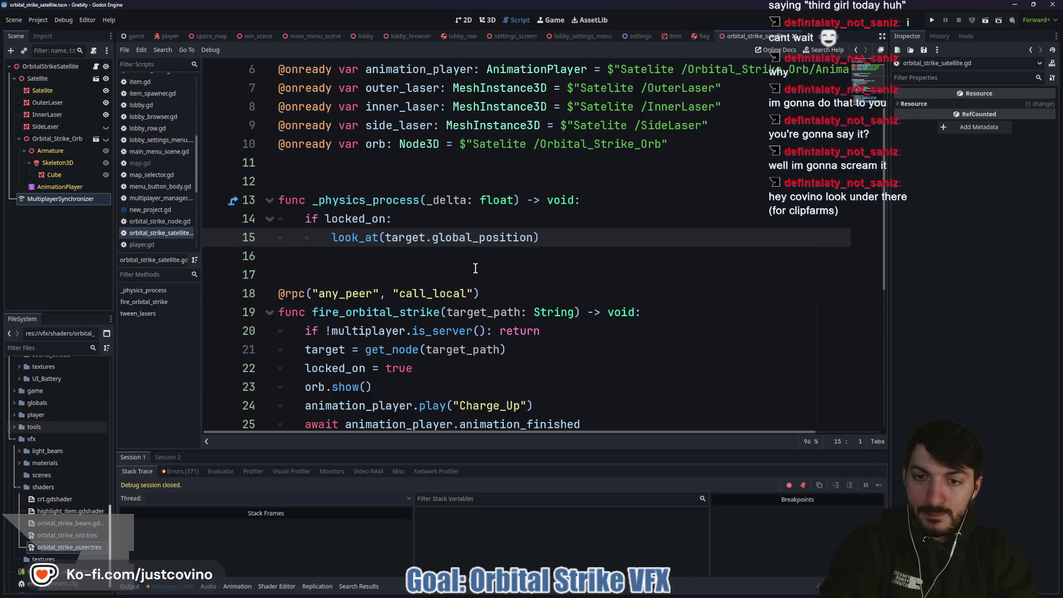
Step: Place the caret right after the _physics_process header in orbital_strike_satellite.gd
click(416, 266)
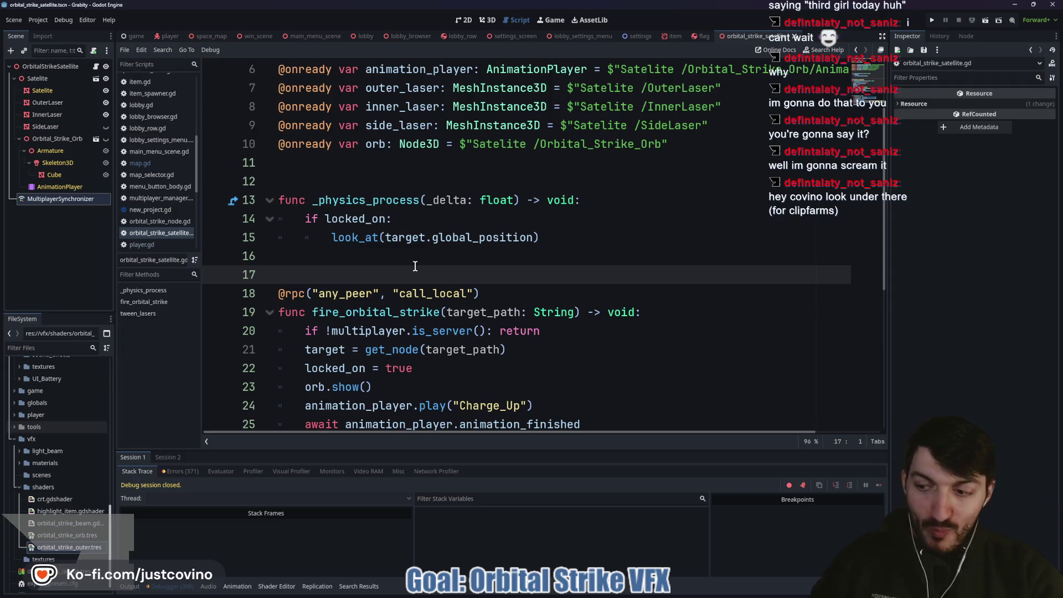
click(404, 262)
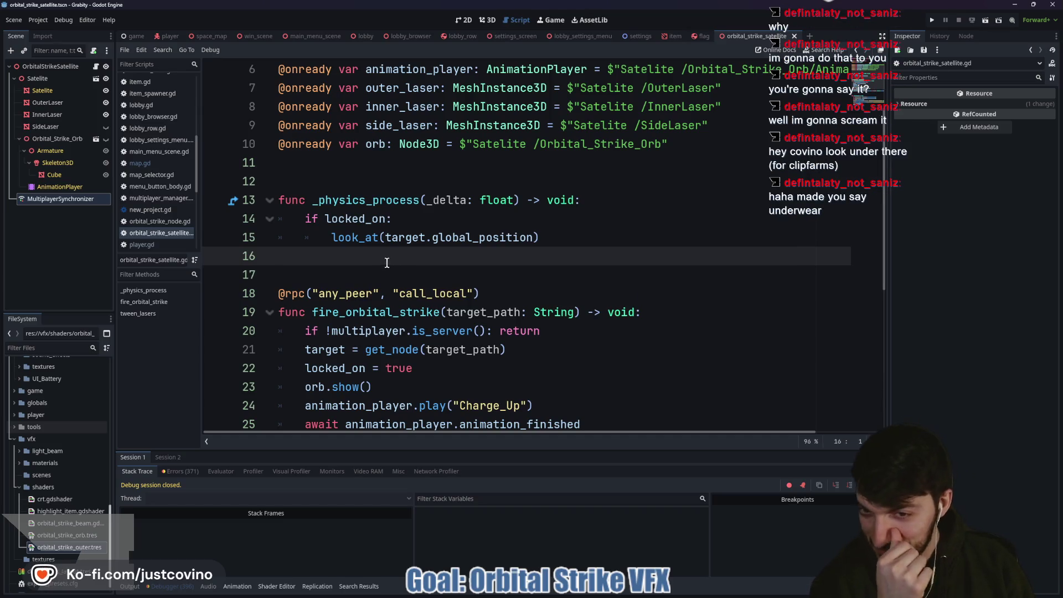
click(365, 179)
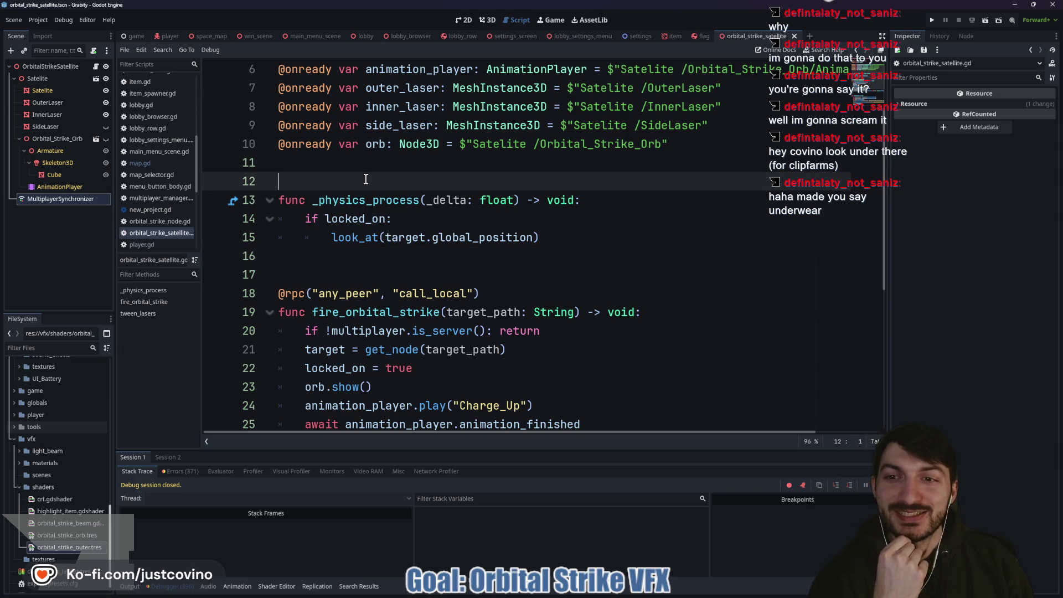
click(347, 265)
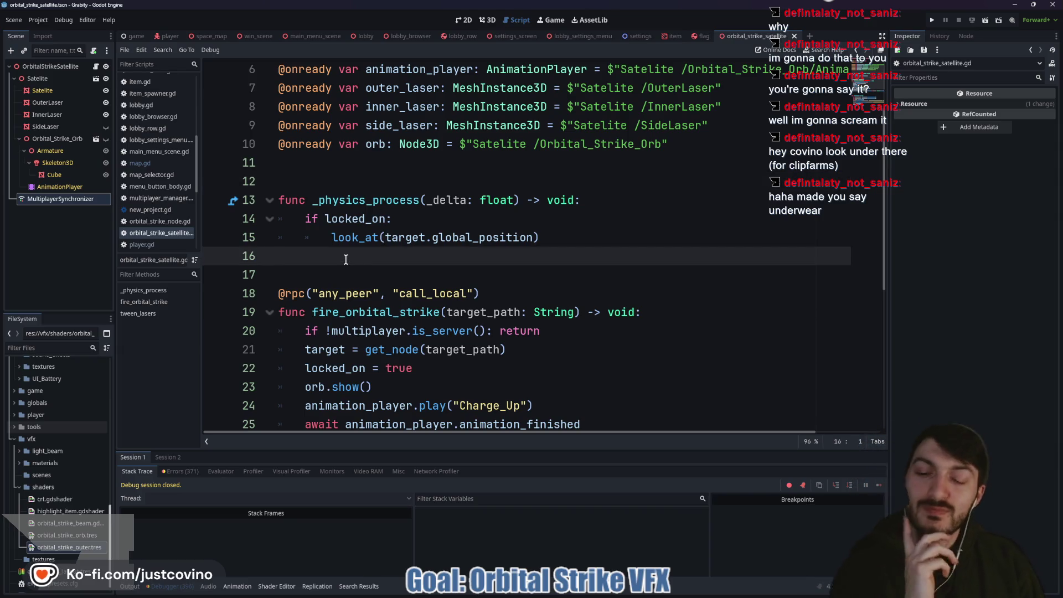
scroll(345, 259, down, 1)
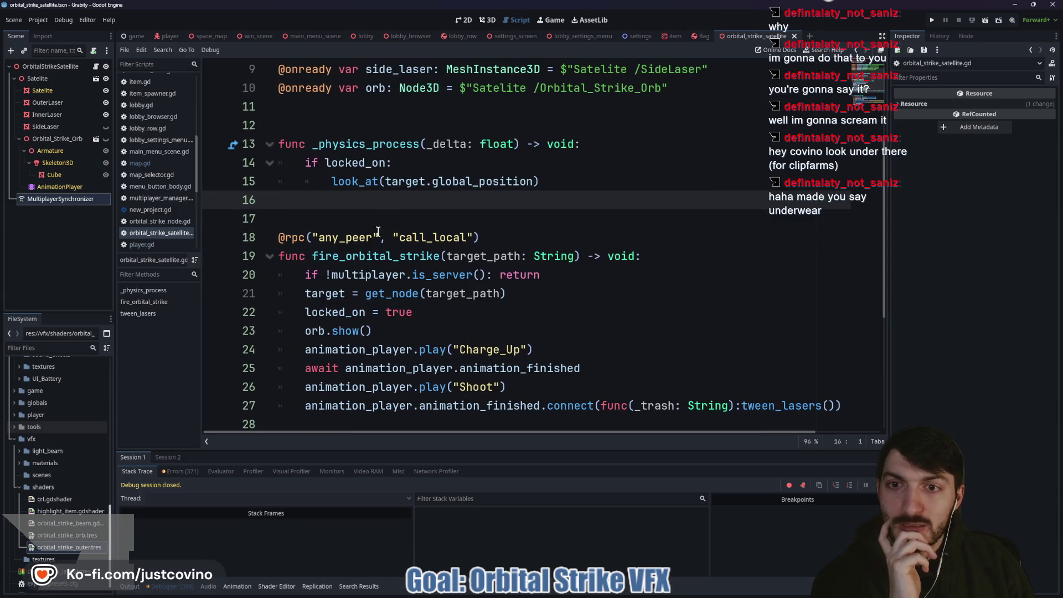
click(635, 142)
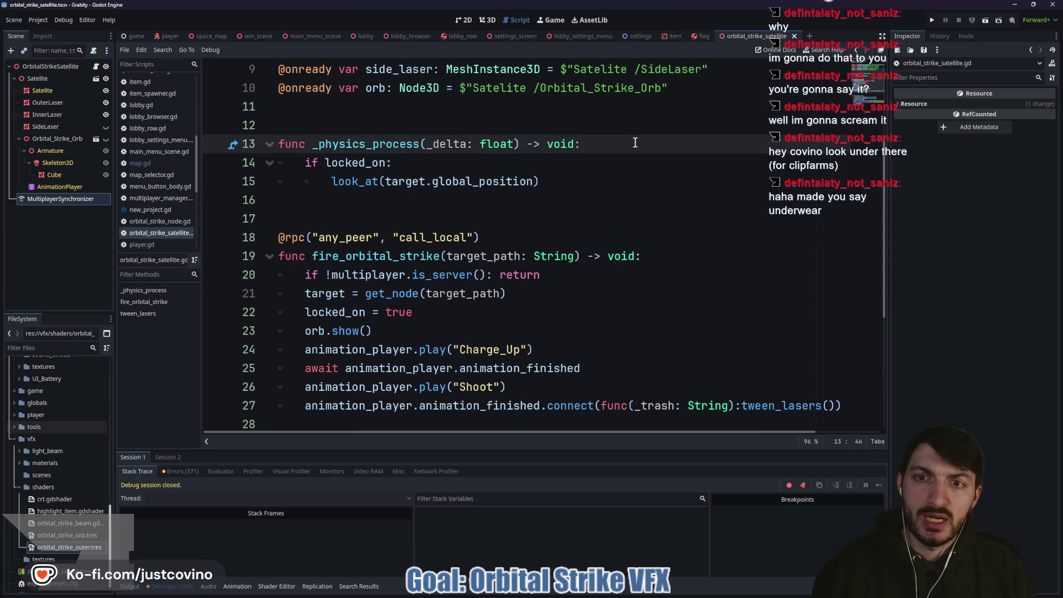
Step: Insert 'if !multiplayer.is_server(): return' as the first line of _physics_process
key(Return)
text(if)
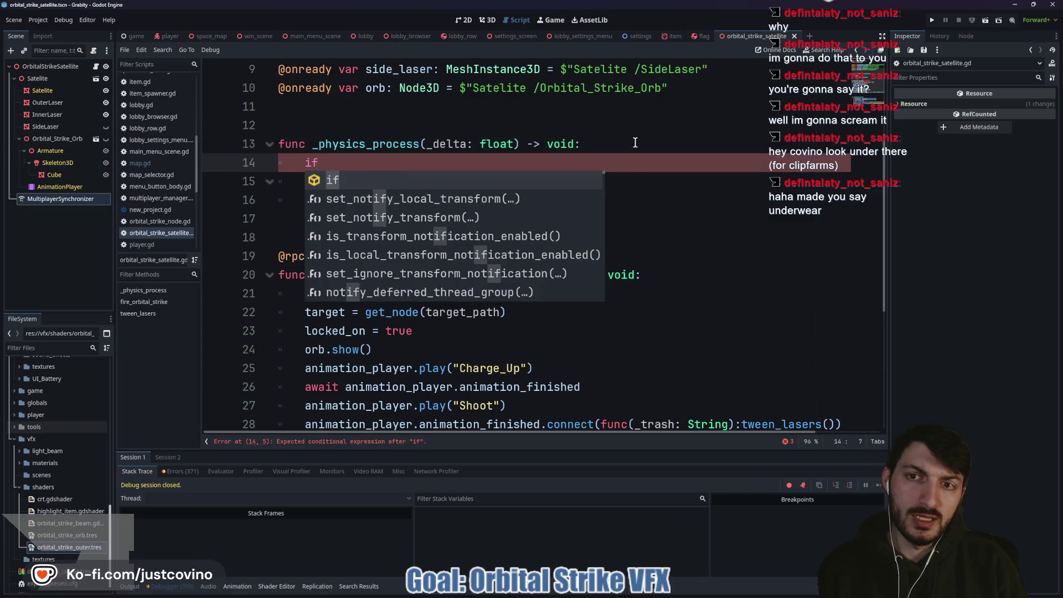
text( !multiplayer.)
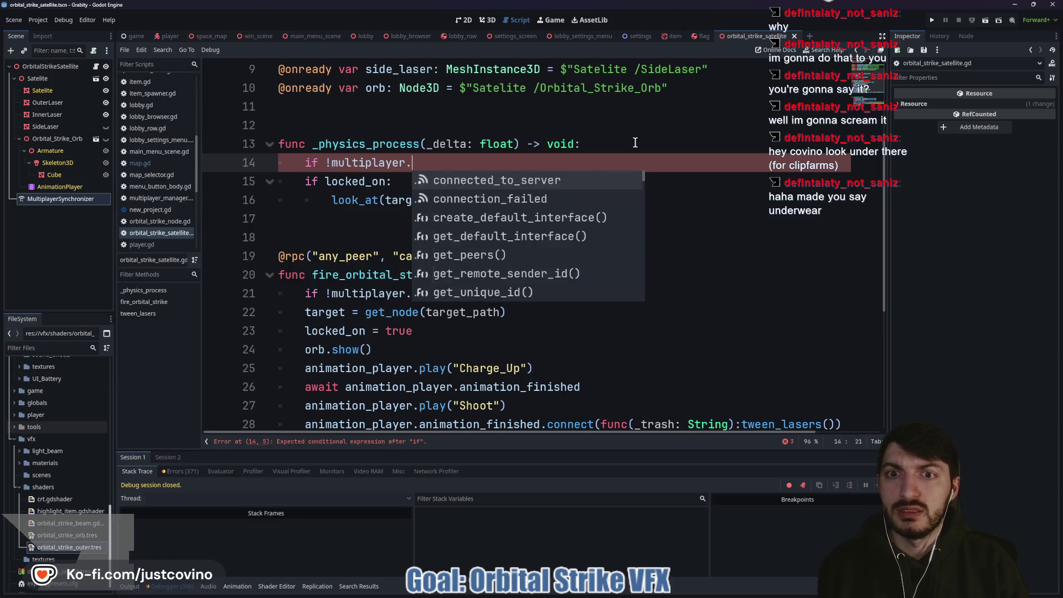
text(is_server(): return)
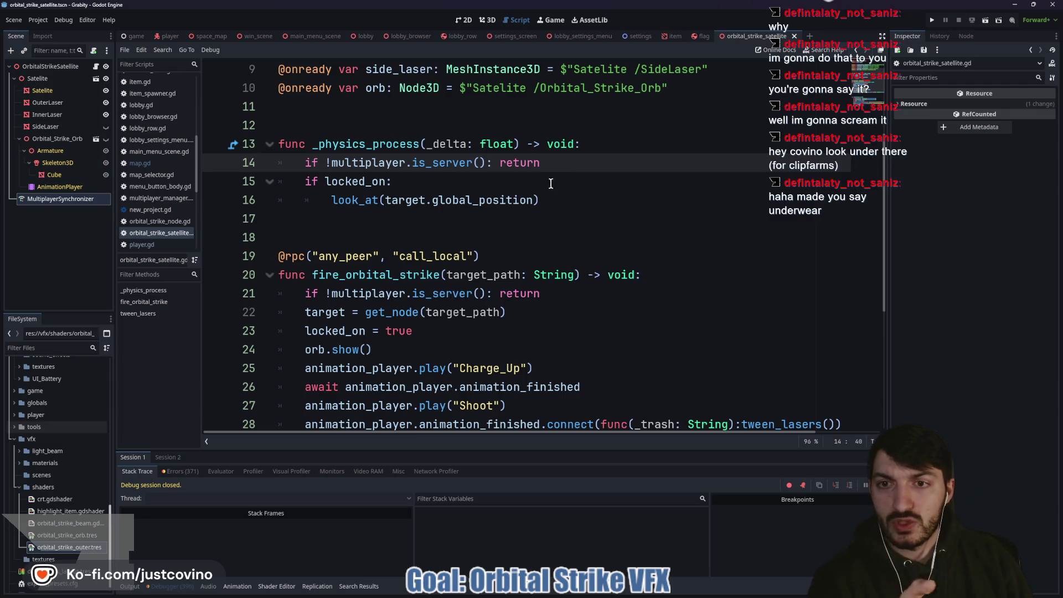
scroll(543, 191, down, 2)
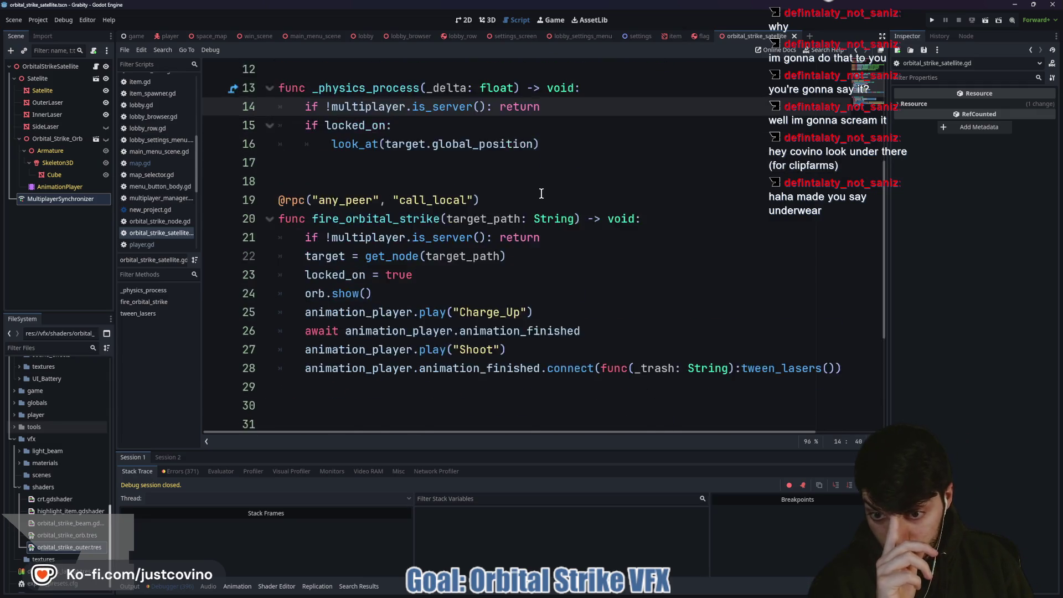
click(208, 36)
Step: Add 'orbital_strike_satellite.locked_on = false' below the timer wait in use_orbital_strike
scroll(481, 287, down, 1)
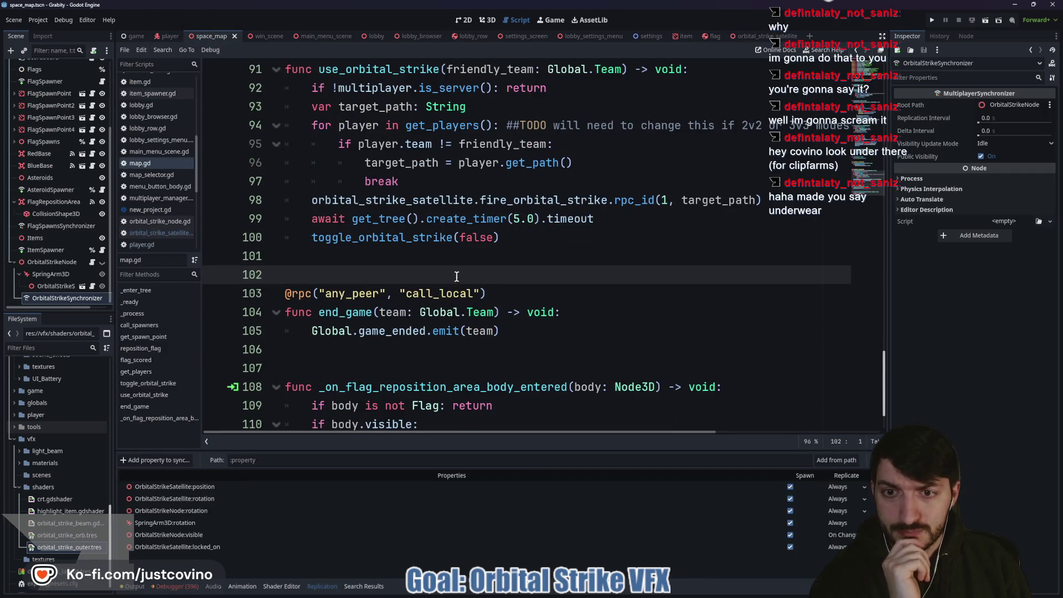
scroll(451, 274, up, 4)
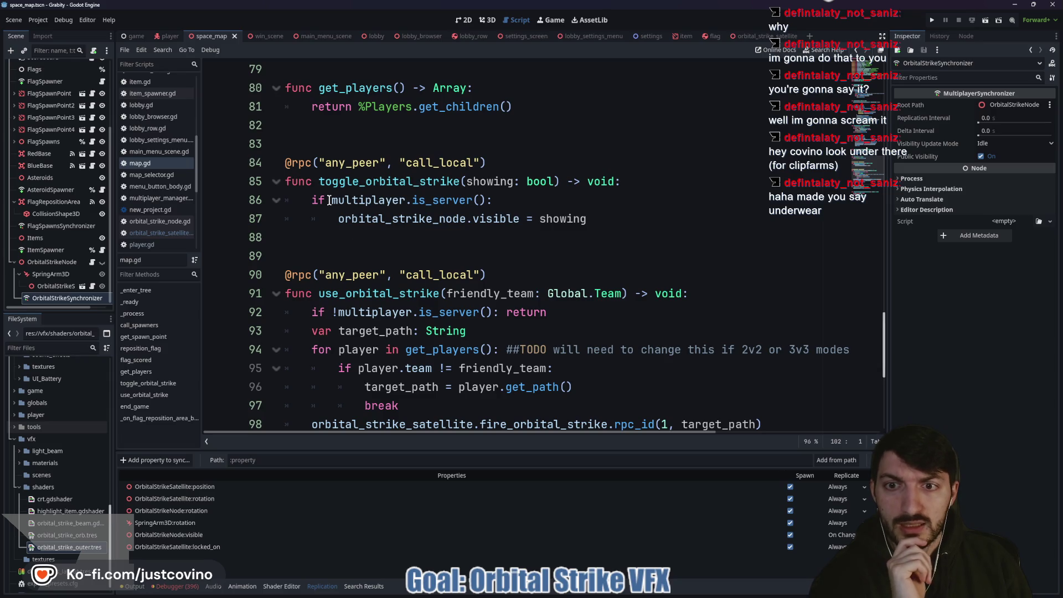
click(606, 219)
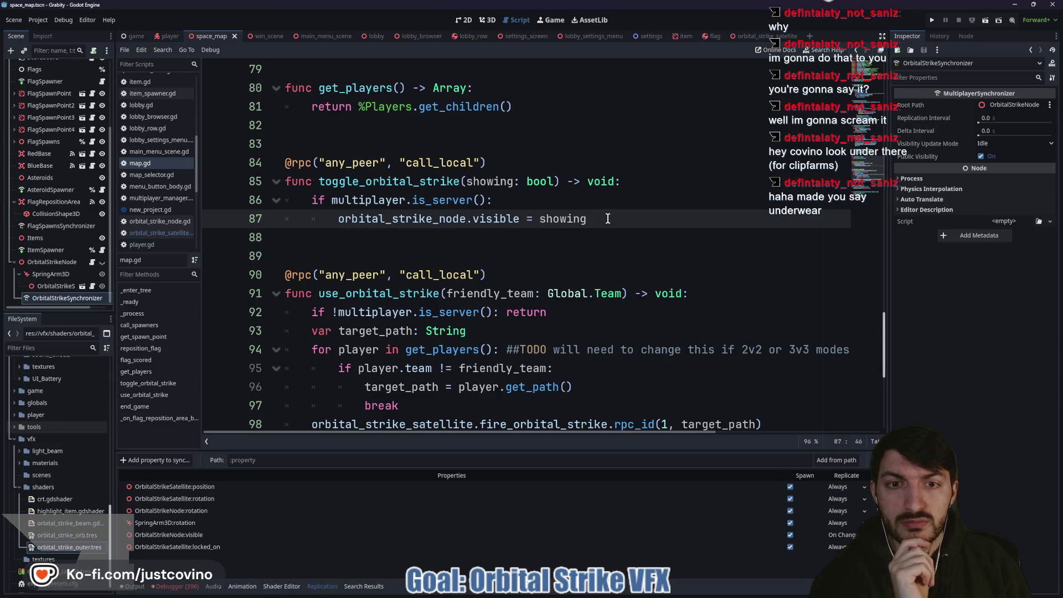
scroll(604, 219, down, 4)
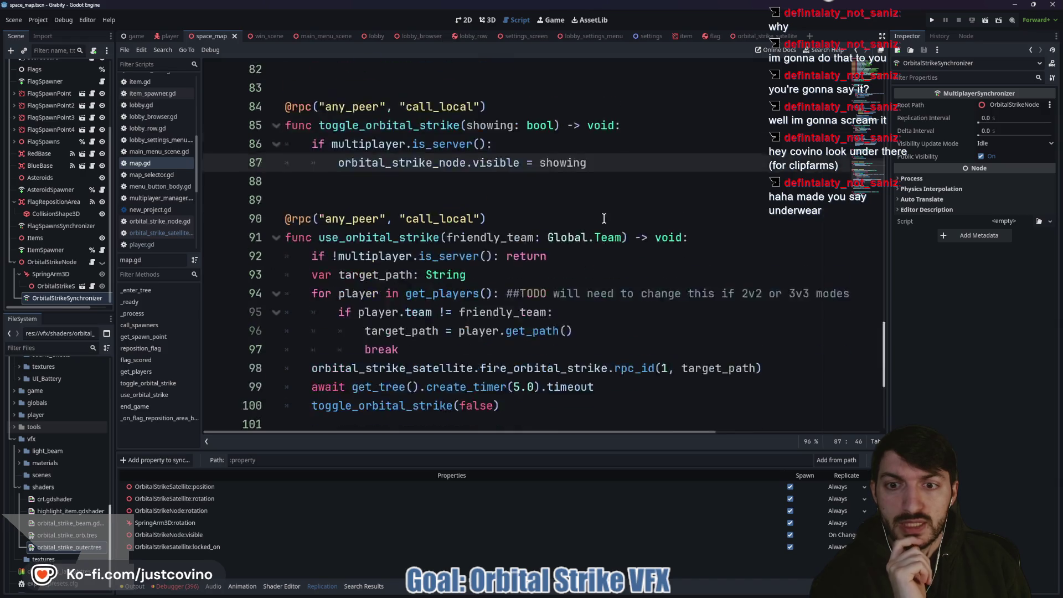
scroll(511, 244, up, 1)
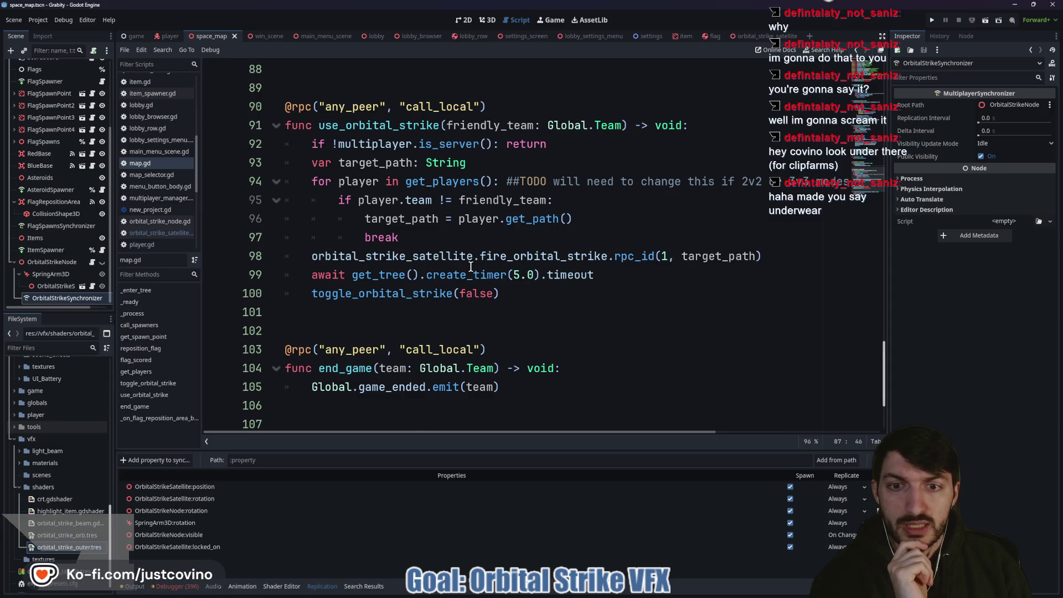
scroll(471, 267, down, 1)
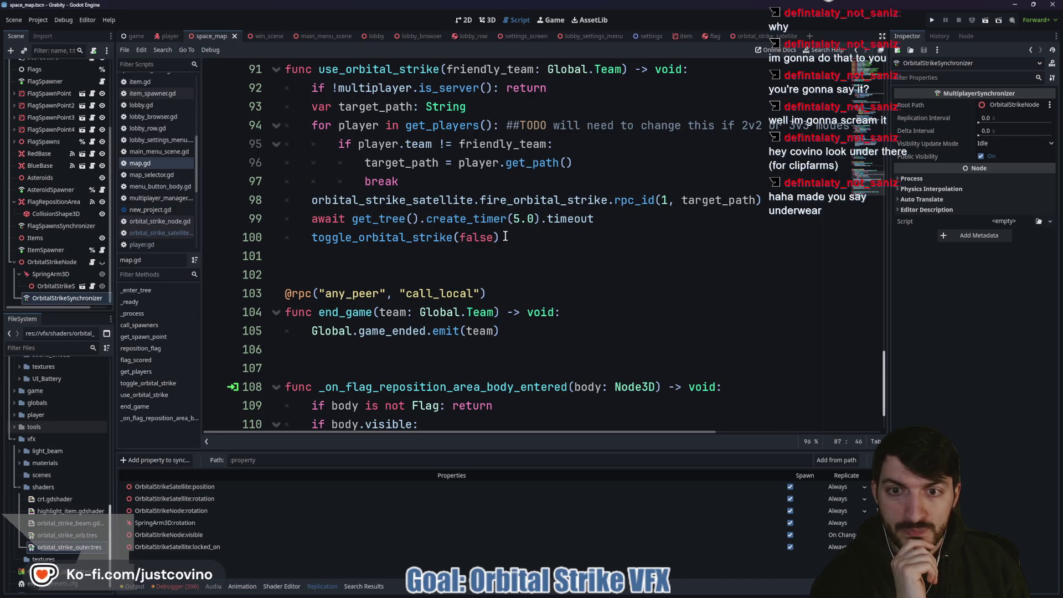
click(627, 223)
key(Return)
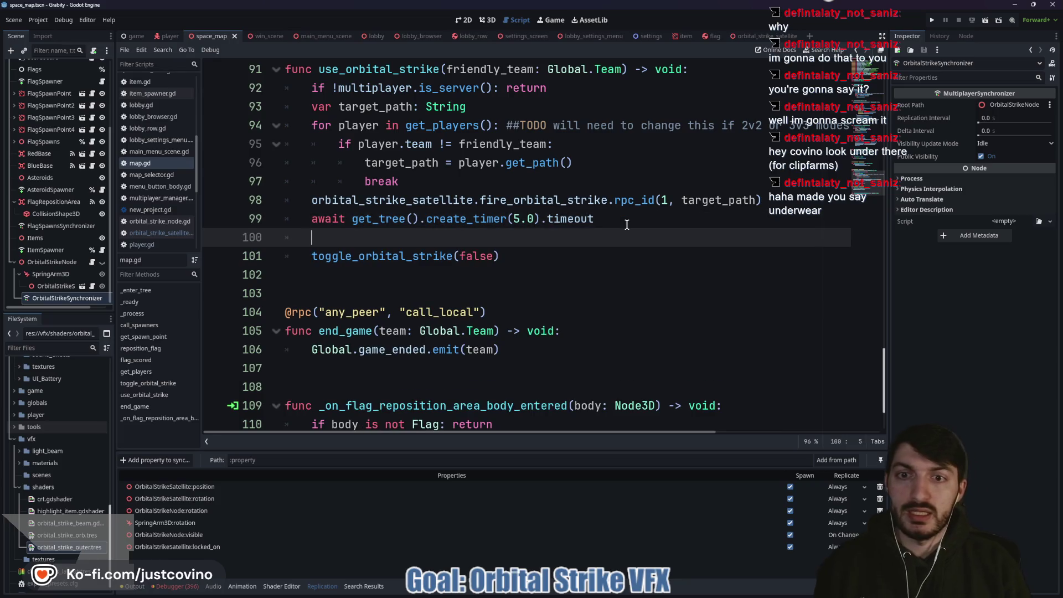
text(orbi)
key(Return)
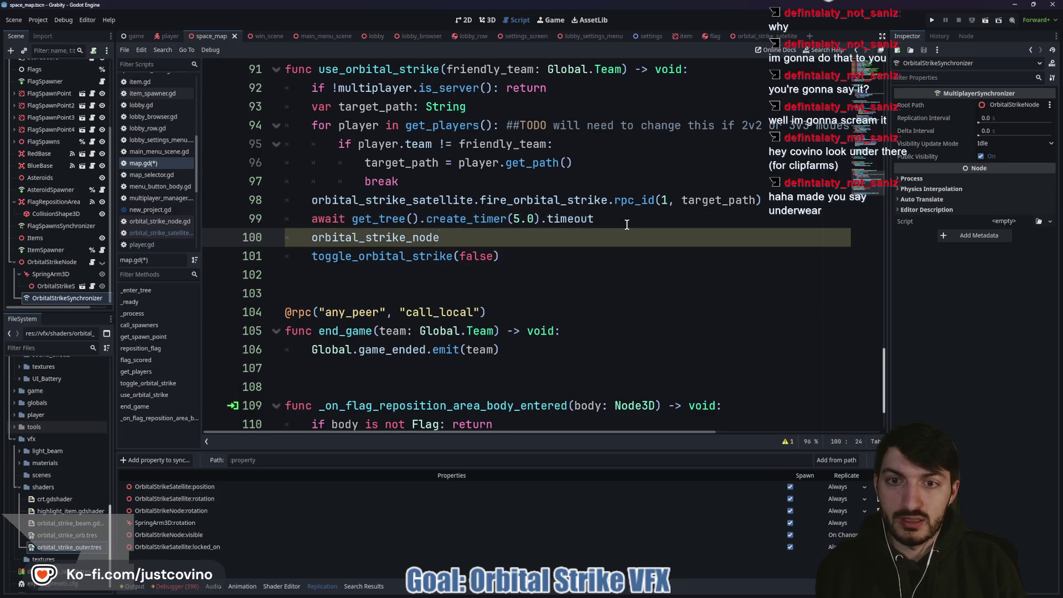
text(sa)
key(Return)
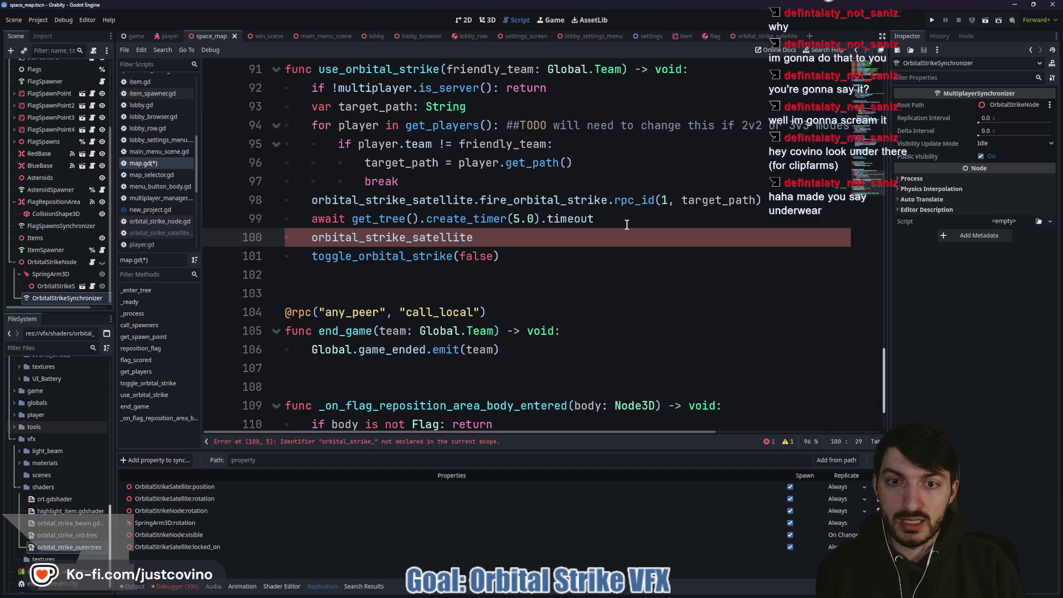
text(.loc)
key(Return)
text(= fa)
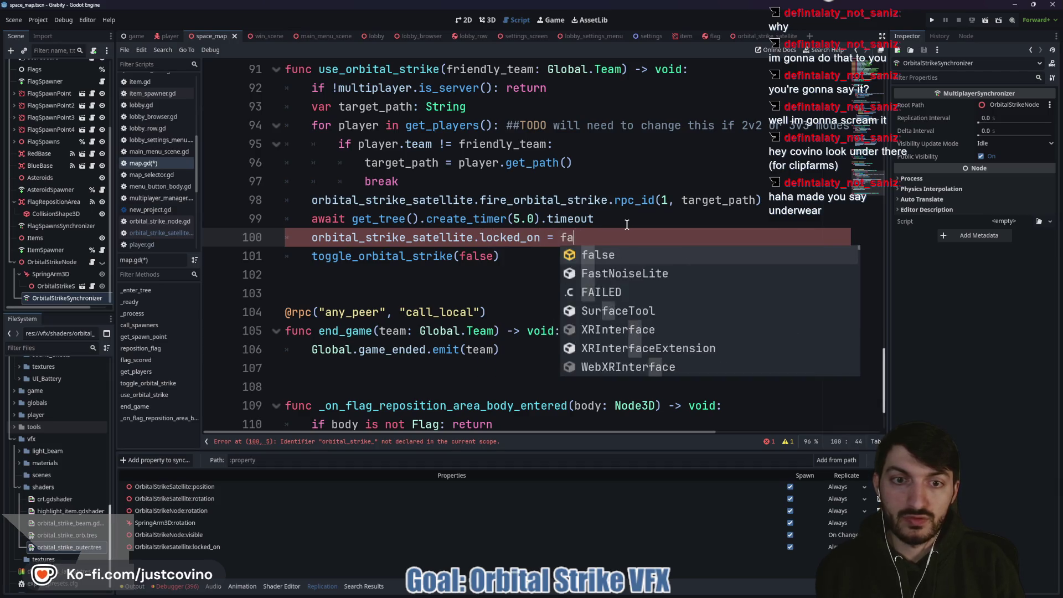
key(Return)
Step: Add 'orbital_strike_satellite.target = null' on the following line of map.gd
key(Return)
text(orbi)
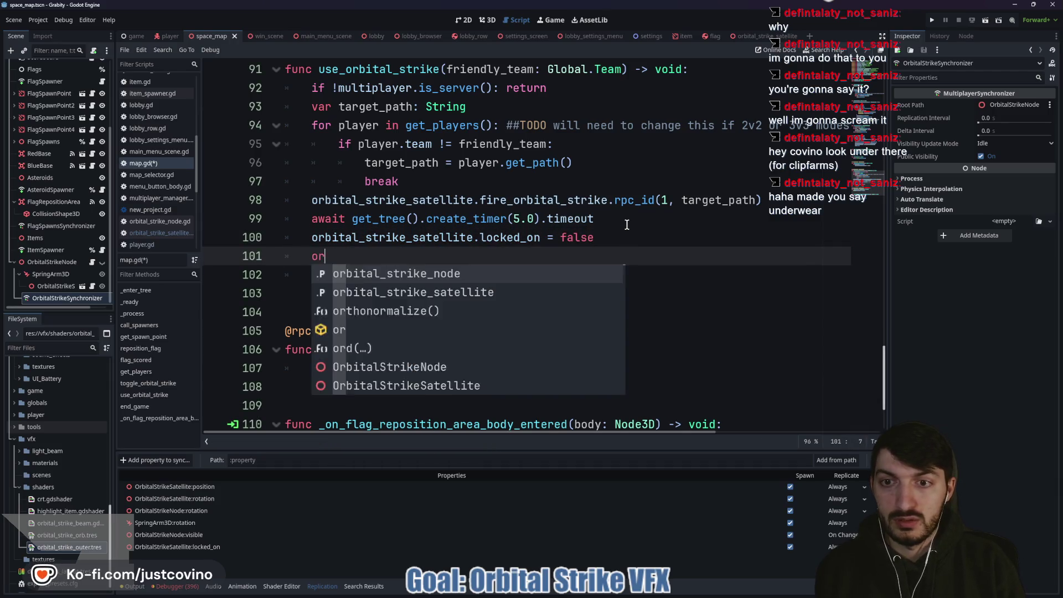
key(Return)
key(BackSpace)
key(BackSpace)
key(BackSpace)
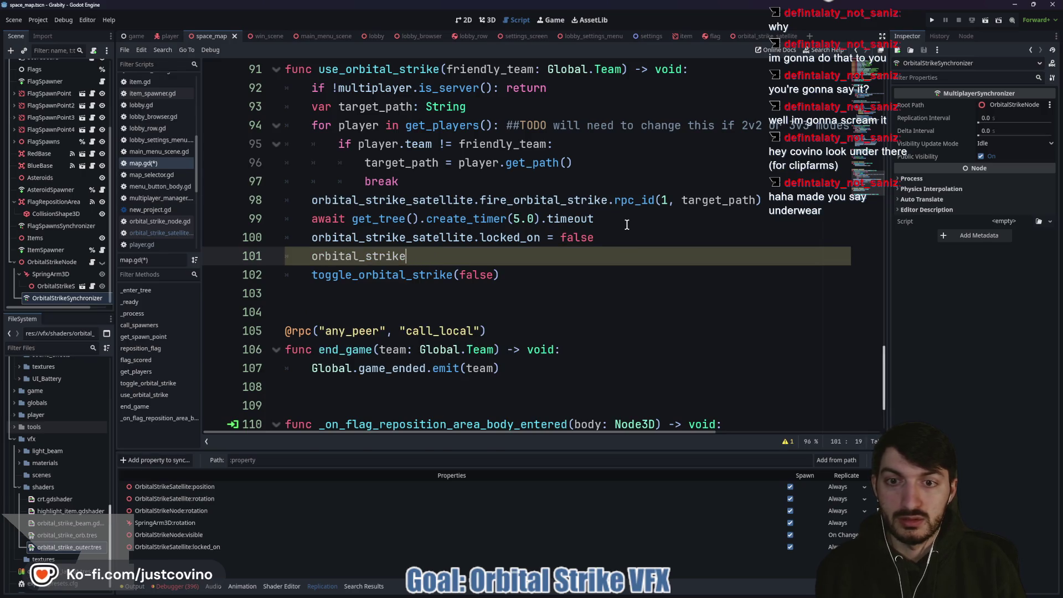
text(_)
key(Down)
key(Return)
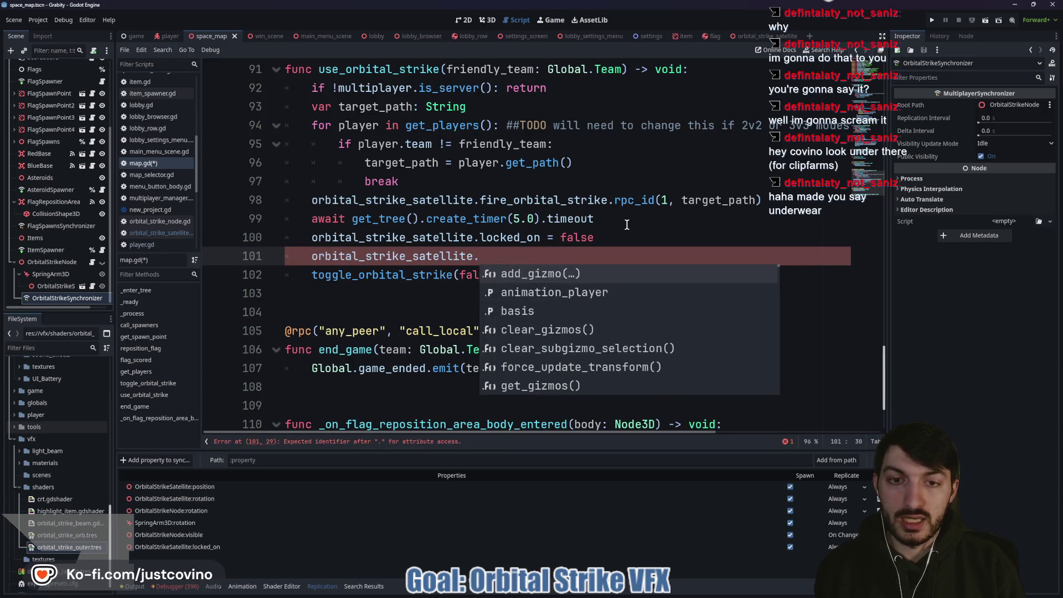
text(target = nu)
key(Return)
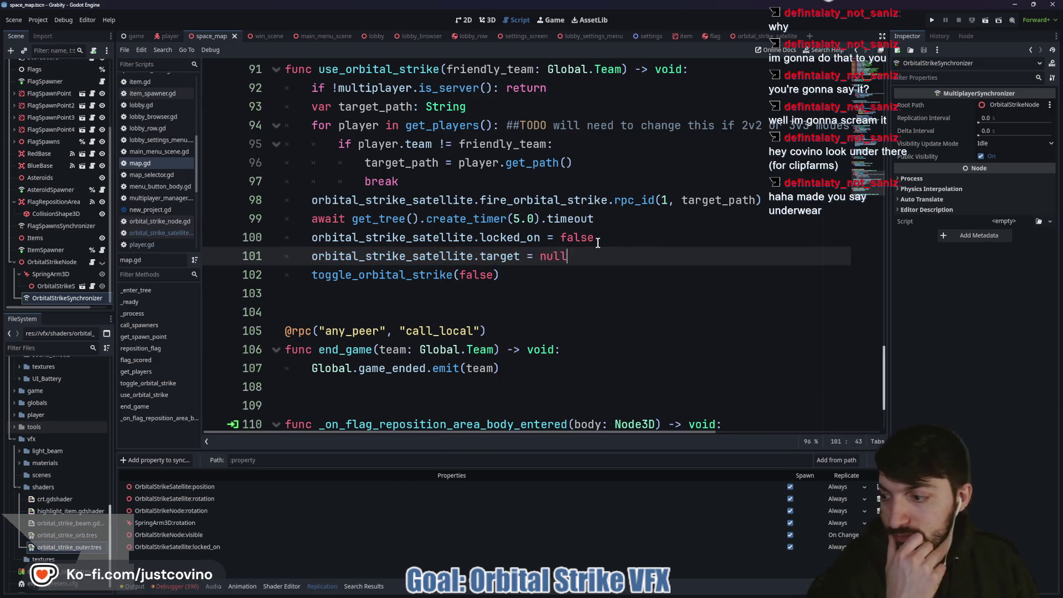
scroll(582, 276, down, 1)
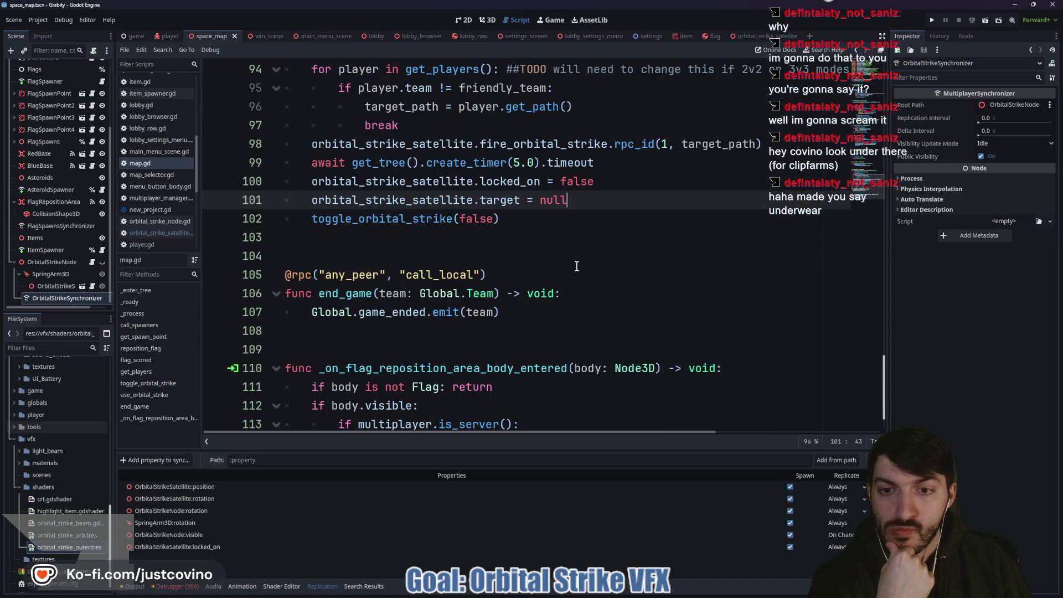
scroll(576, 266, down, 1)
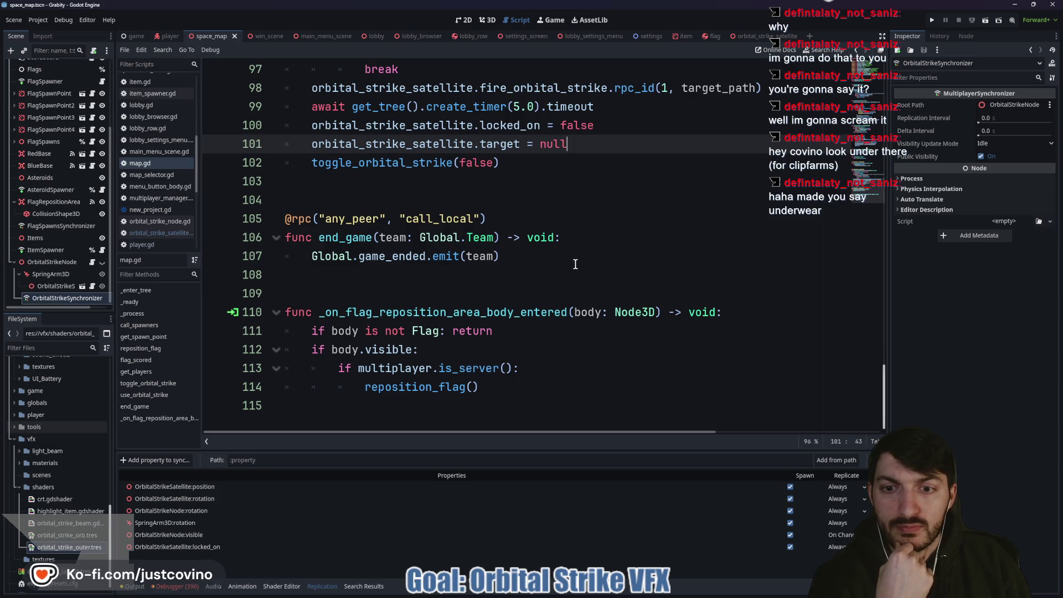
click(753, 36)
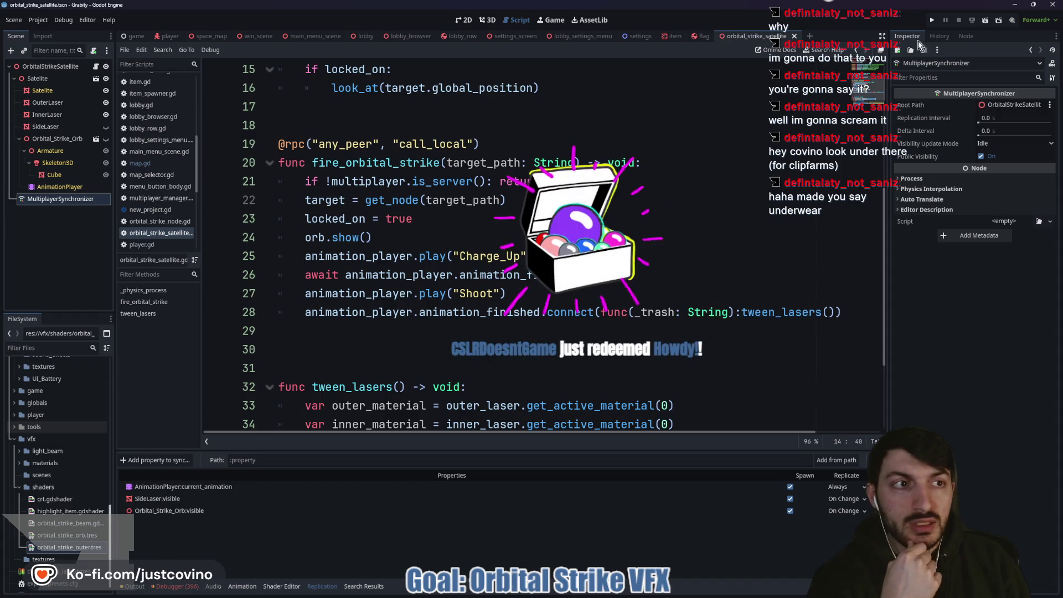
Step: Launch two game windows side by side, host and join a lobby, ready up and start
click(933, 21)
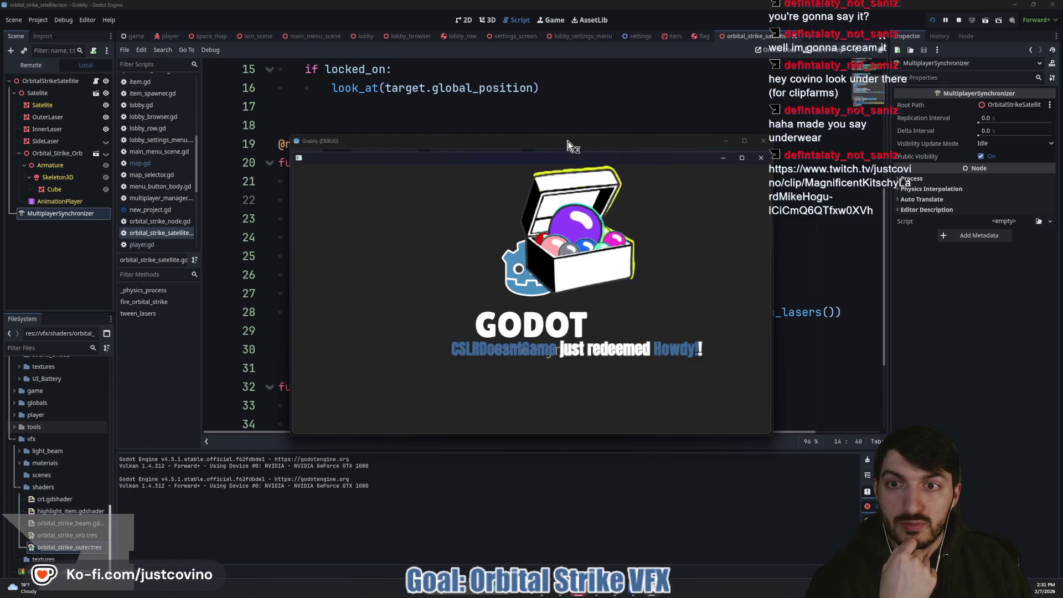
drag(567, 142, 311, 132)
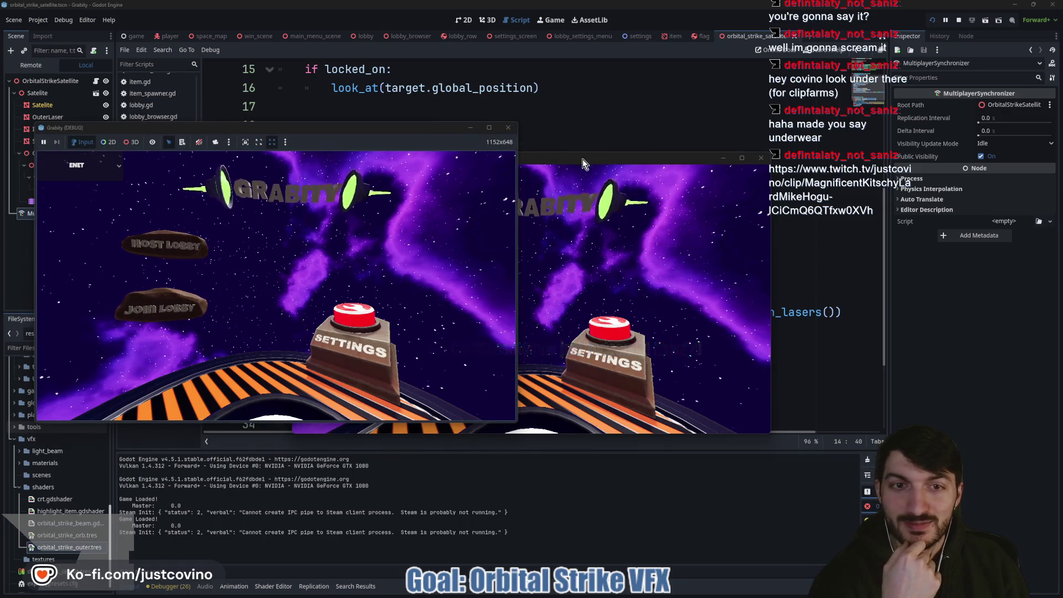
mouse_move(582, 158)
mouse_down()
mouse_move(857, 127)
mouse_move(836, 139)
mouse_up()
click(172, 249)
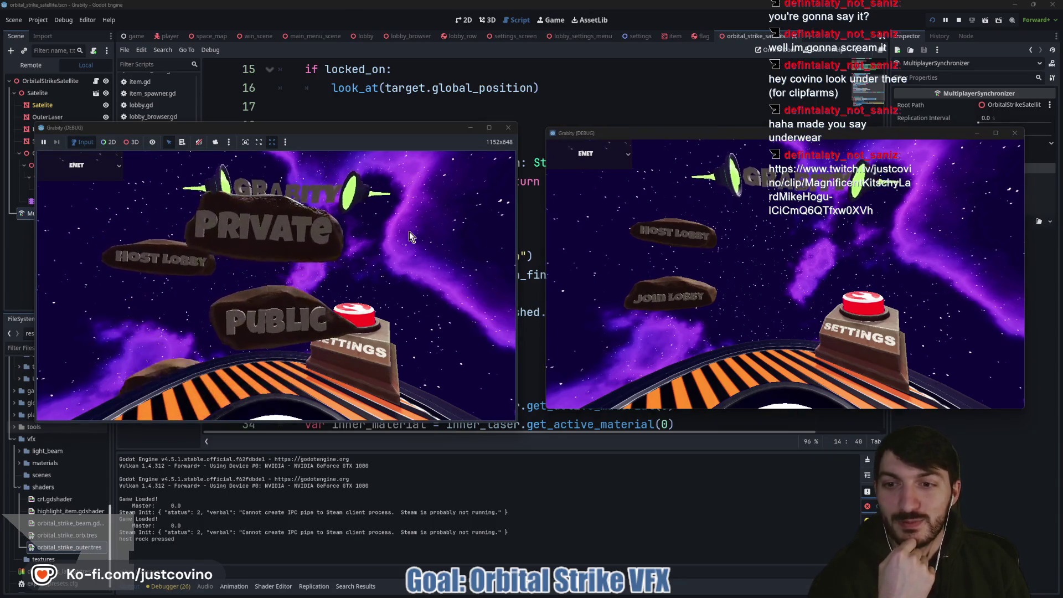
click(679, 301)
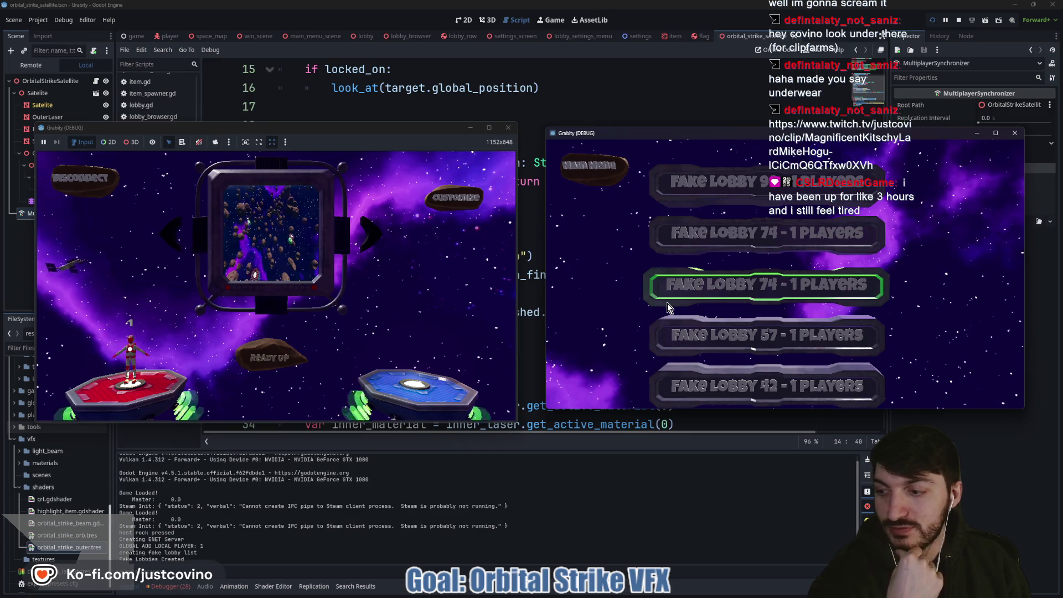
click(680, 298)
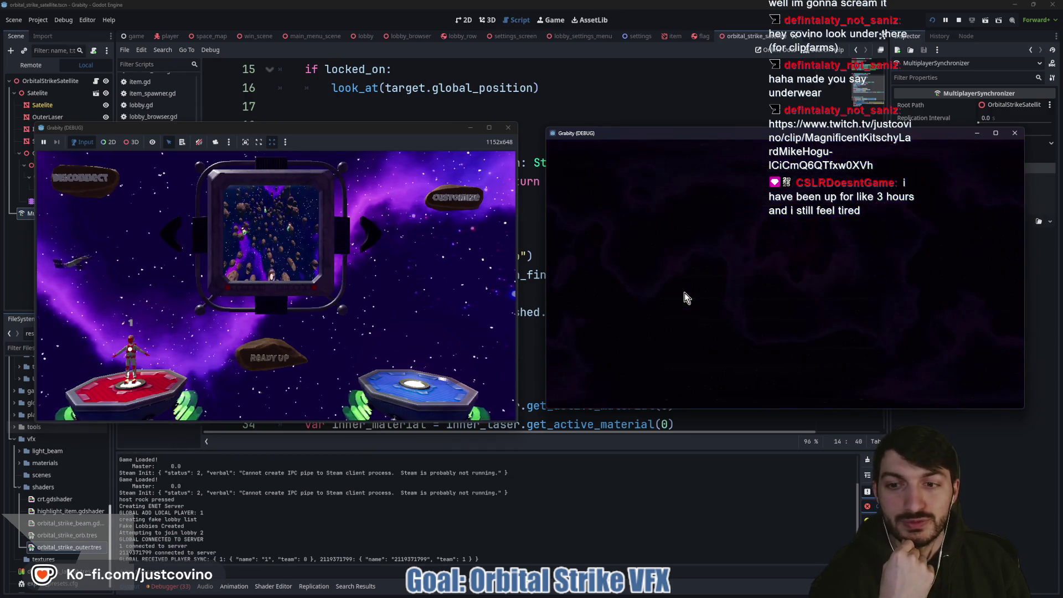
click(274, 357)
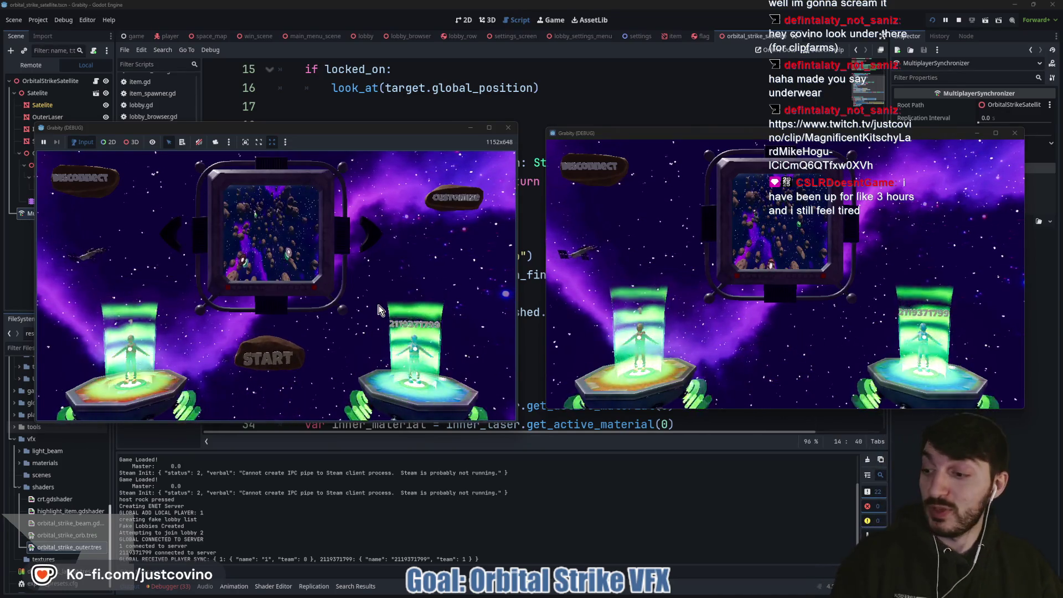
click(298, 344)
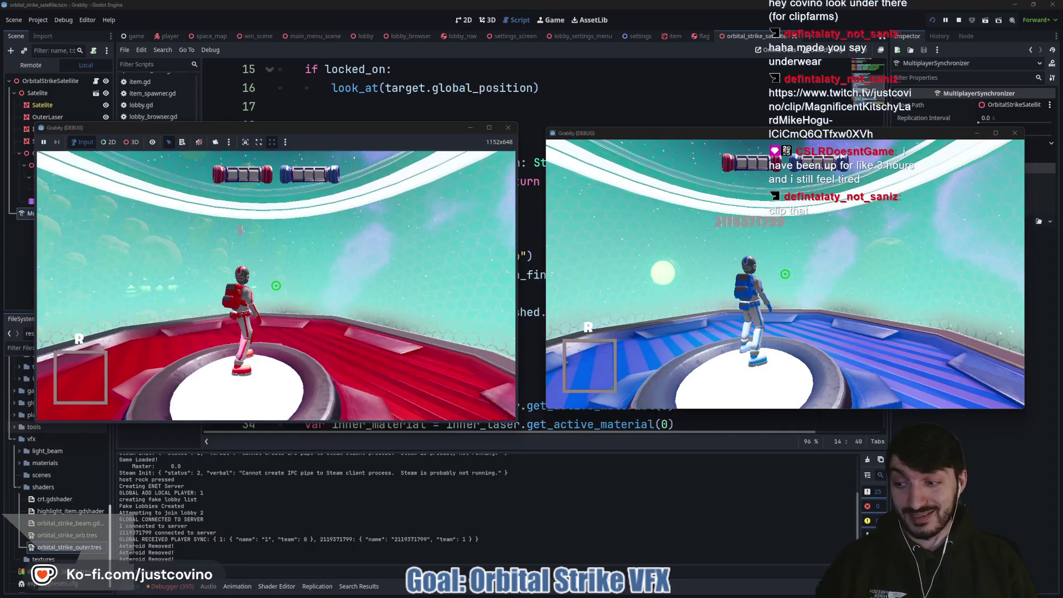
Step: Move the second player, fire the orbital strike from the first game, then stop with F8
key(super)
key(super)
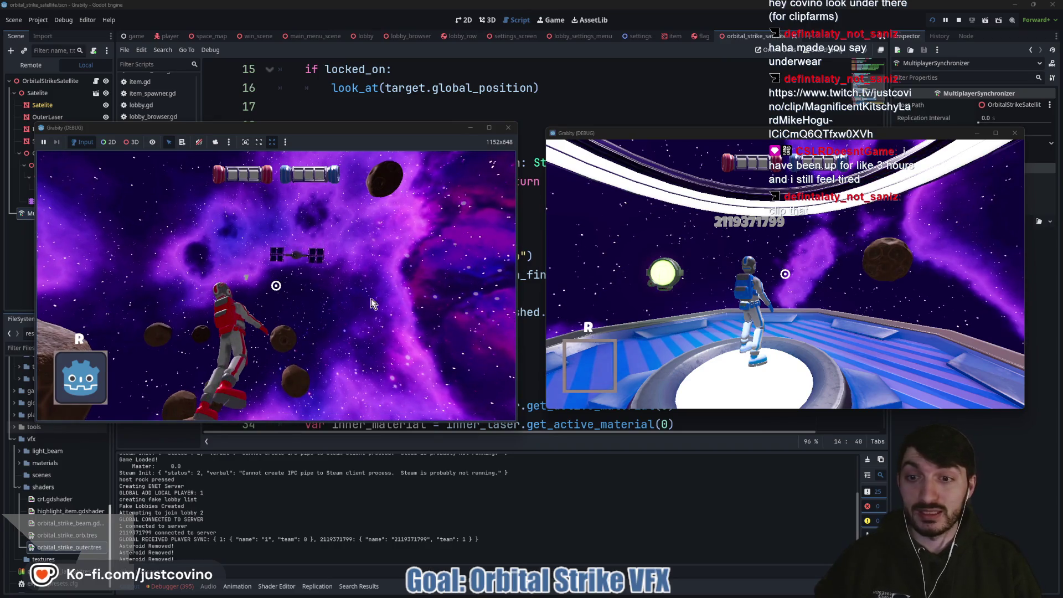
click(720, 277)
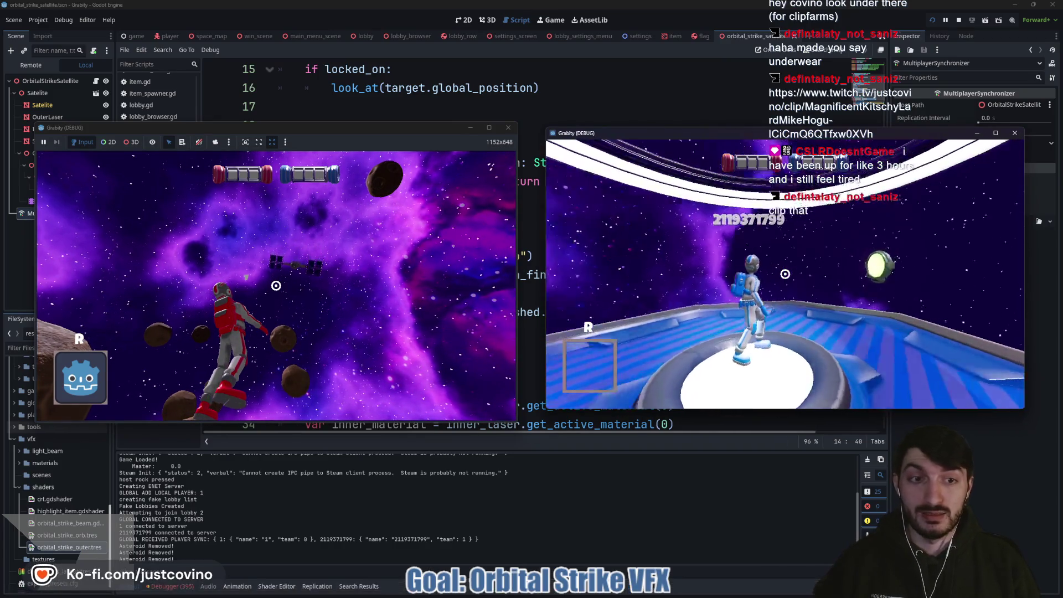
key(w)
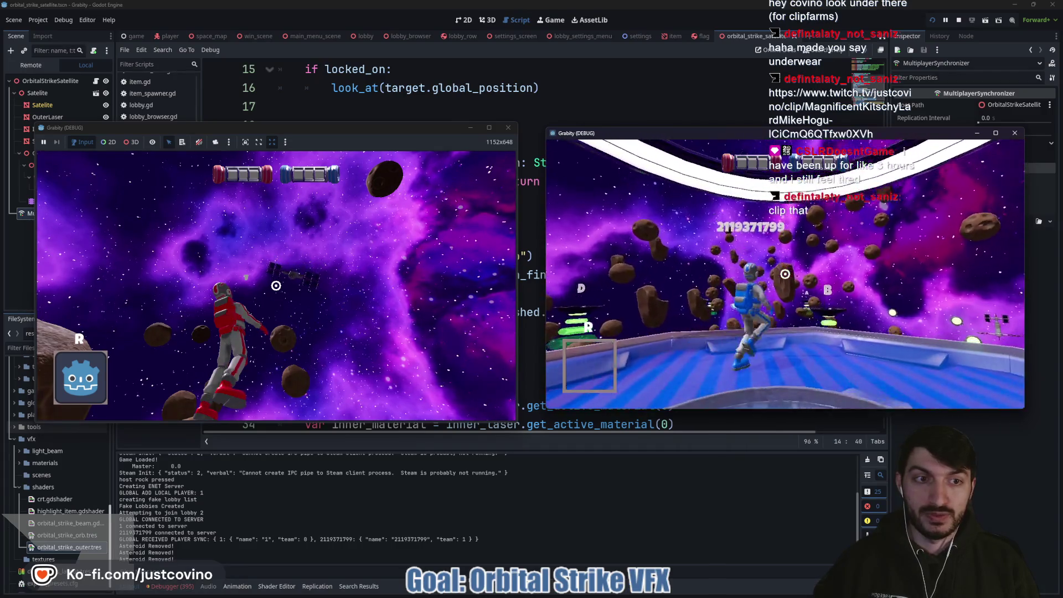
key(w)
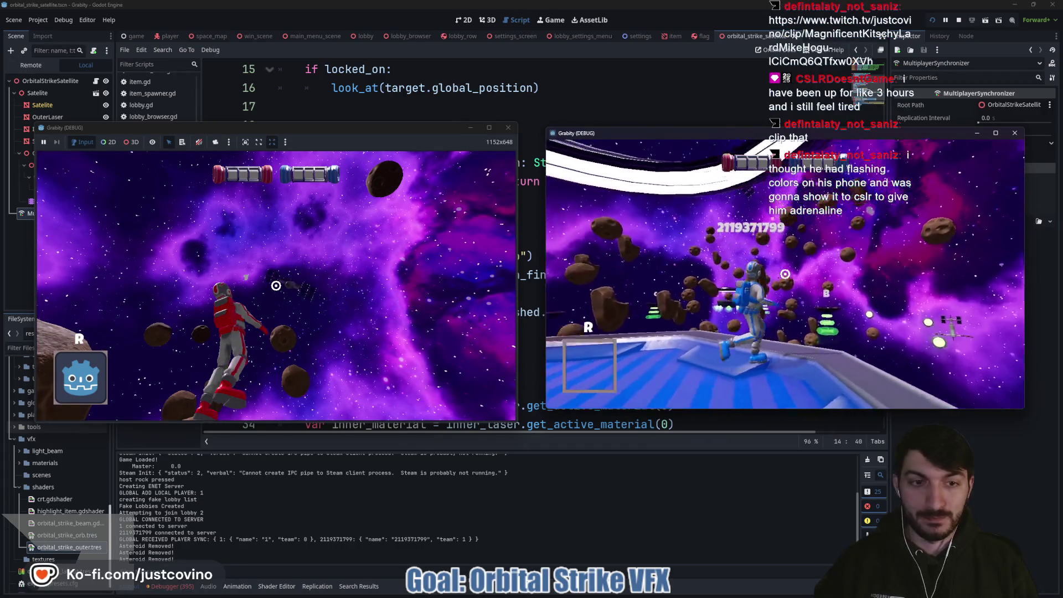
key(w)
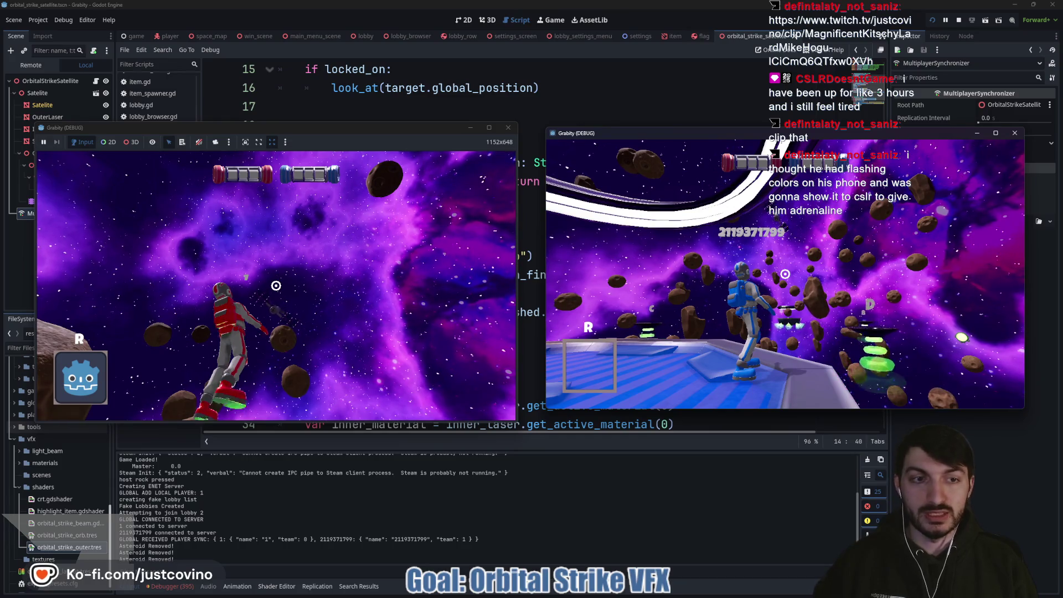
click(348, 260)
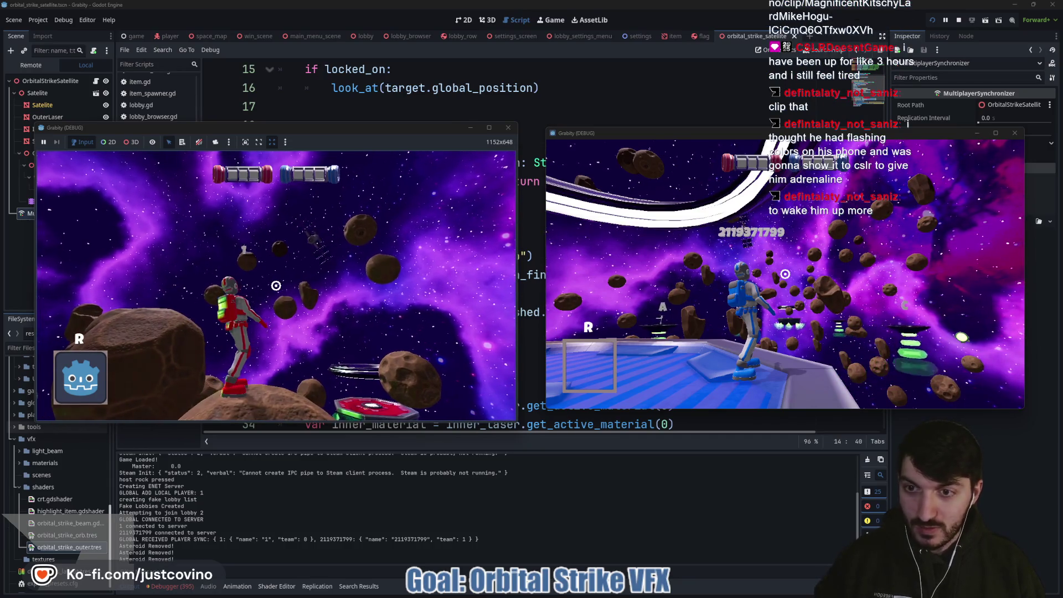
key(e)
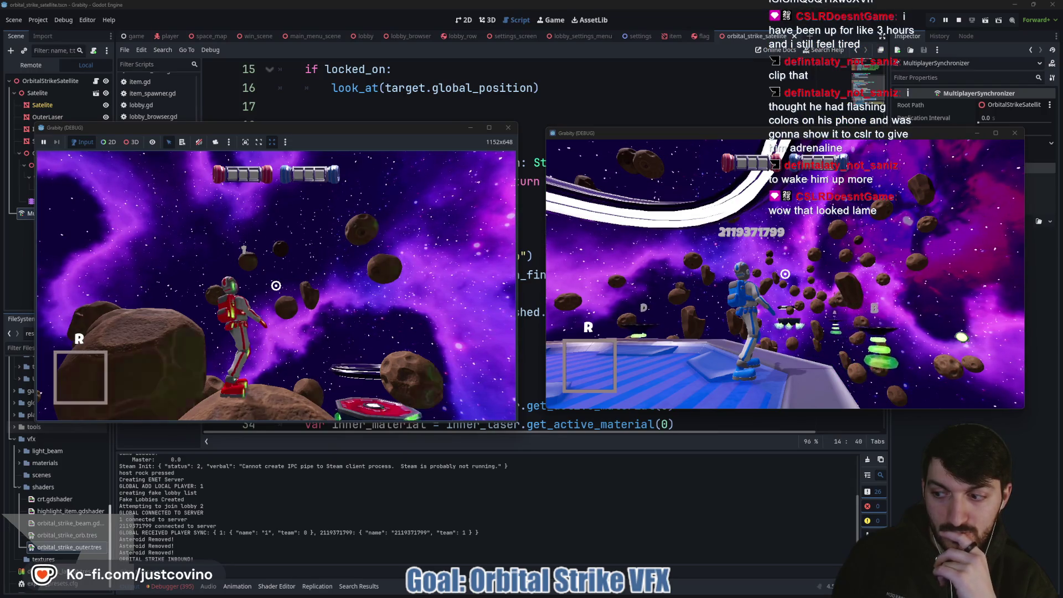
key(F8)
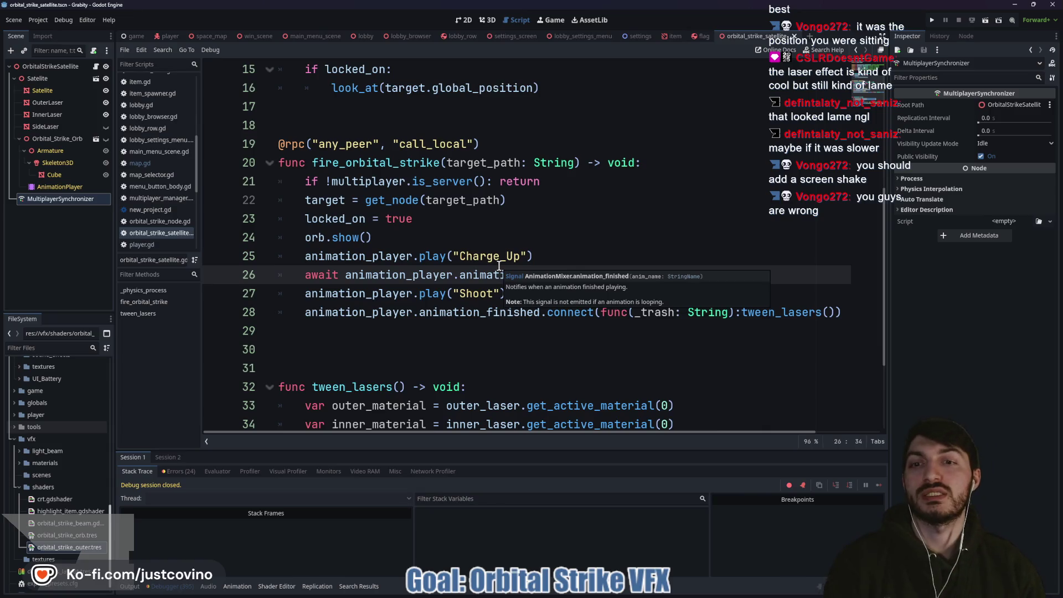
Step: Open player.gd at use_orbital_strike, which calls Global.map.use_orbital_strike.rpc_id(1, friendly_team)
click(411, 241)
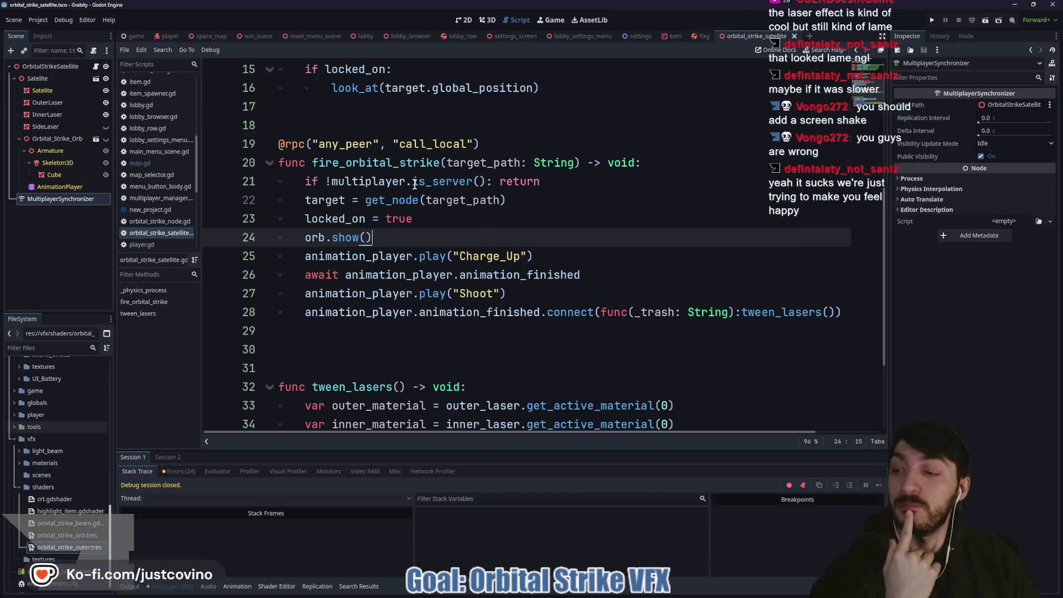
mouse_move(414, 184)
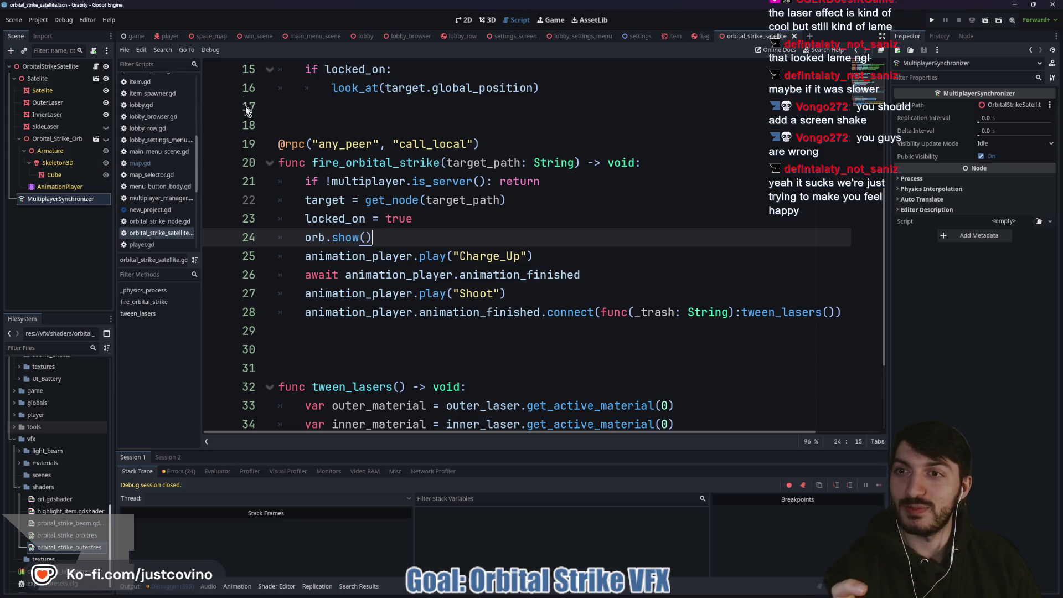
click(167, 36)
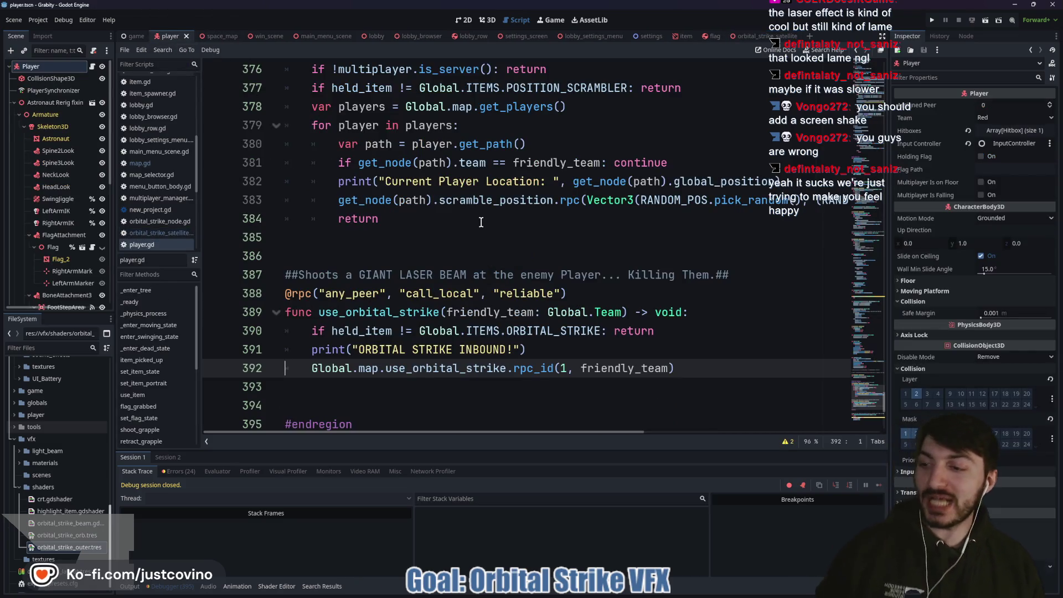
Step: Select the use_orbital_strike name on line 392 of player.gd
click(485, 238)
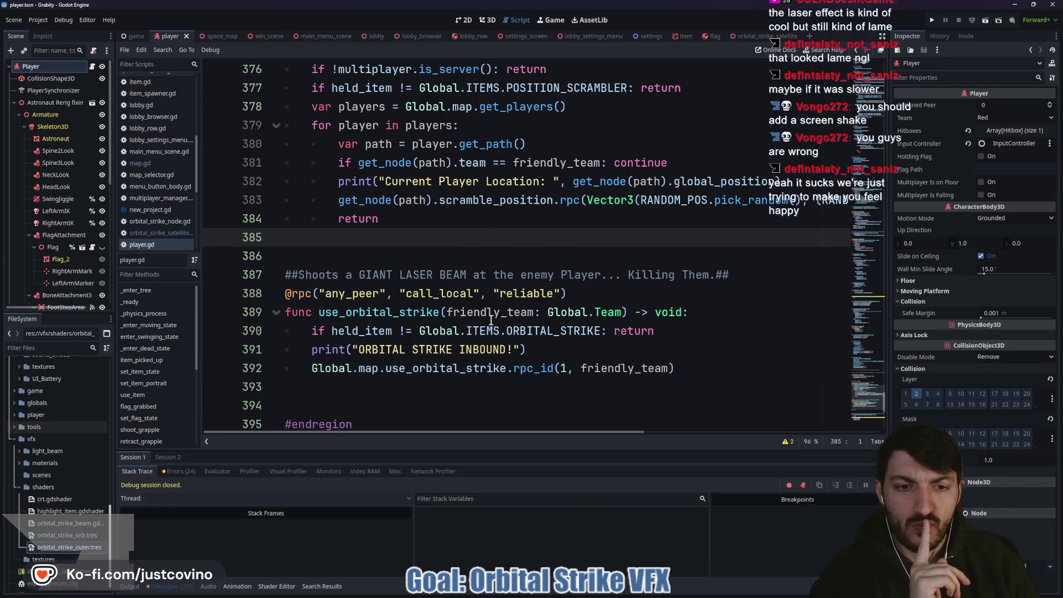
double_click(440, 372)
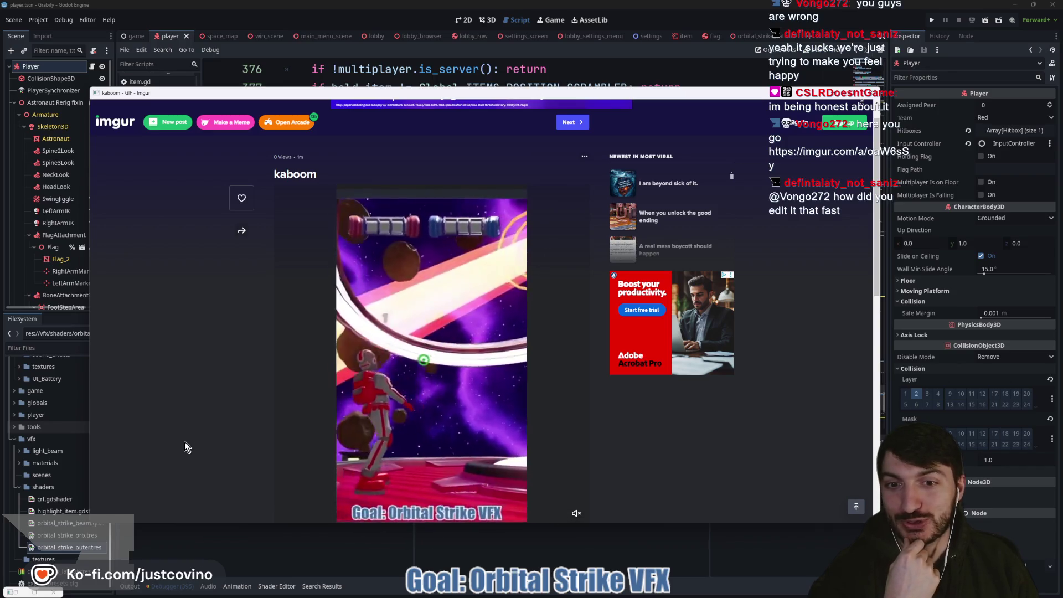
Step: Unmute and restart the kaboom clip, then briefly return to the script
click(576, 514)
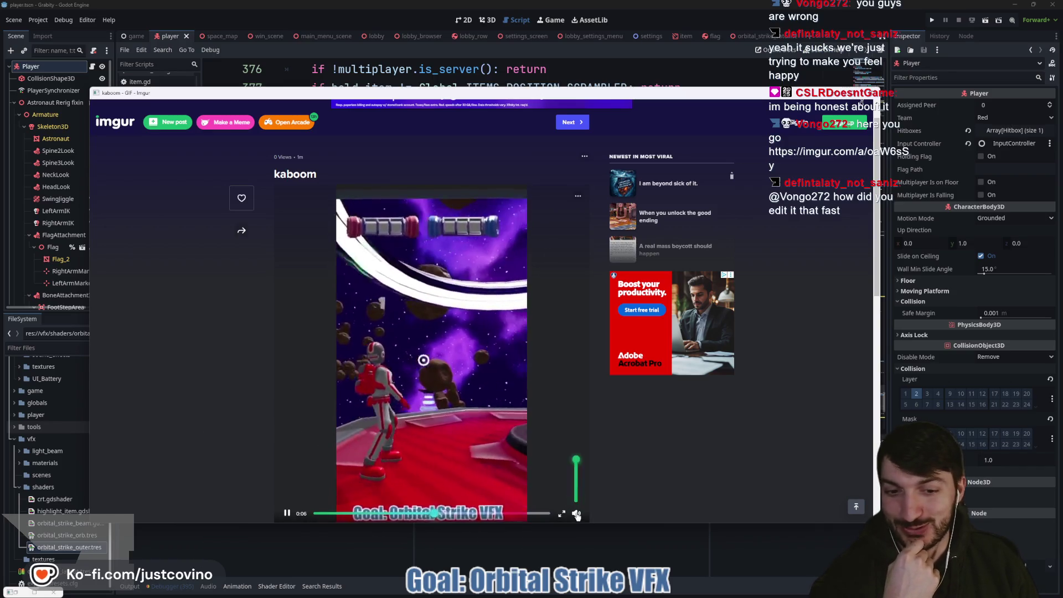
click(317, 514)
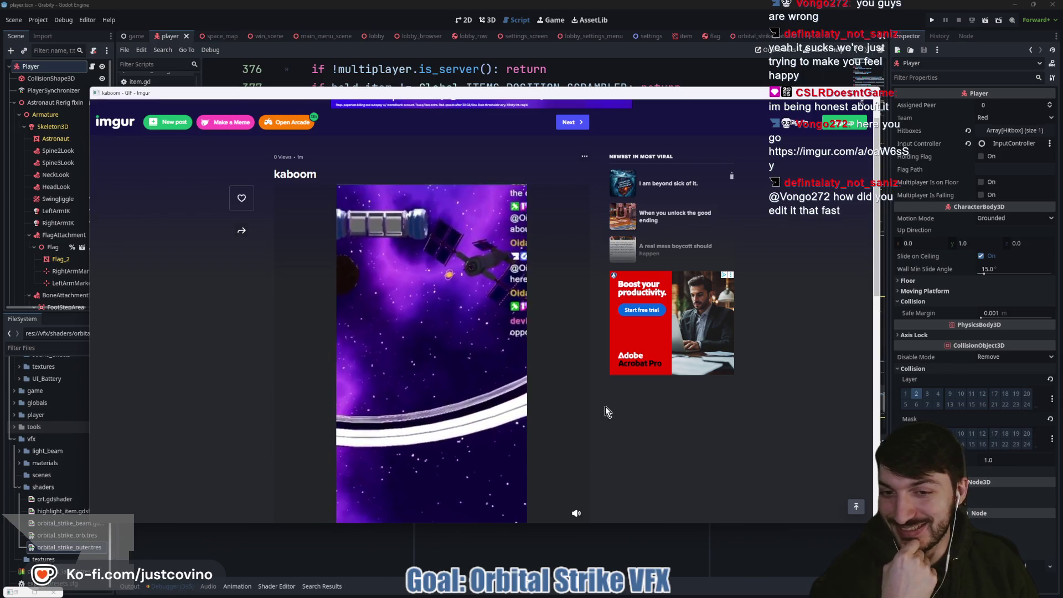
scroll(582, 384, down, 1)
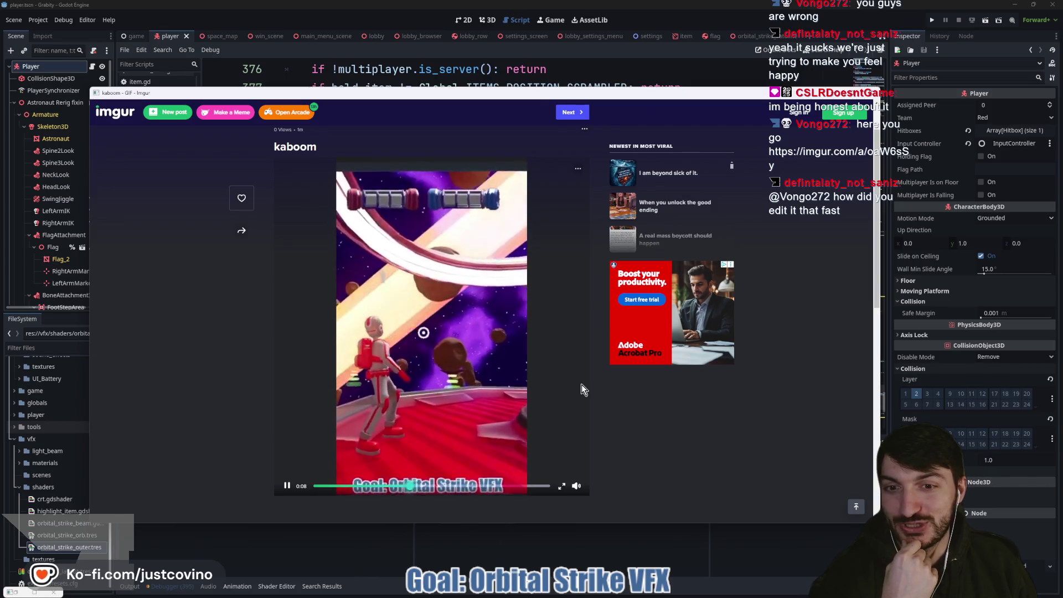
click(874, 93)
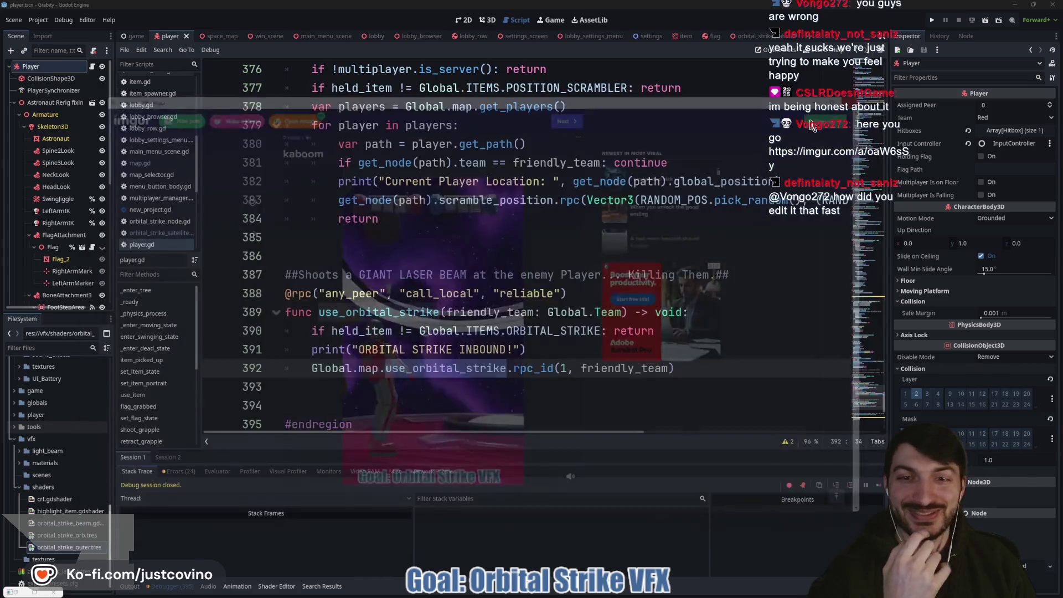
key(Down)
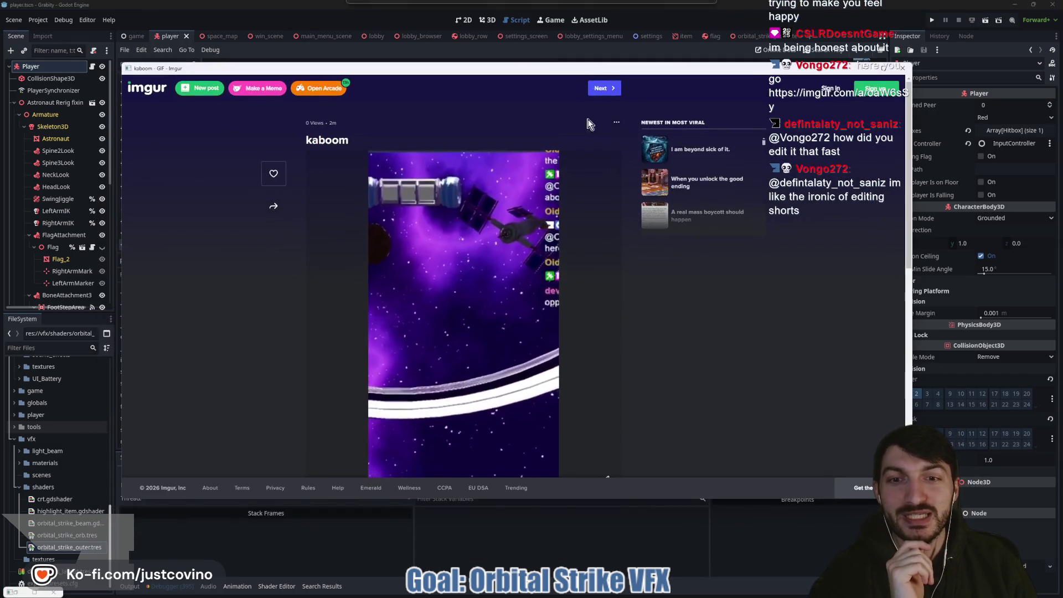
scroll(603, 277, down, 2)
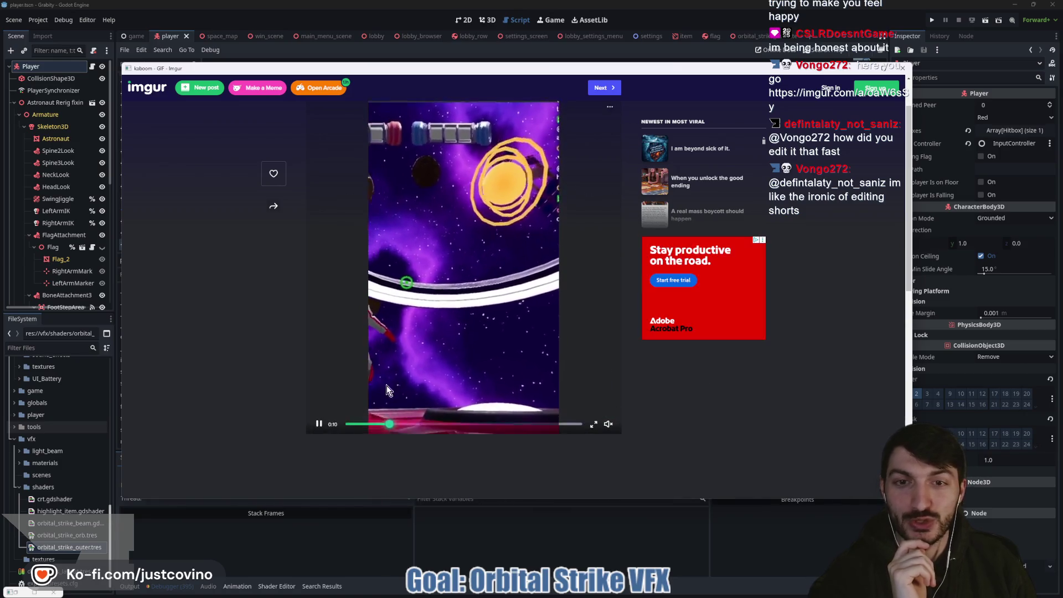
Step: Rewind, unmute, pause and replay the kaboom clip, then close the Imgur window
click(406, 426)
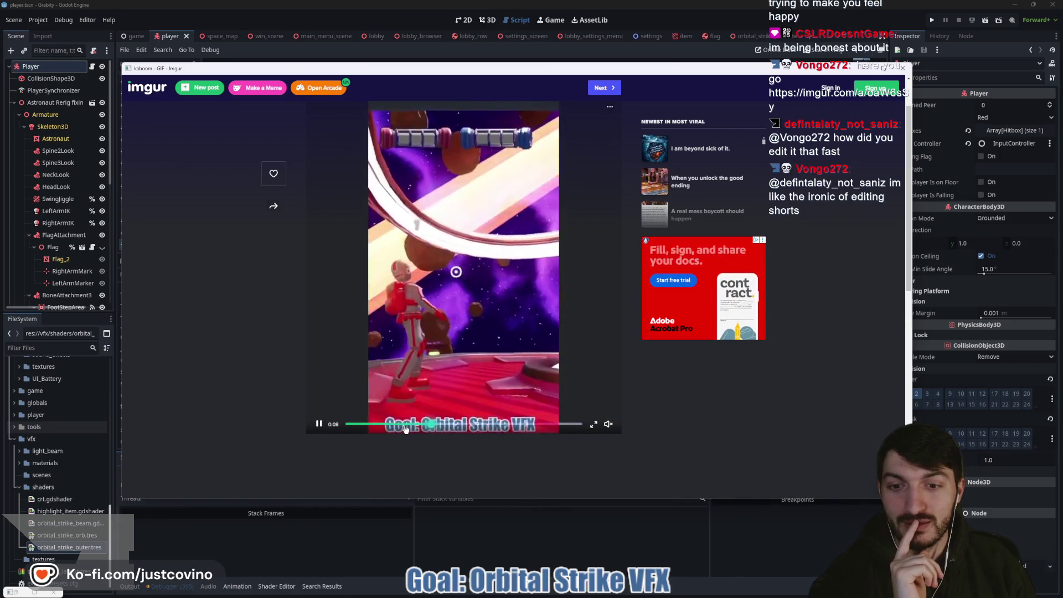
click(608, 424)
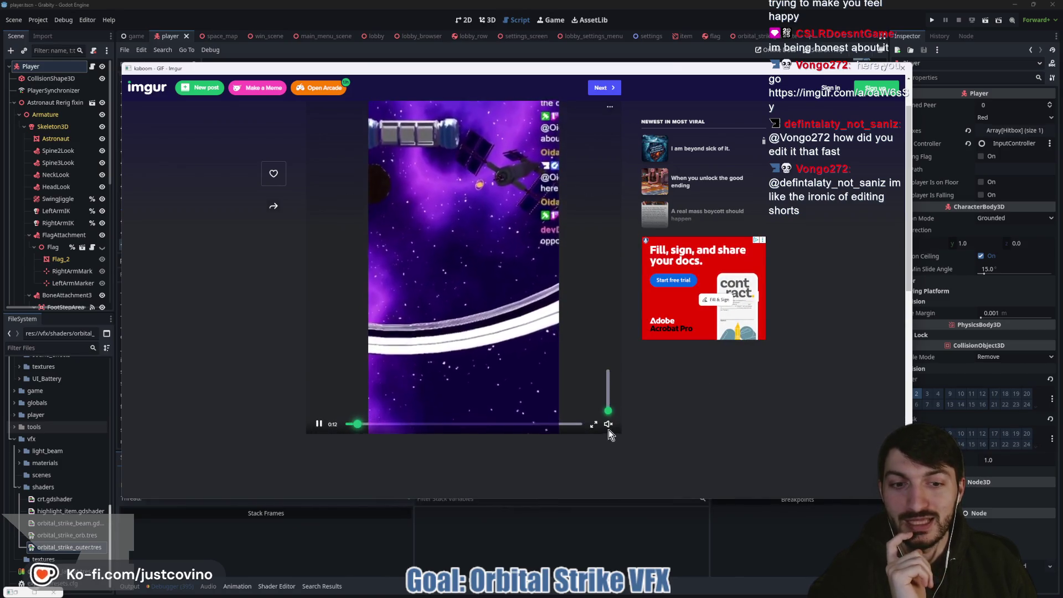
click(318, 424)
click(347, 424)
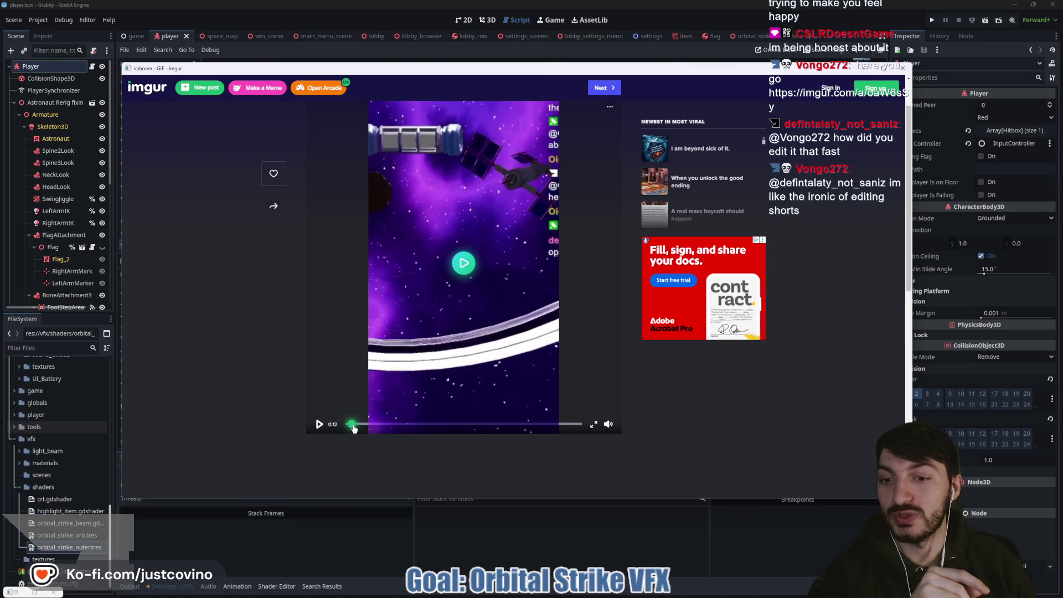
click(319, 425)
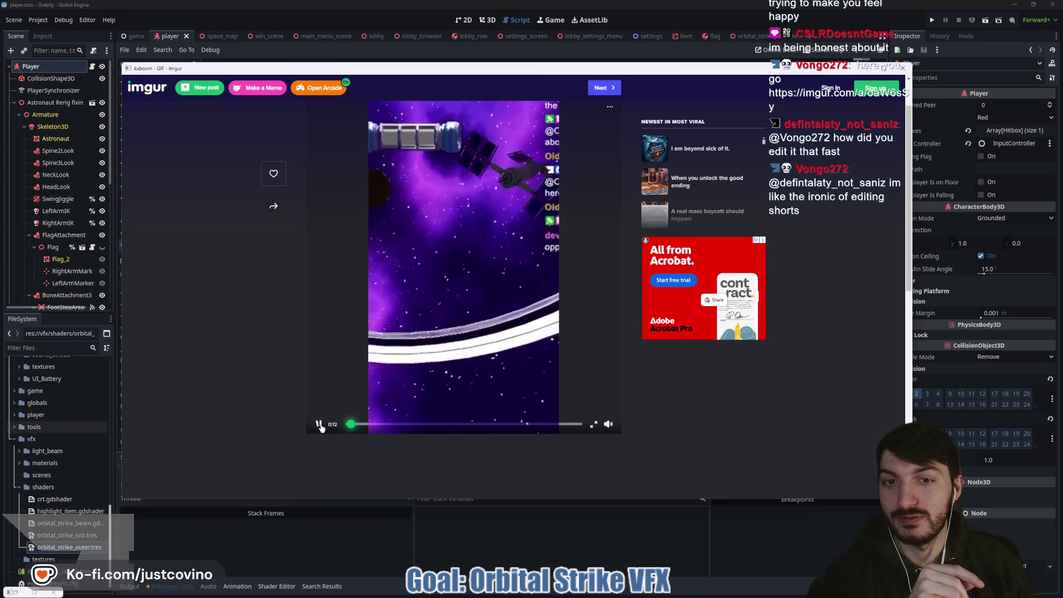
click(319, 425)
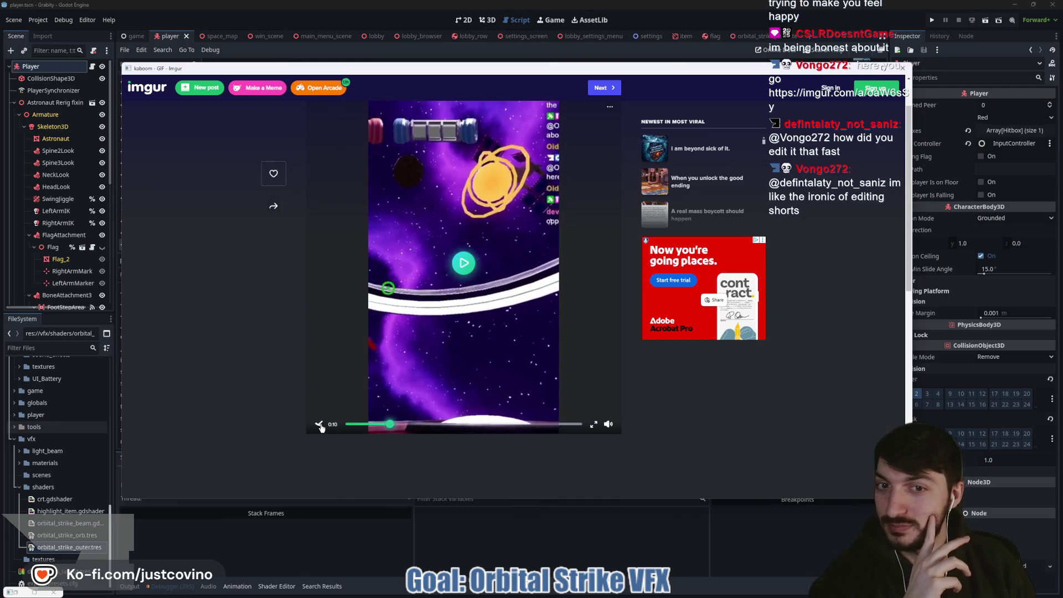
click(319, 425)
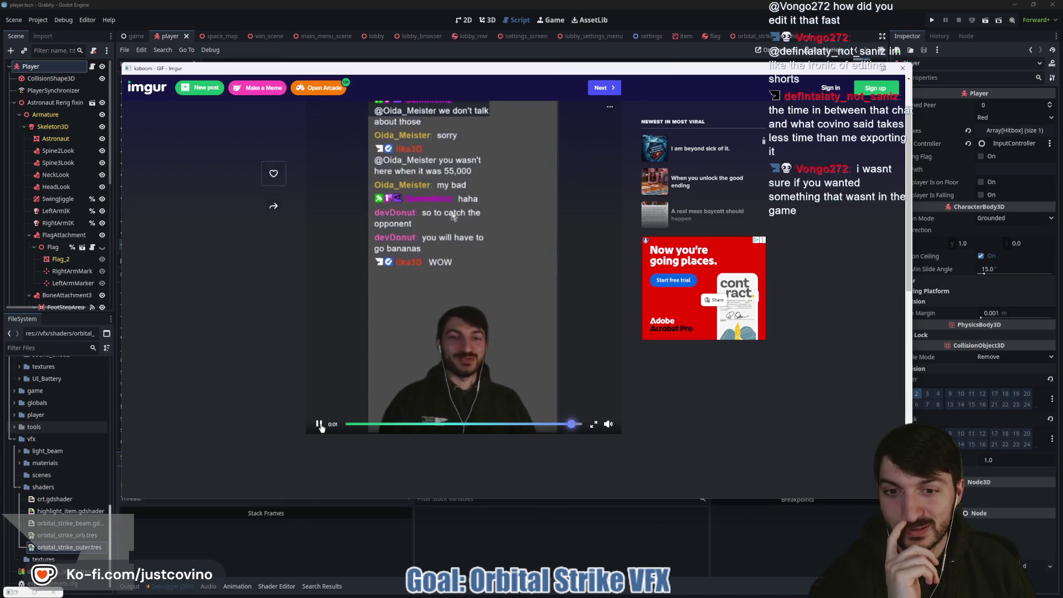
click(319, 425)
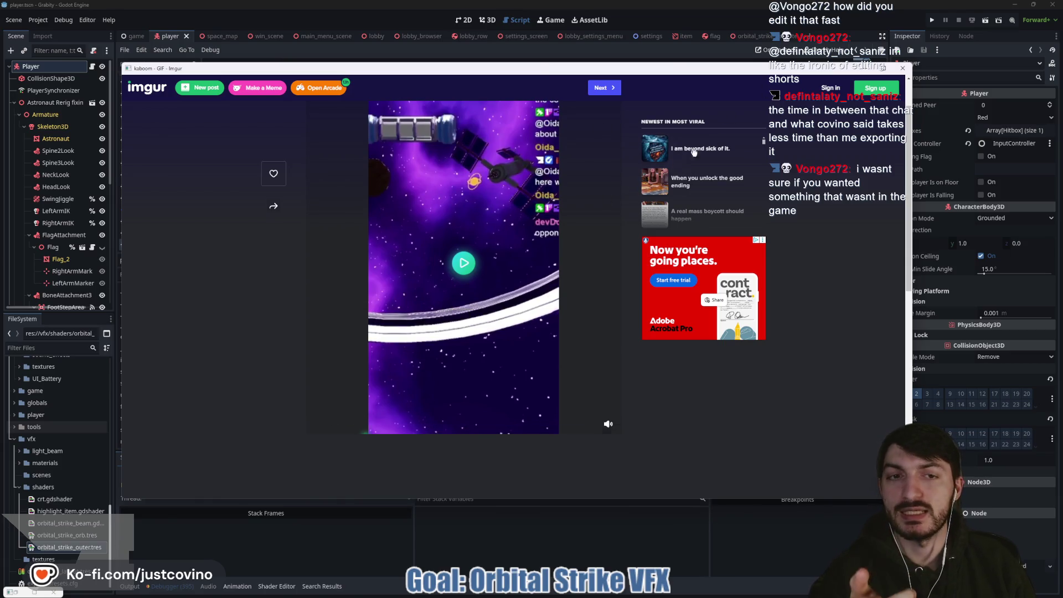
click(903, 72)
click(448, 226)
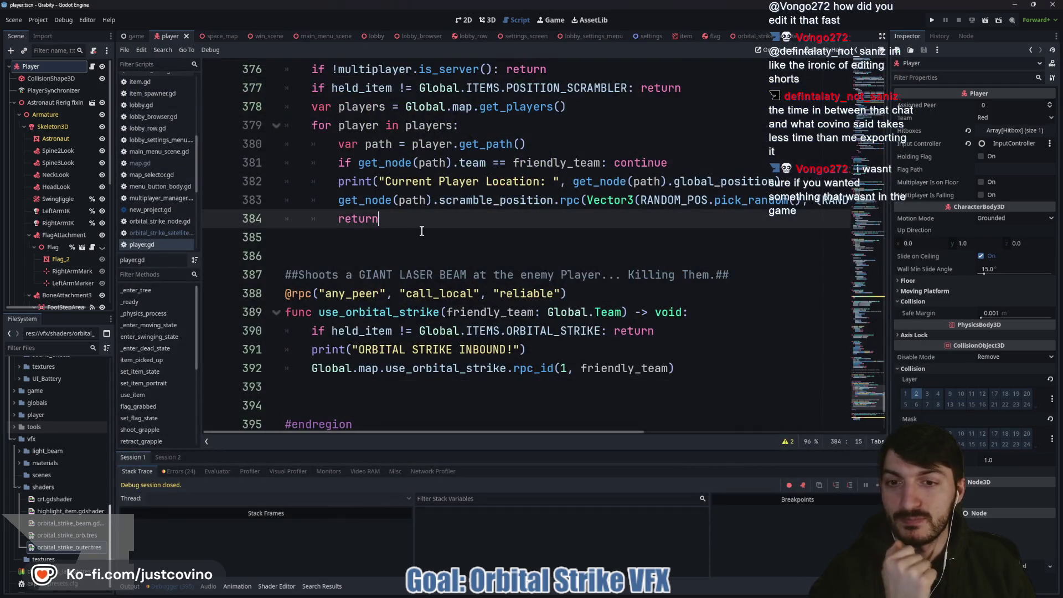
Step: Browse player.gd's use_orbital_strike and select its call inside use_item
click(439, 255)
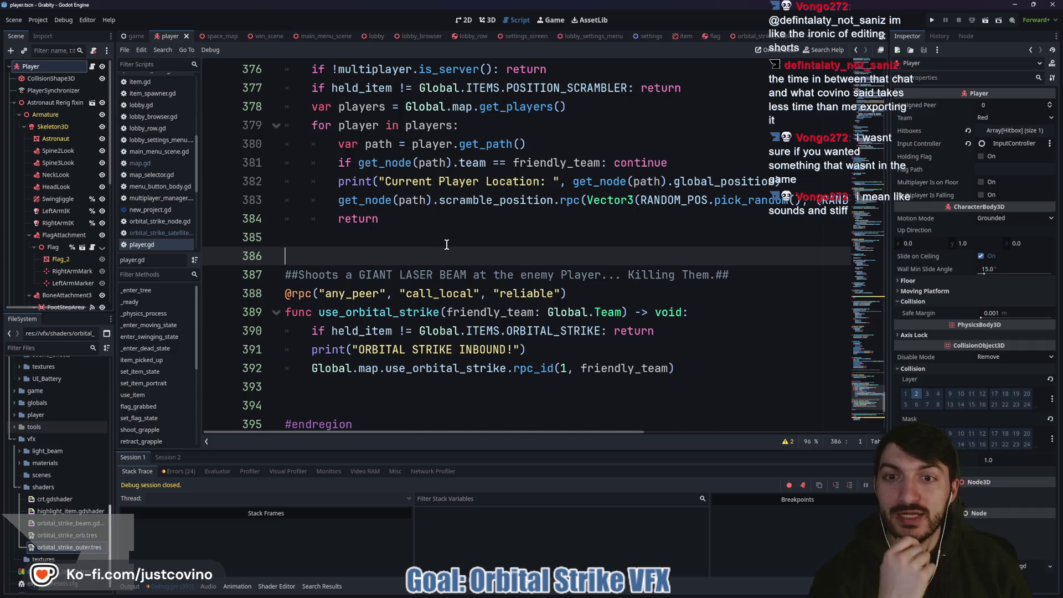
scroll(447, 244, up, 1)
scroll(408, 256, down, 1)
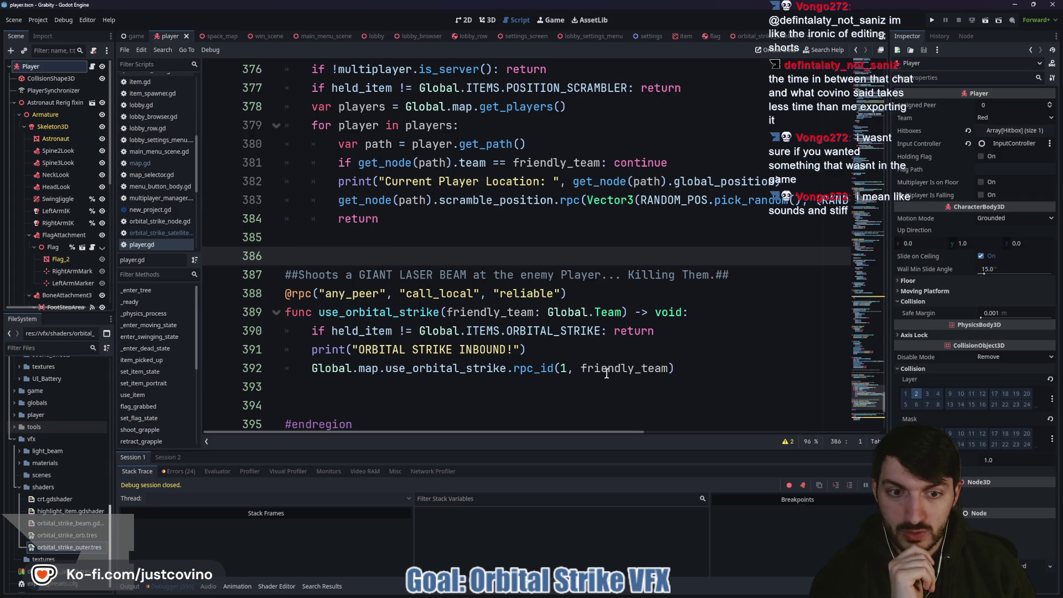
click(383, 315)
scroll(520, 309, up, 10)
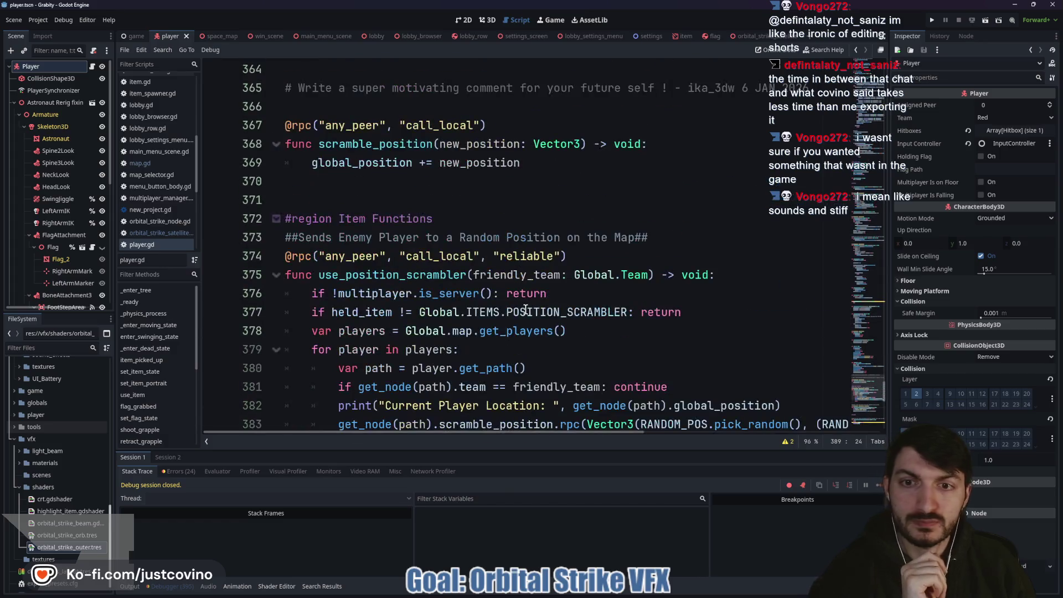
scroll(520, 310, up, 8)
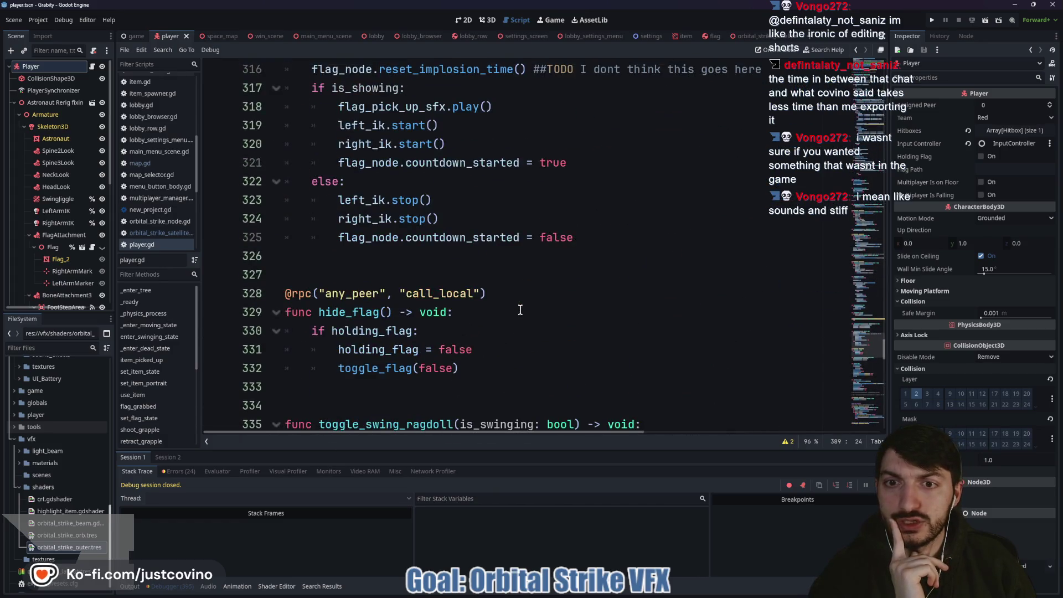
click(93, 67)
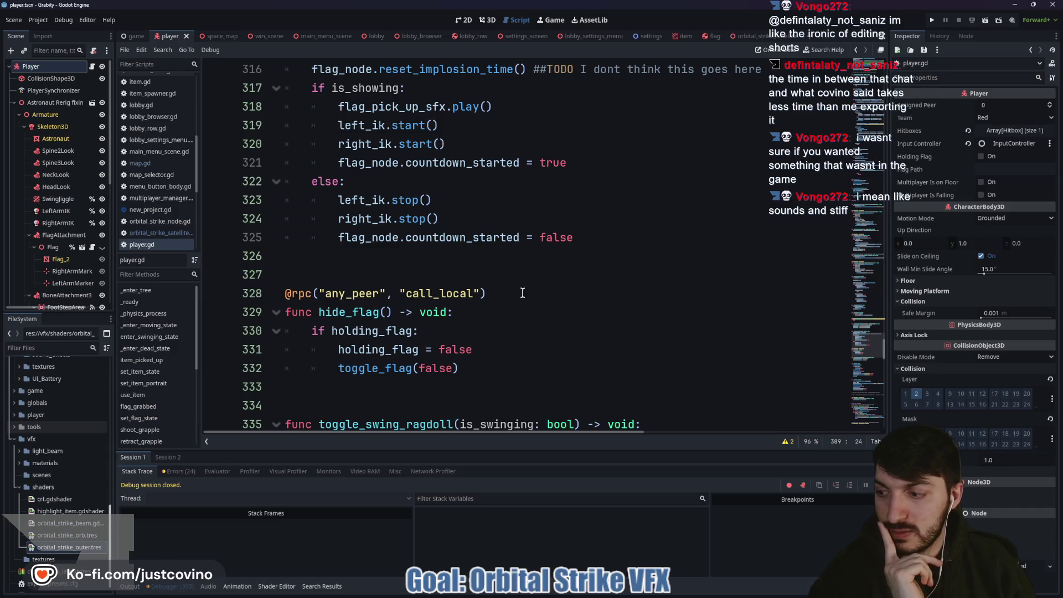
scroll(522, 293, up, 10)
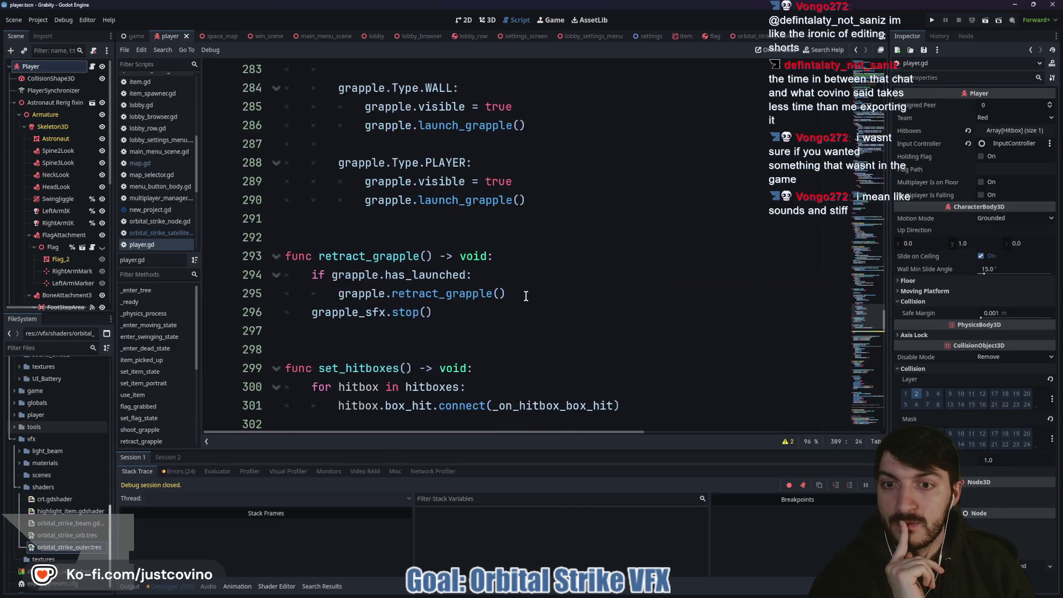
scroll(526, 296, up, 17)
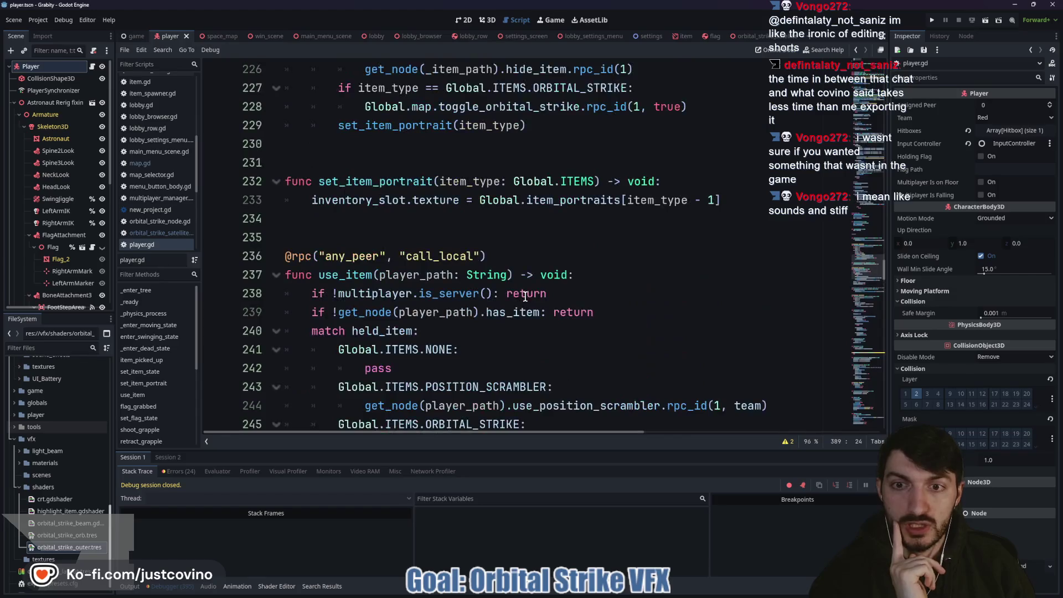
scroll(525, 296, down, 3)
double_click(564, 275)
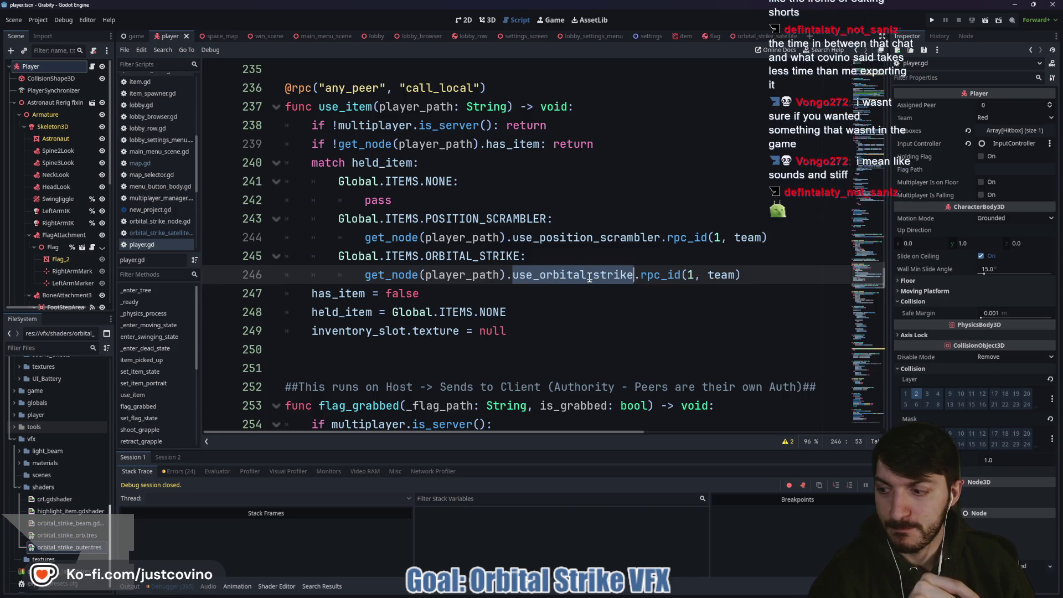
scroll(585, 277, down, 12)
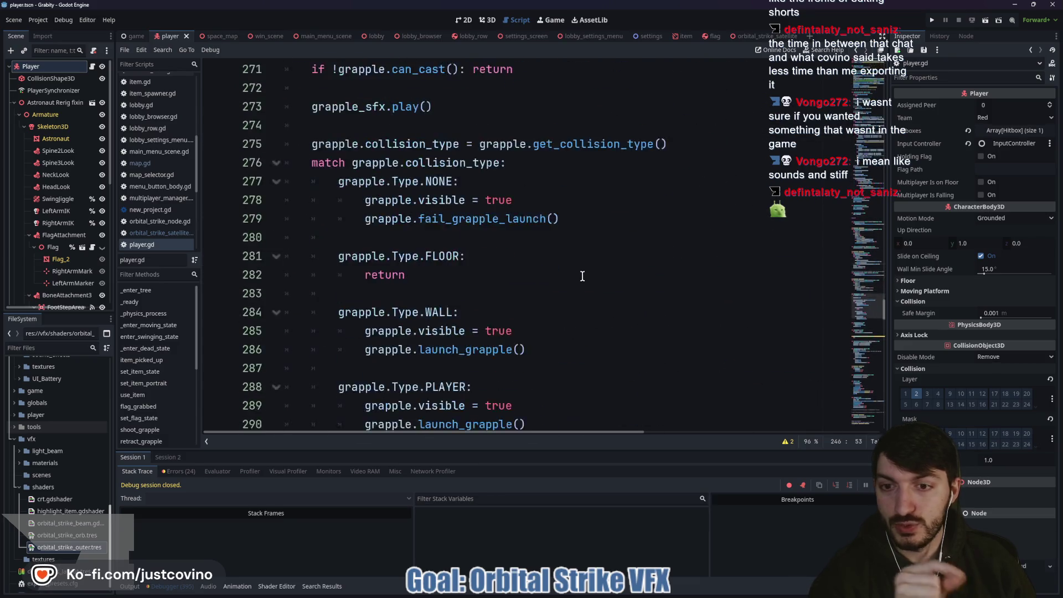
scroll(583, 276, down, 20)
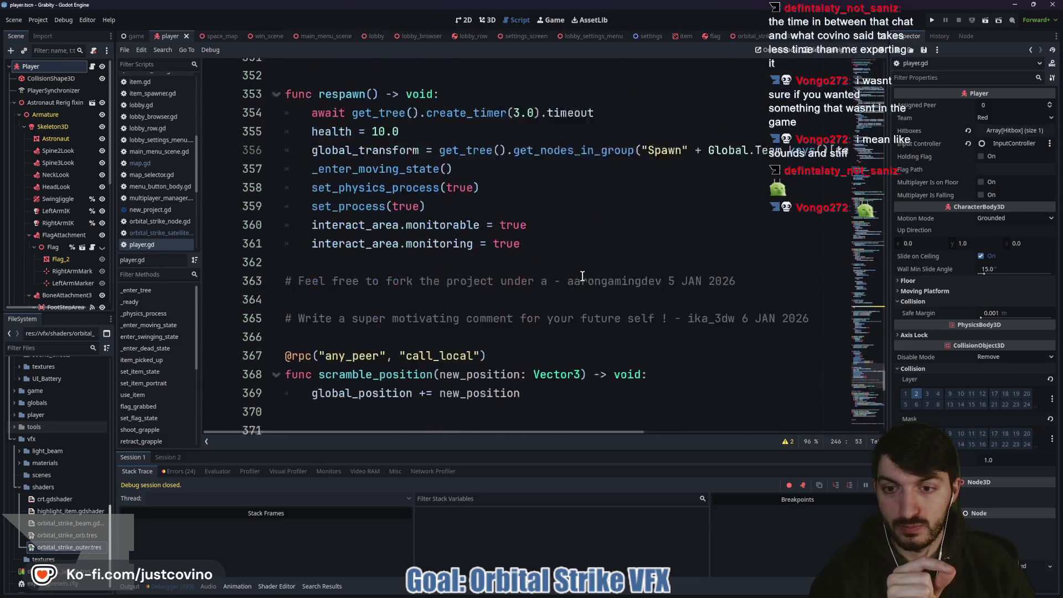
scroll(582, 276, down, 6)
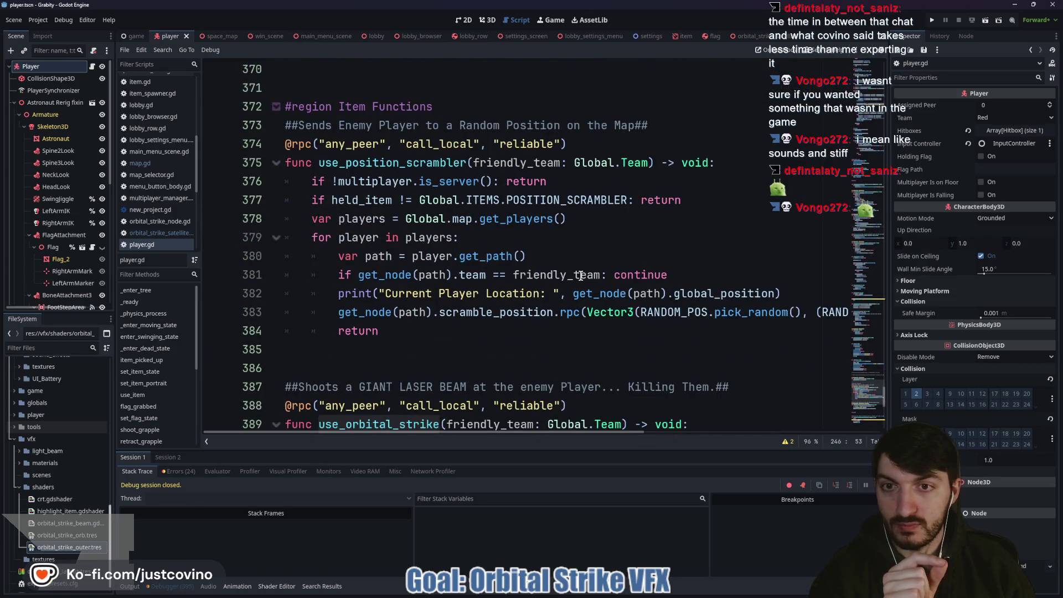
scroll(580, 276, down, 4)
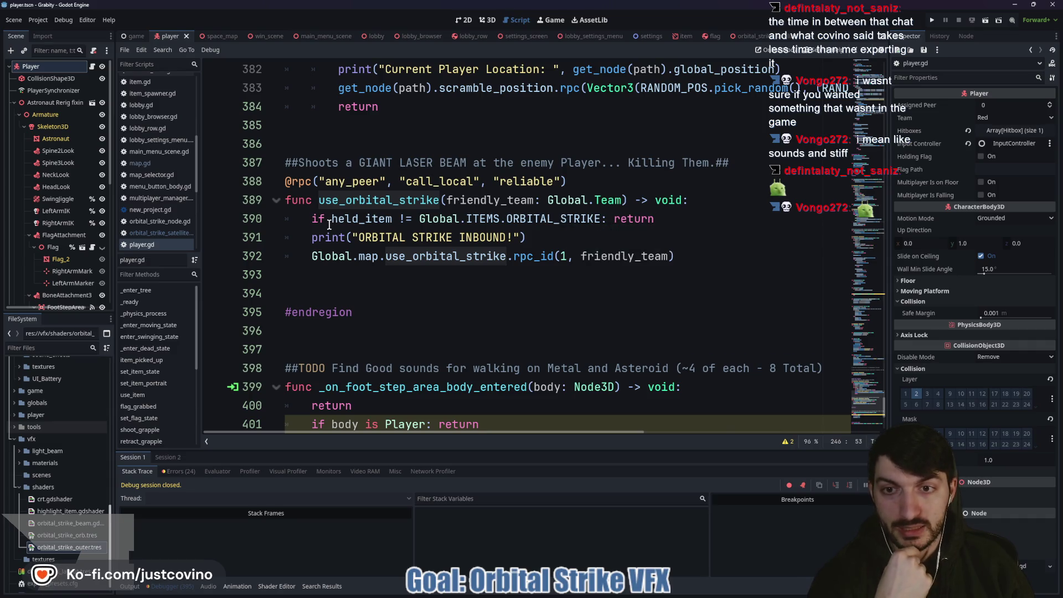
Step: Follow map to its definition in global.gd, then view map.gd in the space_map scene
mouse_move(330, 224)
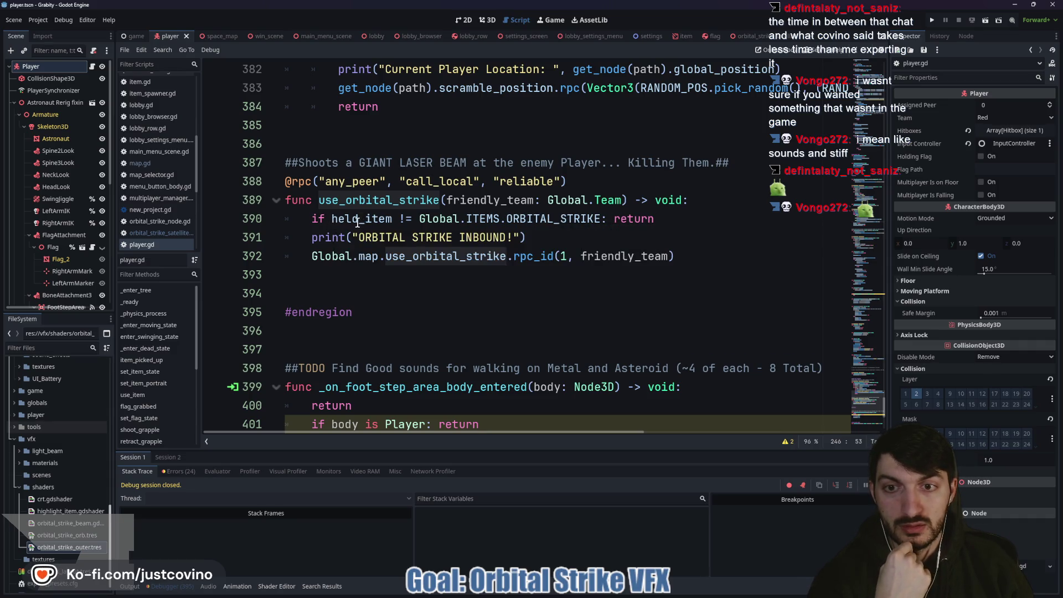
mouse_move(545, 223)
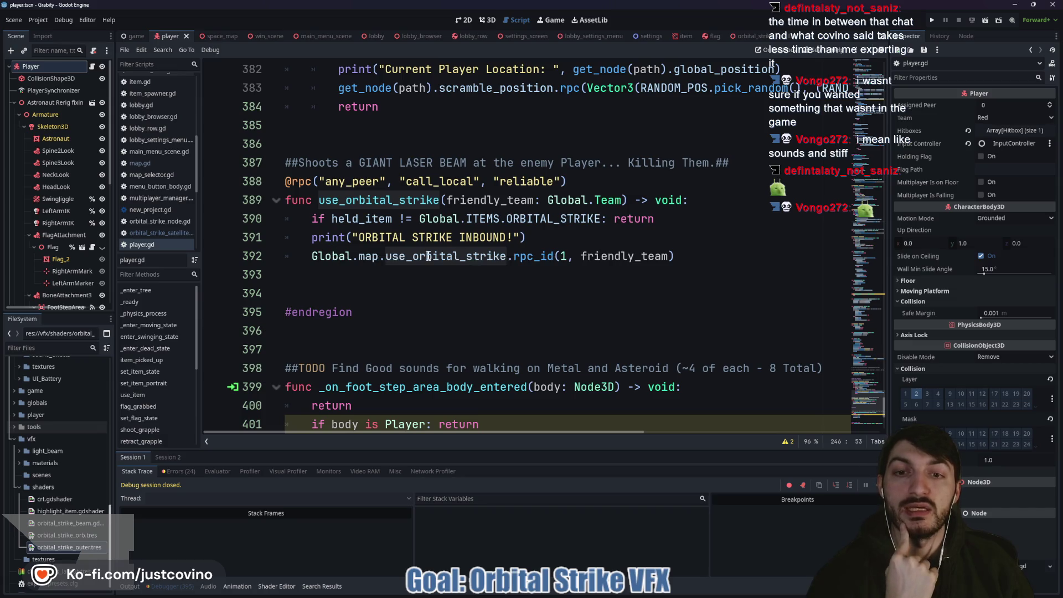
mouse_move(448, 265)
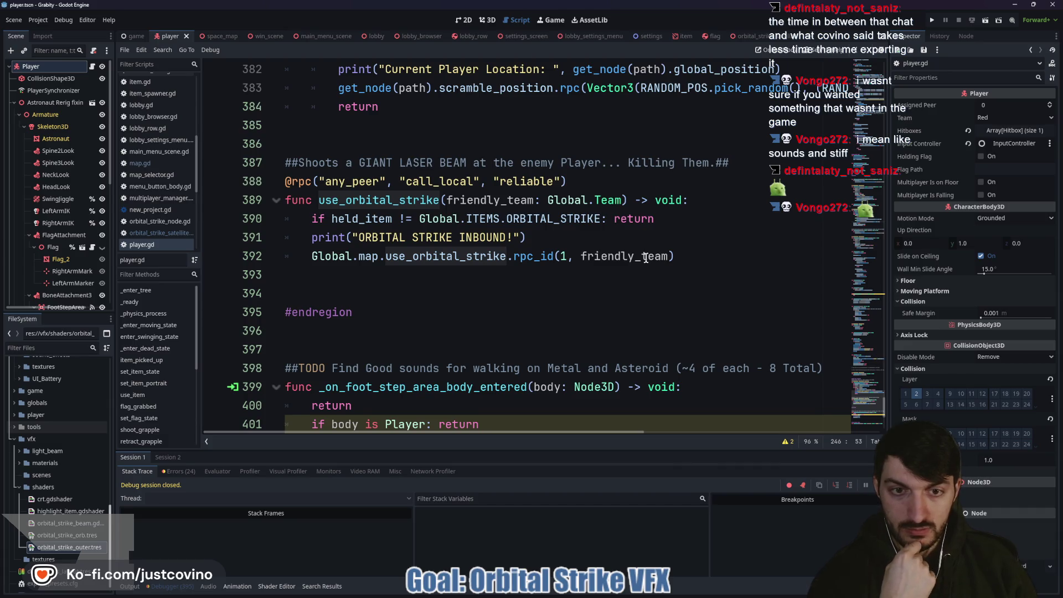
mouse_move(606, 257)
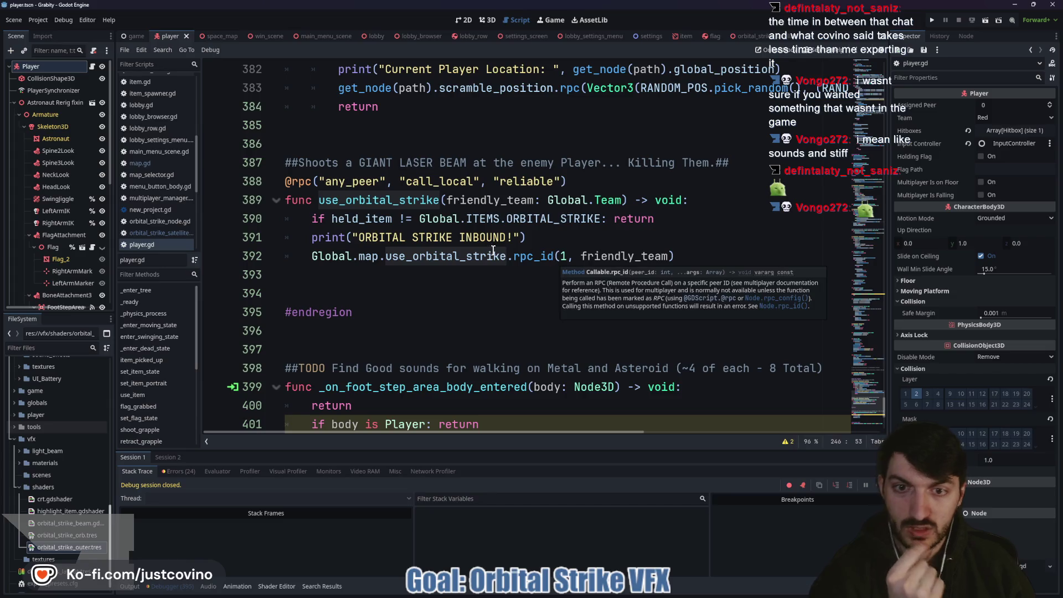
ctrl+click(364, 259)
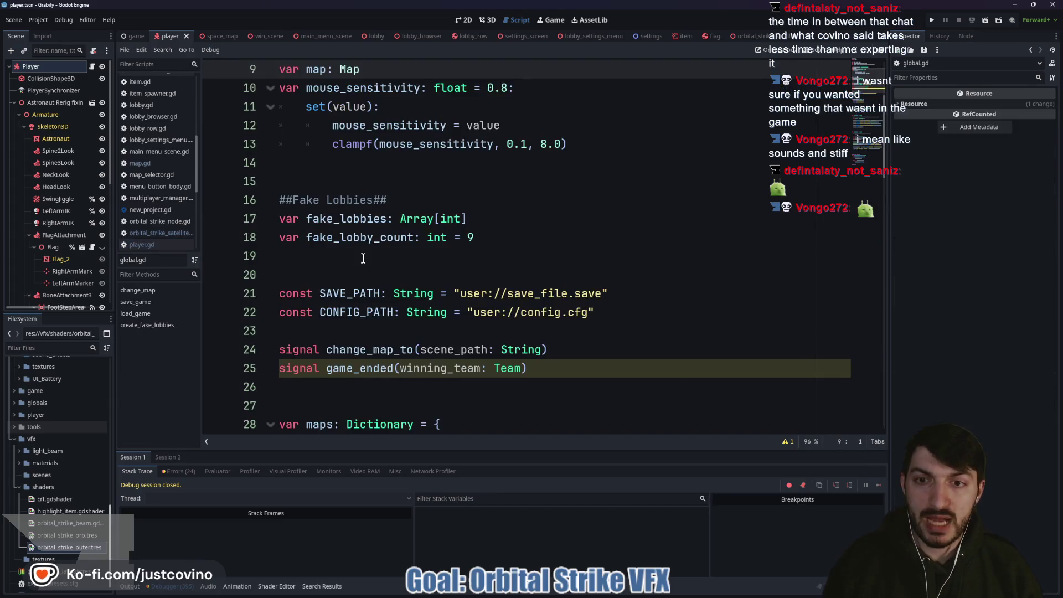
scroll(450, 264, down, 10)
scroll(451, 263, down, 7)
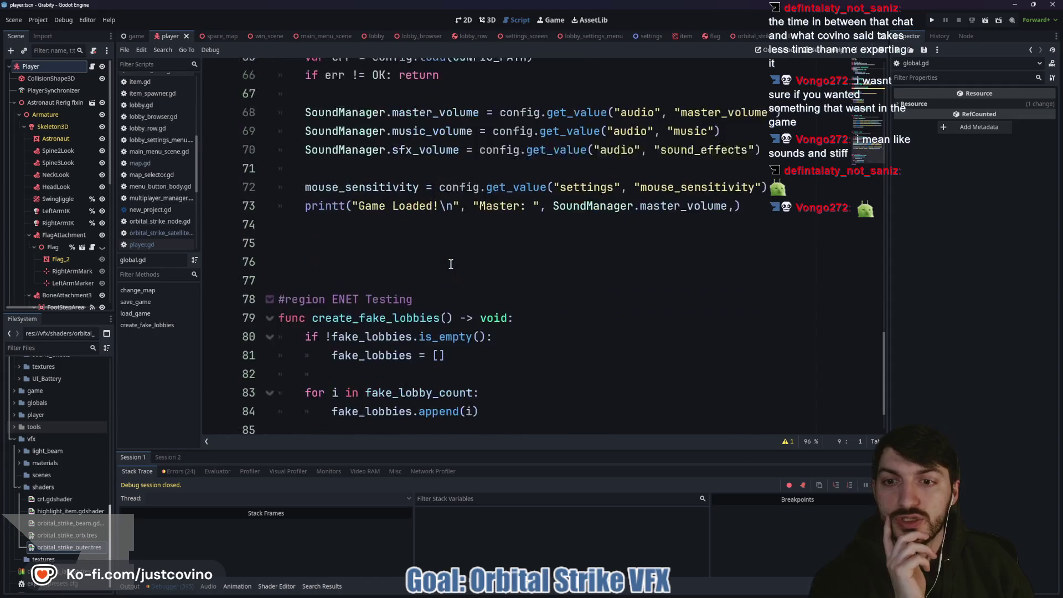
scroll(449, 266, up, 10)
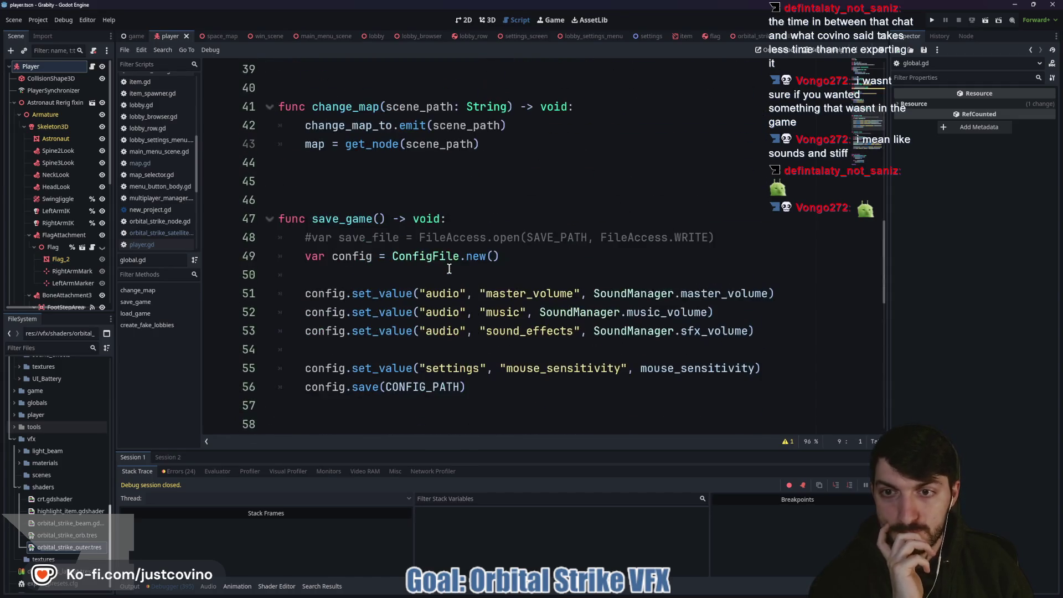
click(214, 37)
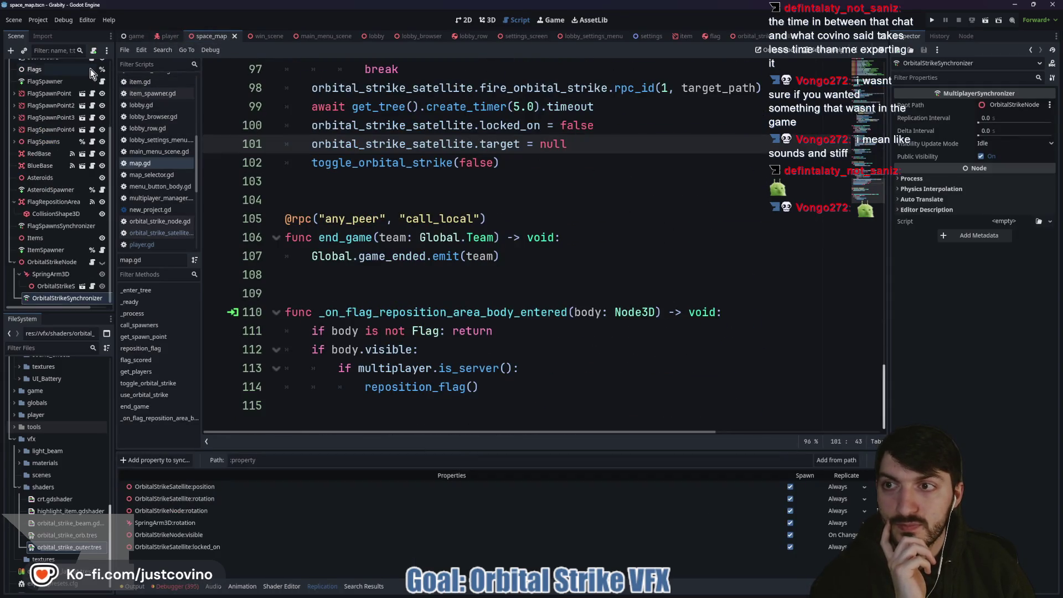
scroll(442, 195, up, 3)
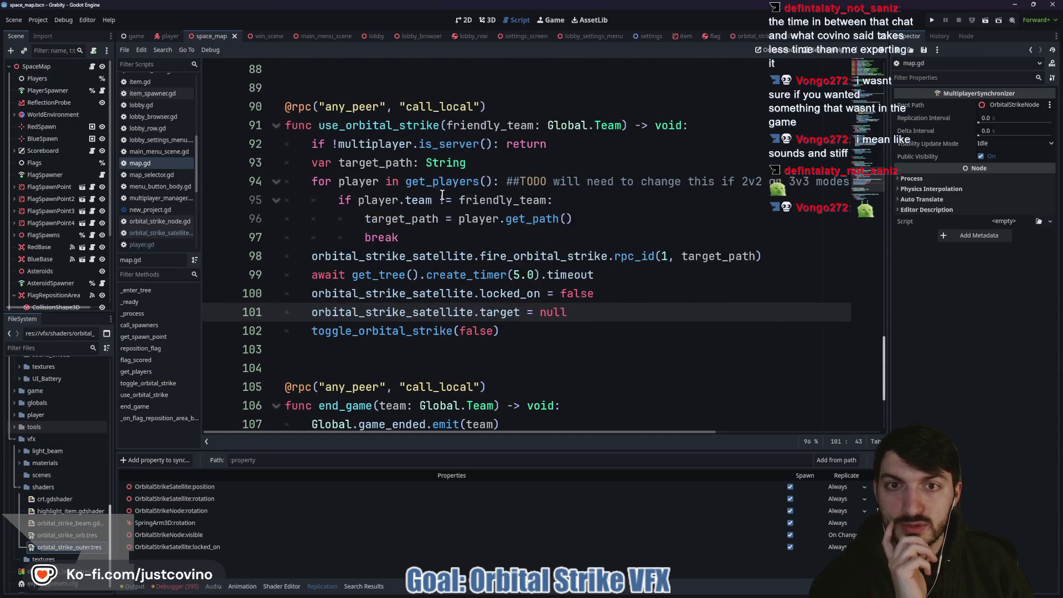
scroll(389, 214, up, 1)
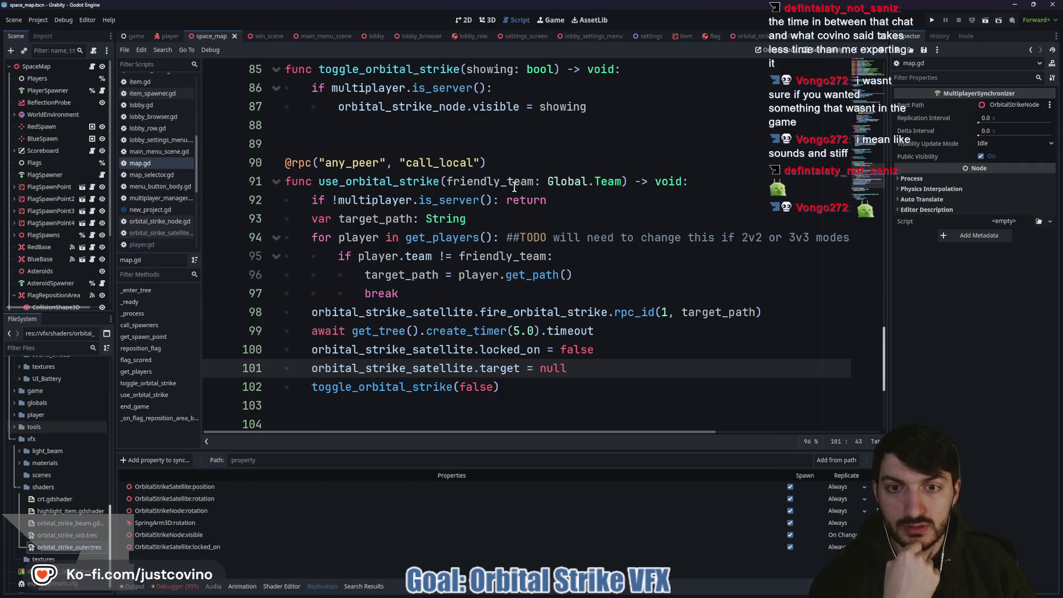
double_click(370, 221)
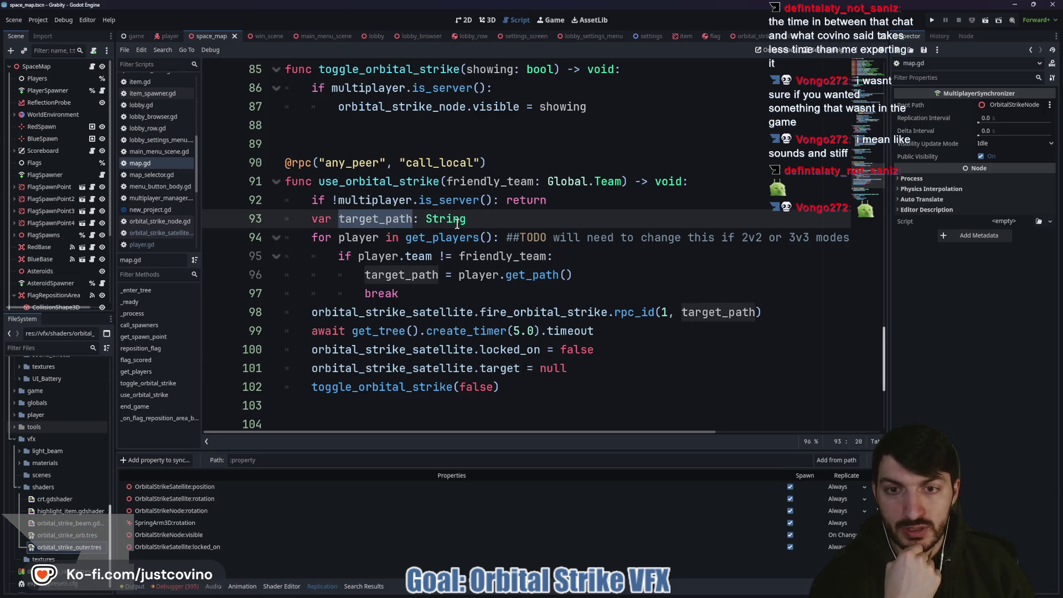
double_click(354, 237)
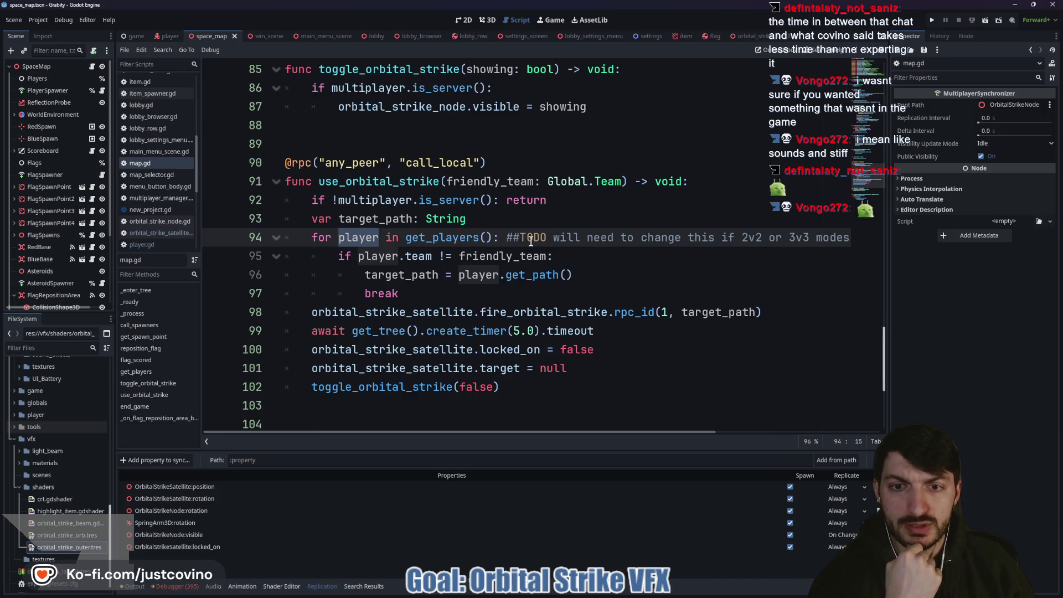
click(387, 256)
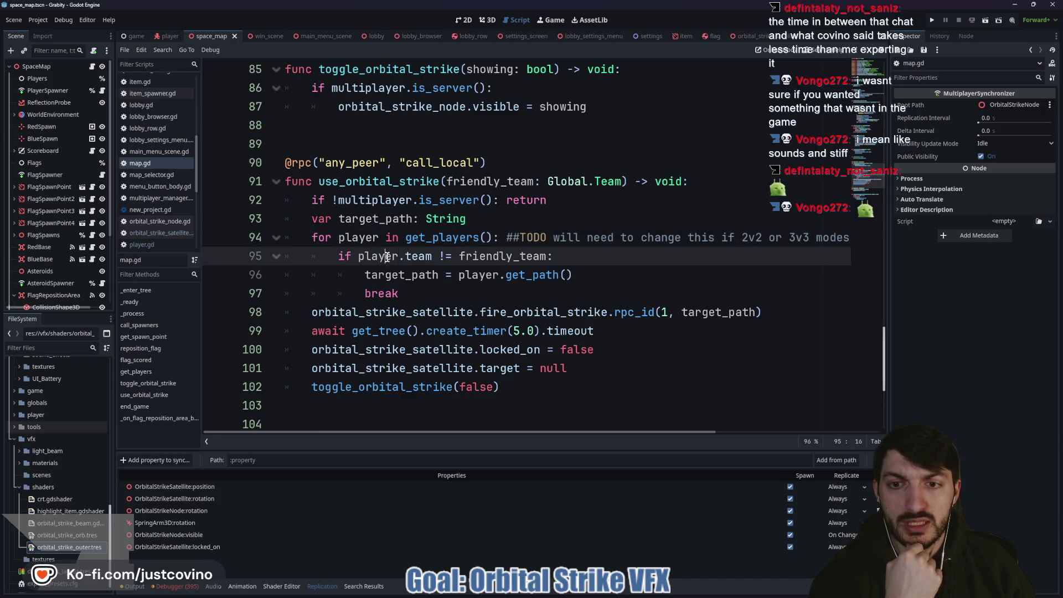
double_click(446, 237)
ctrl+click(446, 237)
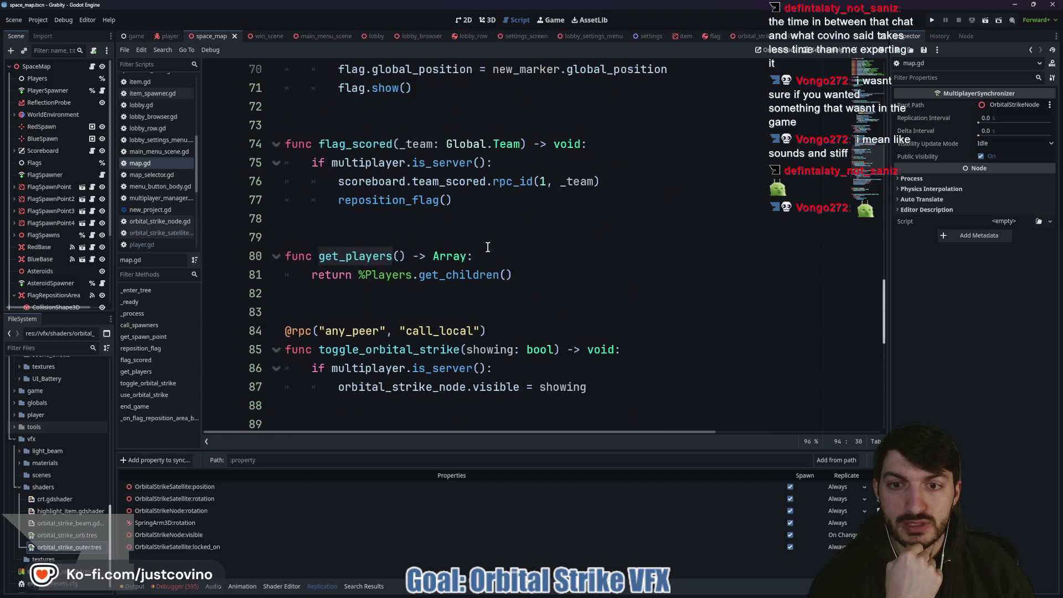
scroll(476, 269, down, 6)
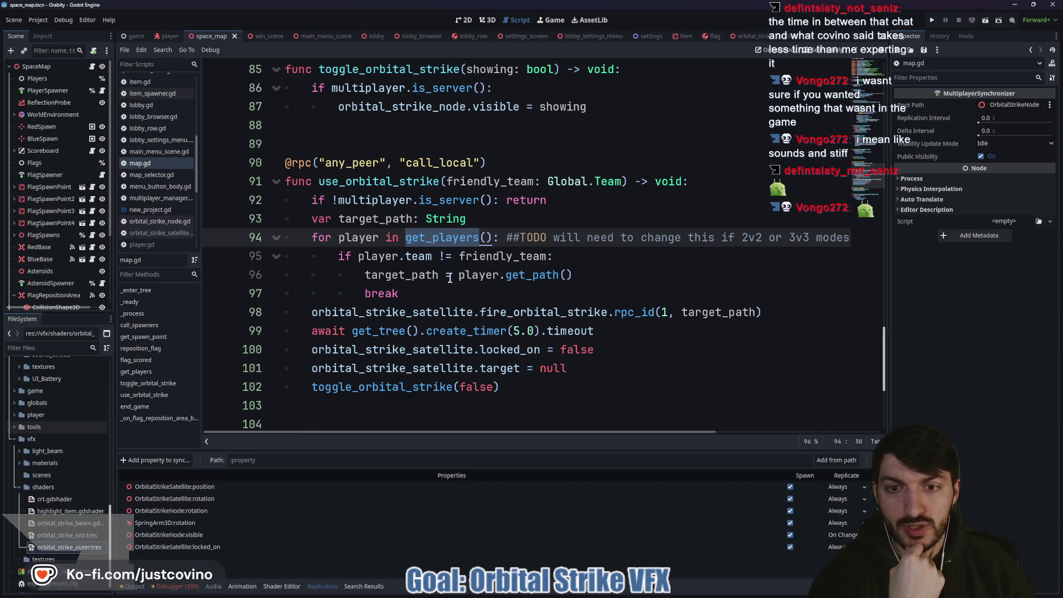
double_click(420, 274)
double_click(531, 274)
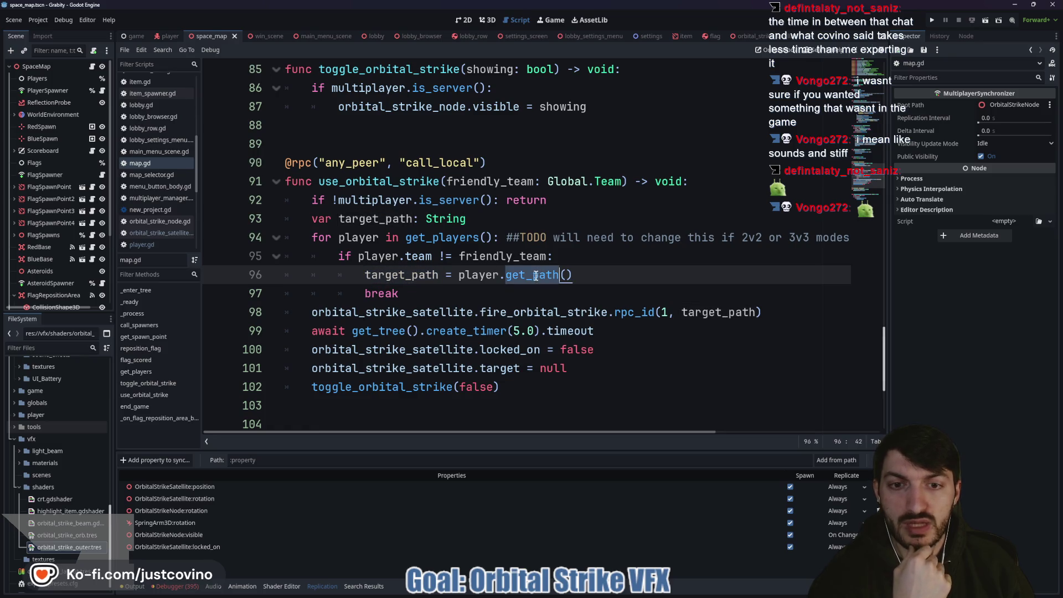
double_click(350, 314)
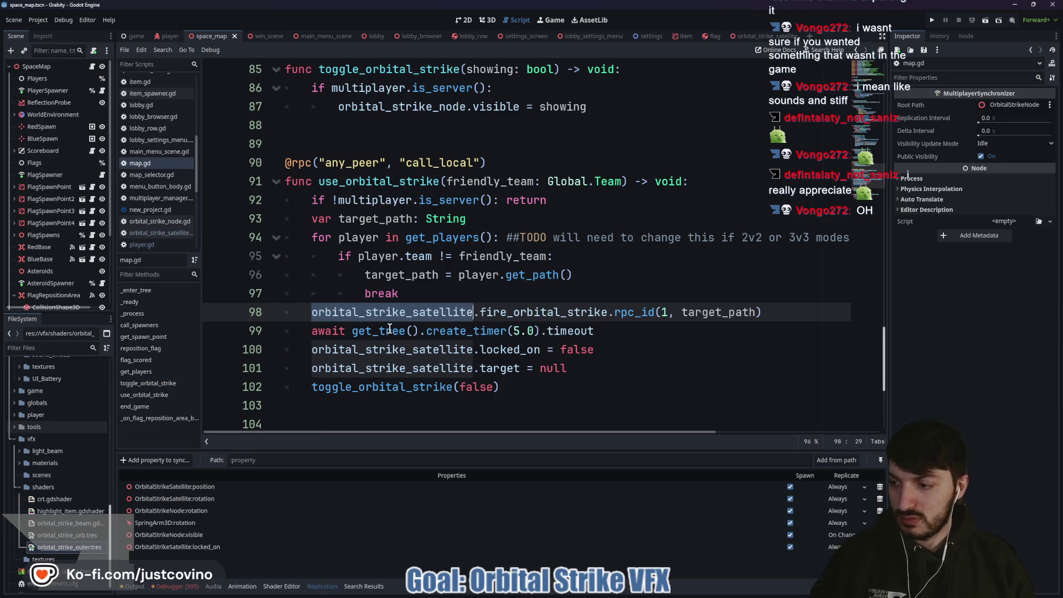
ctrl+click(350, 314)
scroll(471, 257, down, 6)
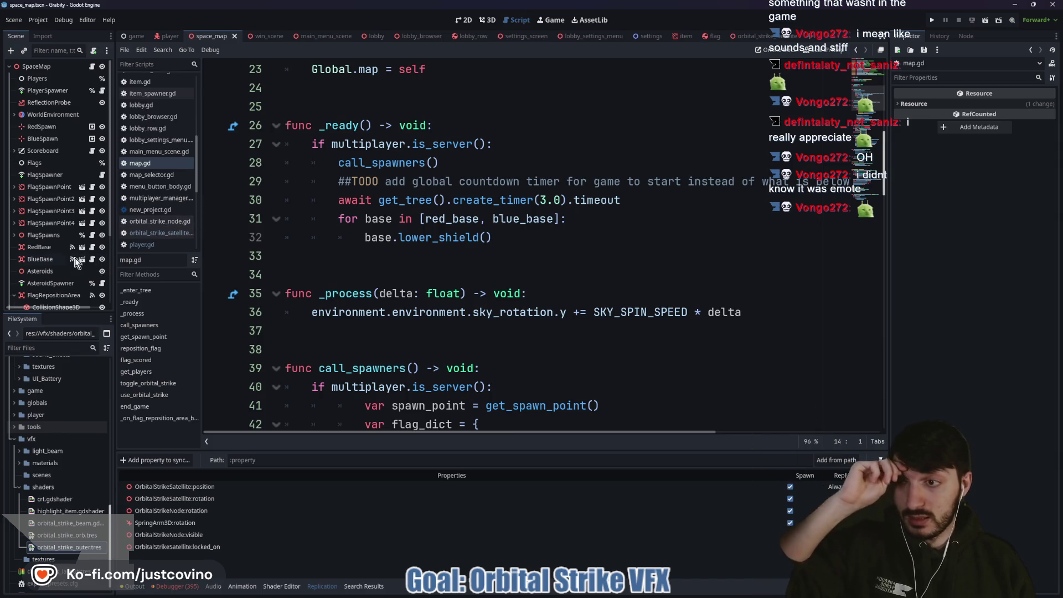
scroll(81, 287, down, 4)
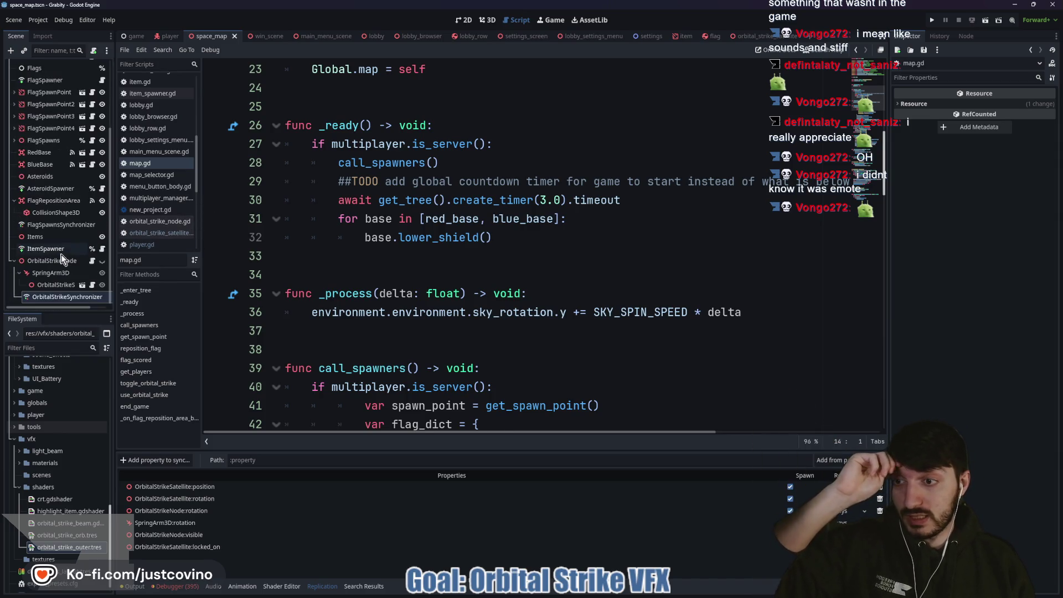
click(92, 285)
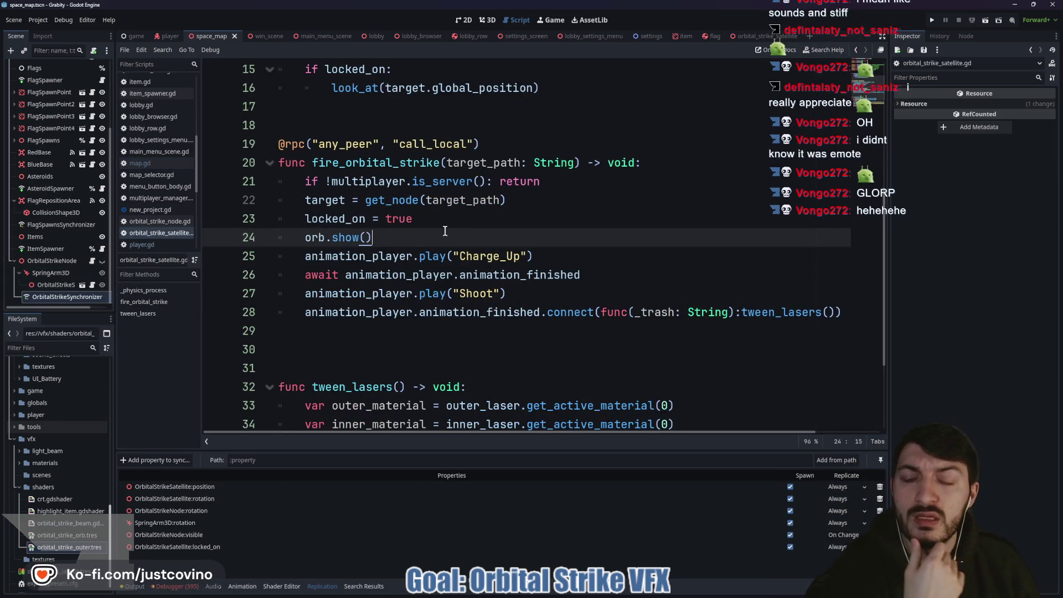
Step: Inspect fire_orbital_strike's target uses and get_node docs, then move to empty line 31
double_click(391, 167)
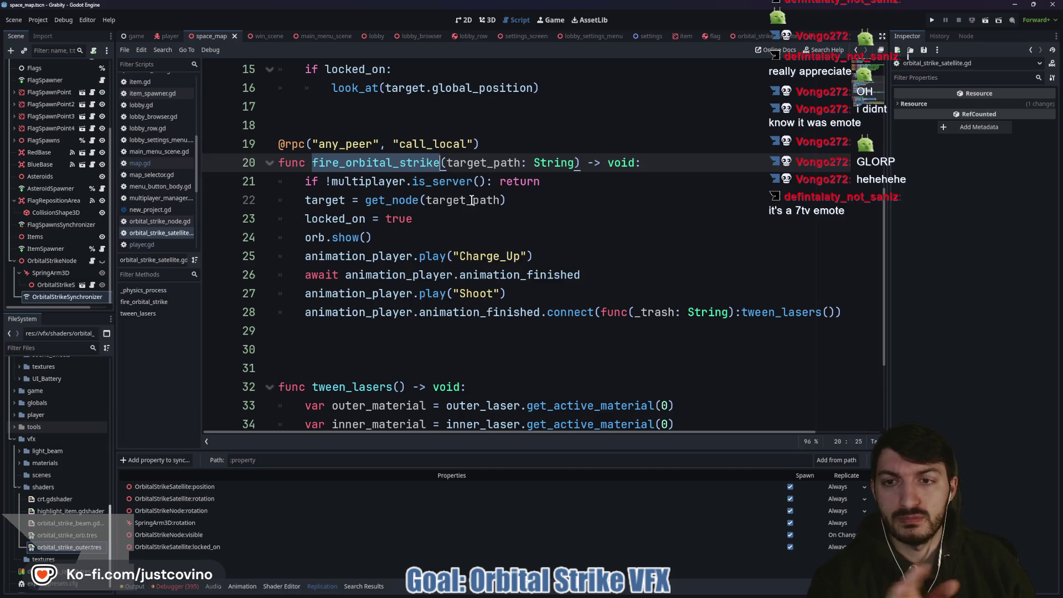
double_click(324, 200)
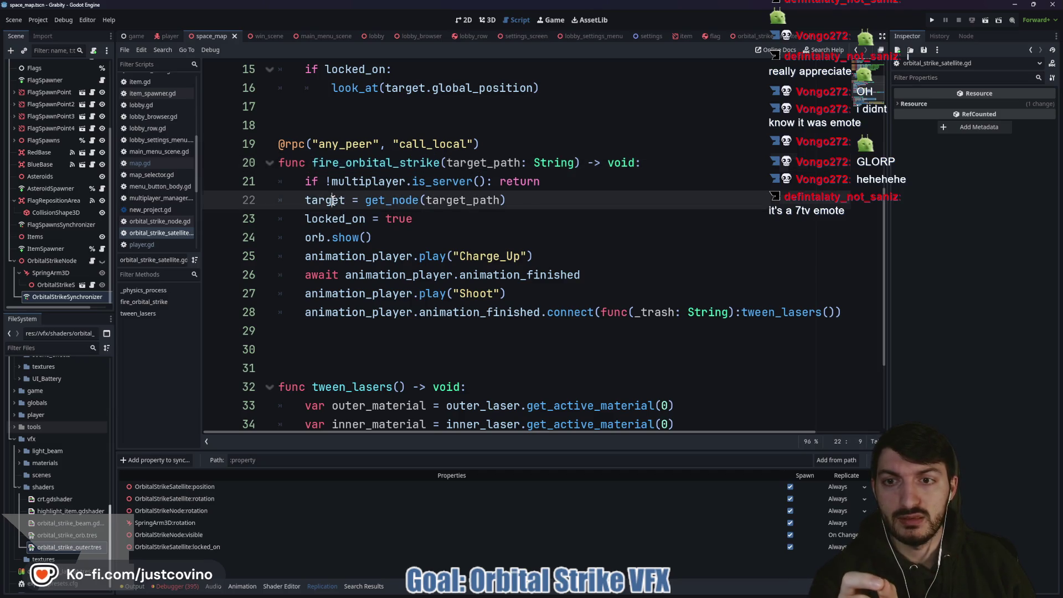
click(405, 200)
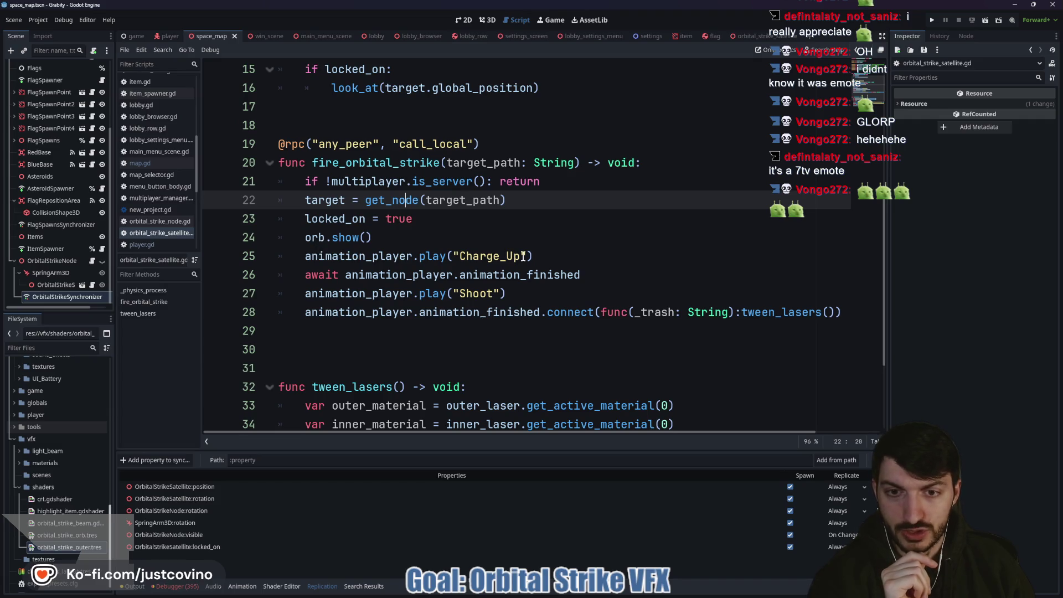
click(318, 370)
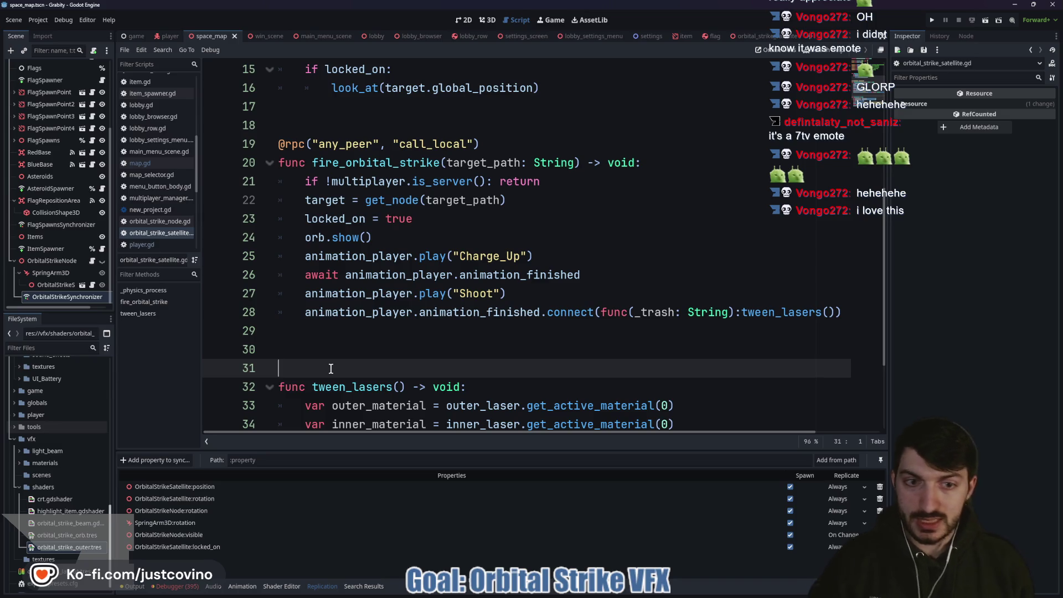
text(@rpc)
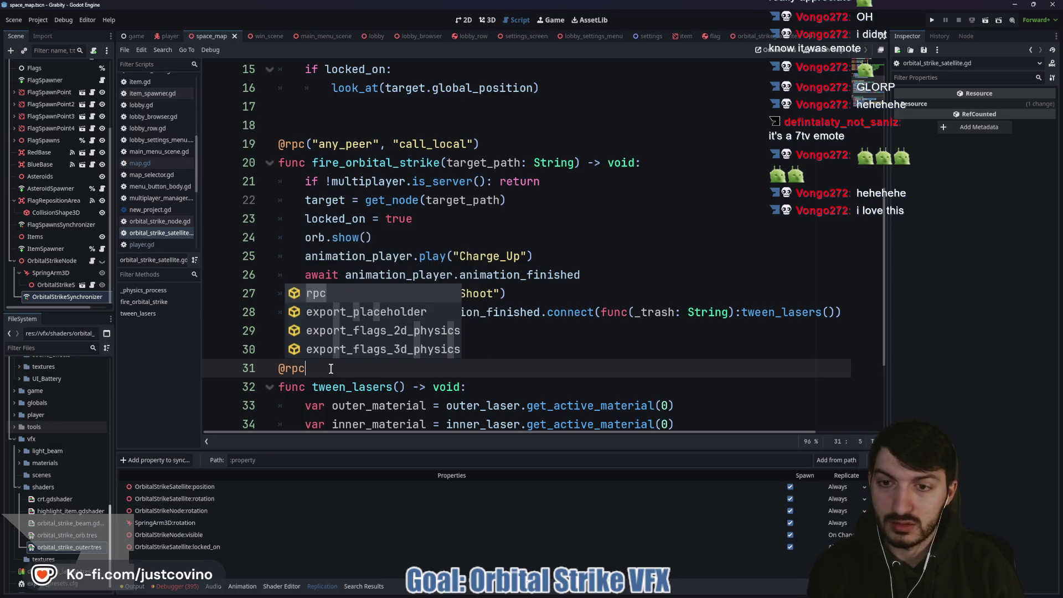
text(()
key(Return)
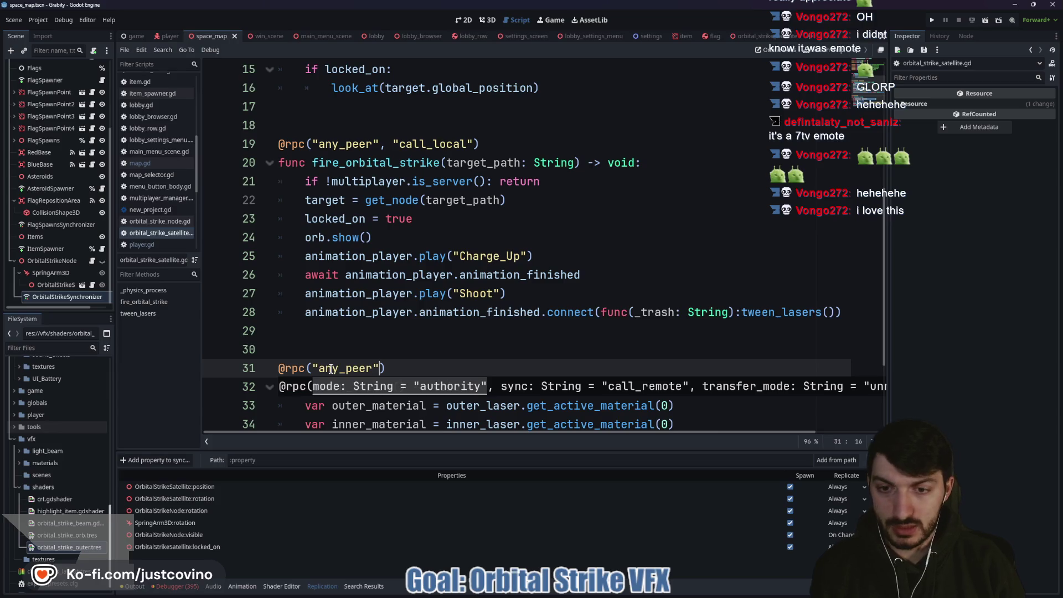
text(,)
key(Down)
key(Down)
key(Return)
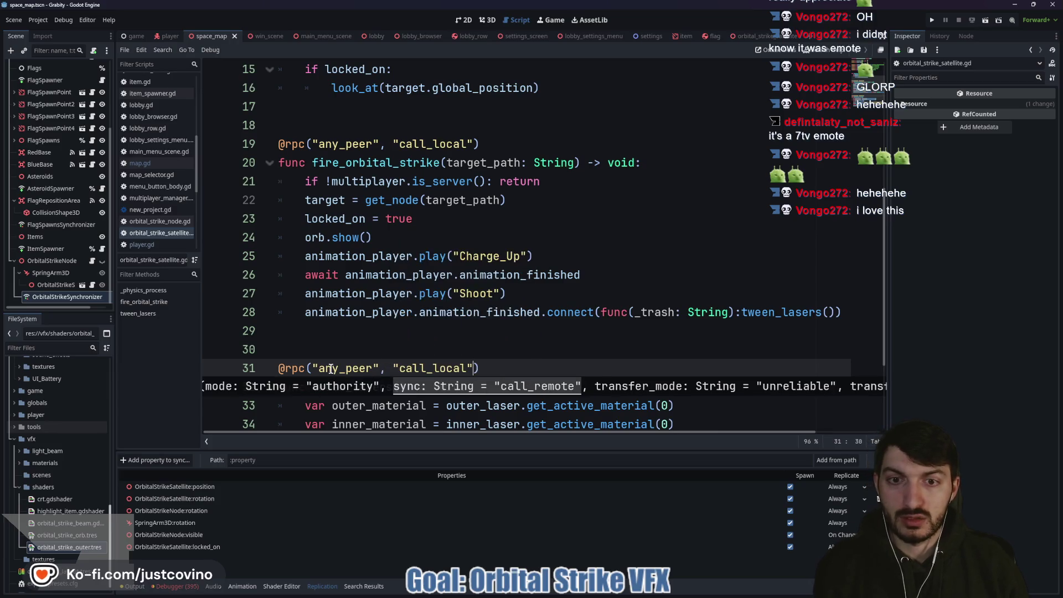
text())
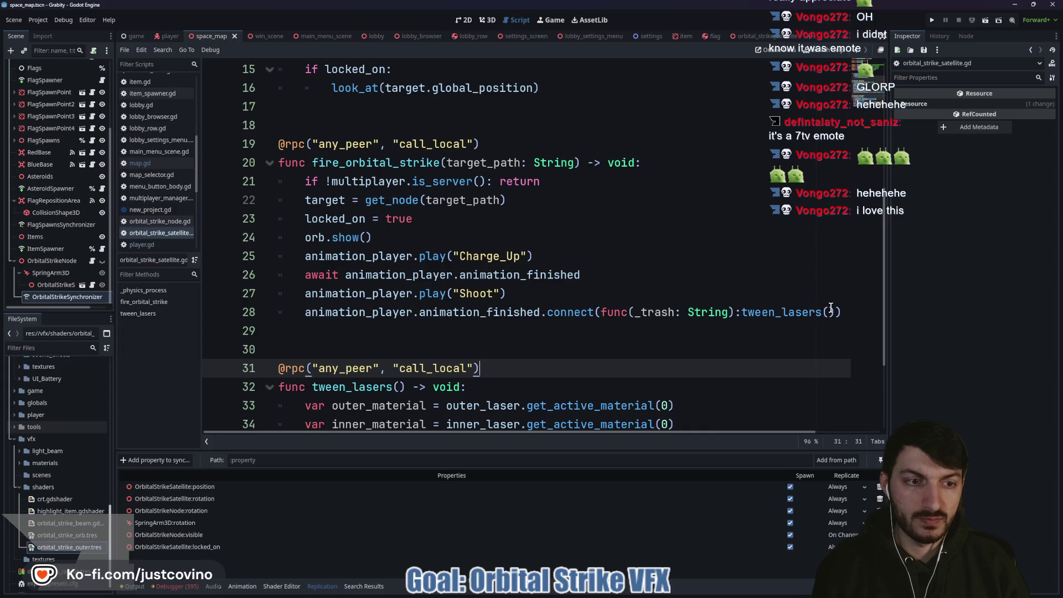
click(823, 311)
text(.rpc)
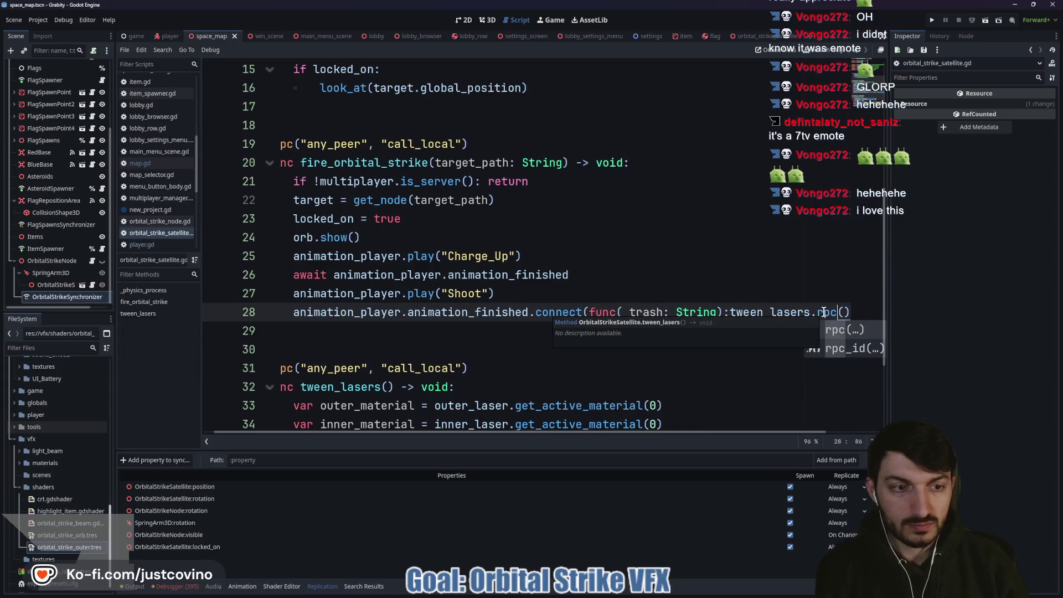
click(401, 351)
Step: Start removing OrbitalStrikeNode:rotation from the OrbitalStrikeSynchronizer's replicated properties
scroll(564, 332, down, 2)
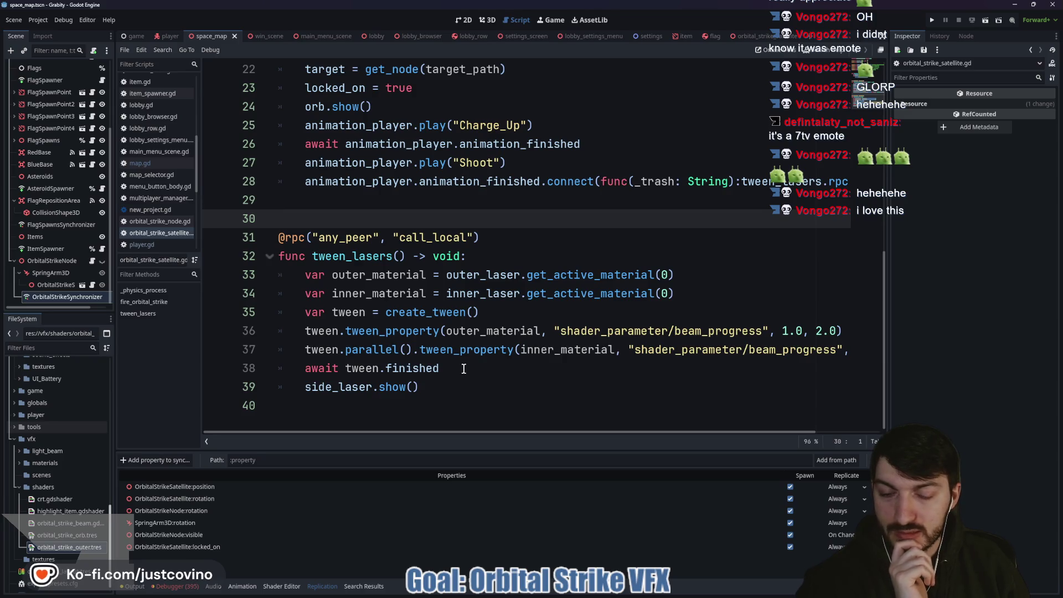
scroll(464, 369, up, 2)
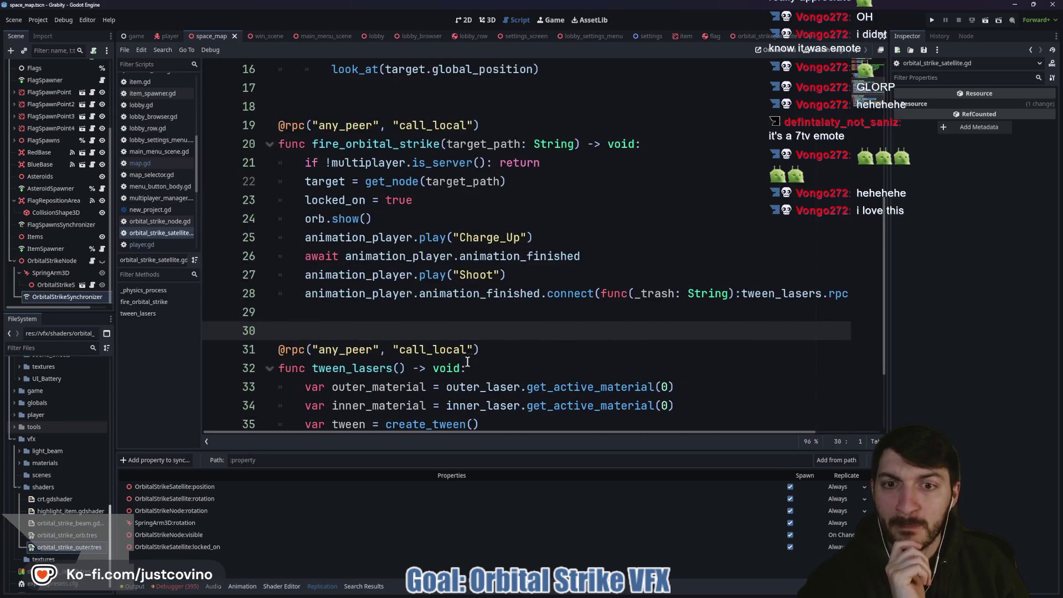
mouse_move(497, 292)
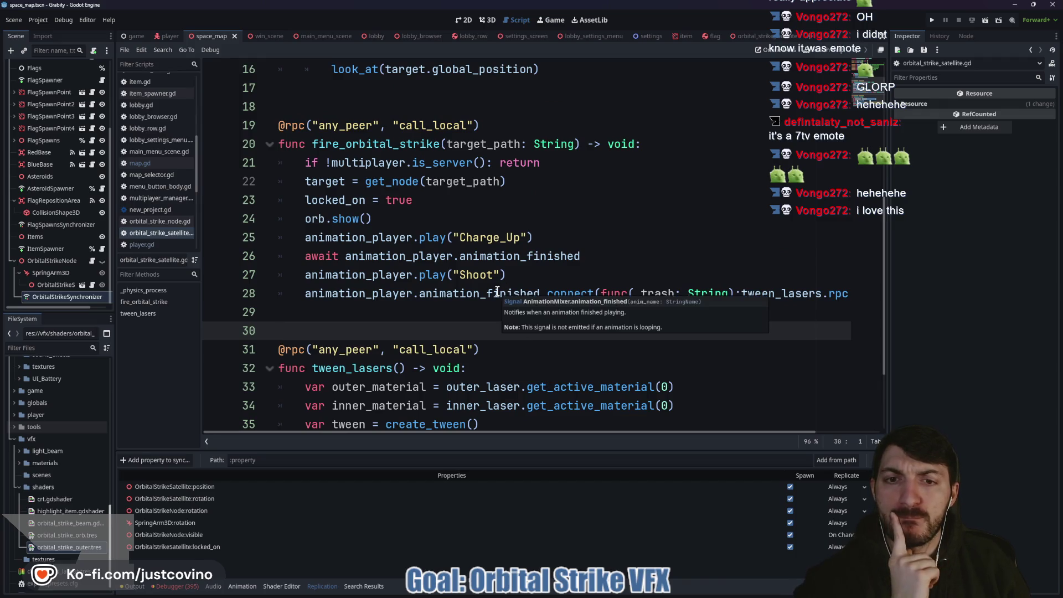
scroll(495, 275, up, 3)
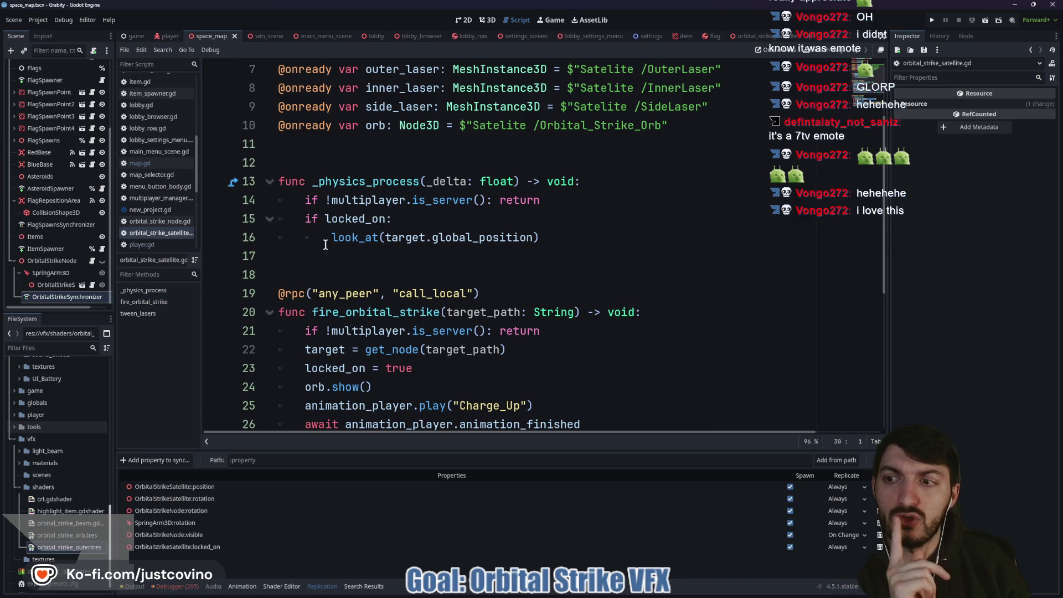
click(72, 298)
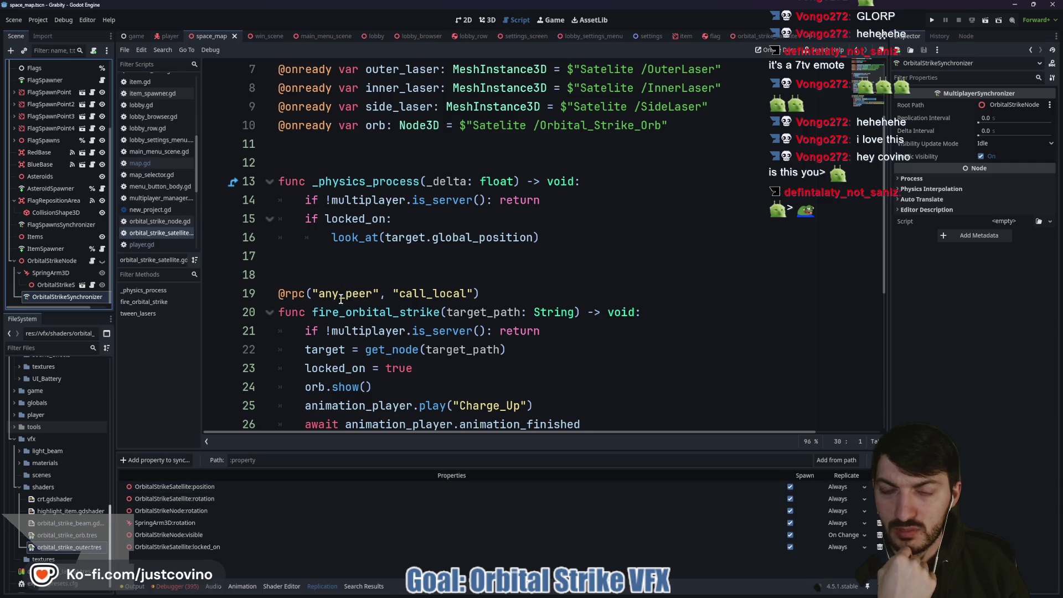
mouse_move(344, 244)
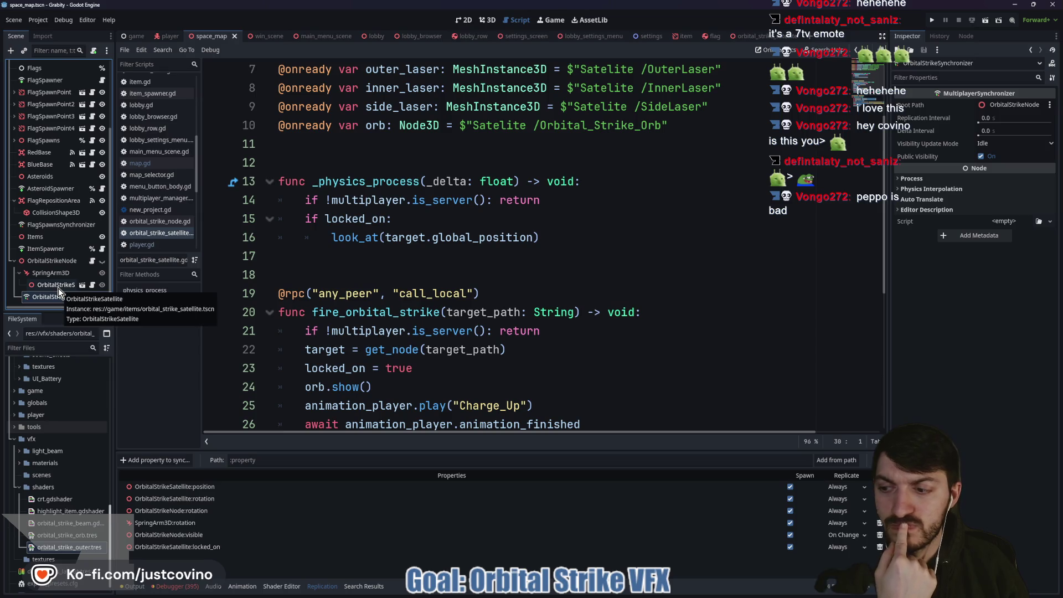
scroll(387, 321, up, 2)
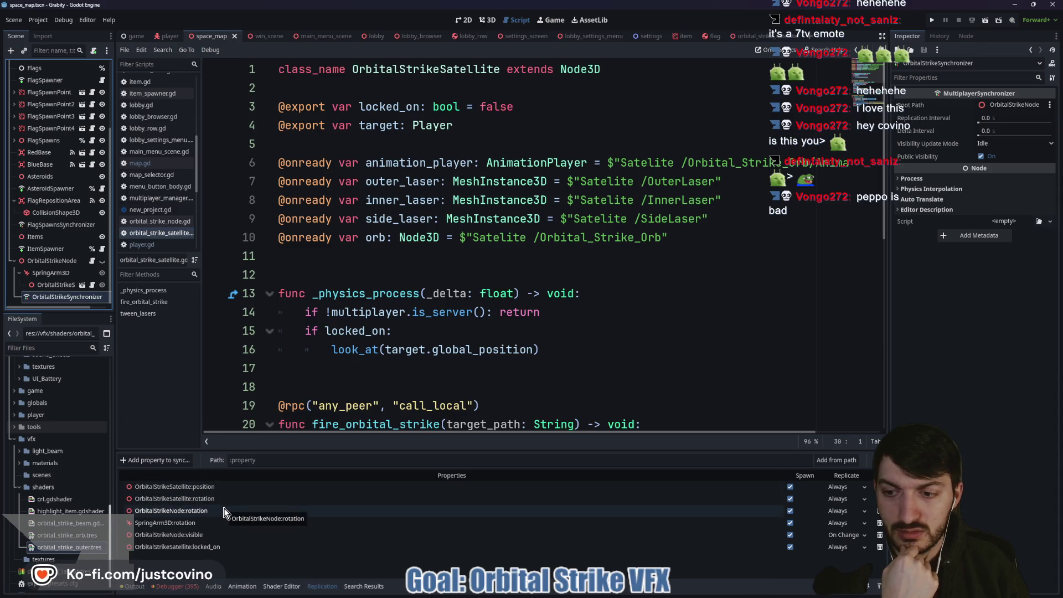
click(879, 510)
Step: Remove OrbitalStrikeNode:rotation, OrbitalStrikeSatellite position and rotation, and locked_on from replication
key(Return)
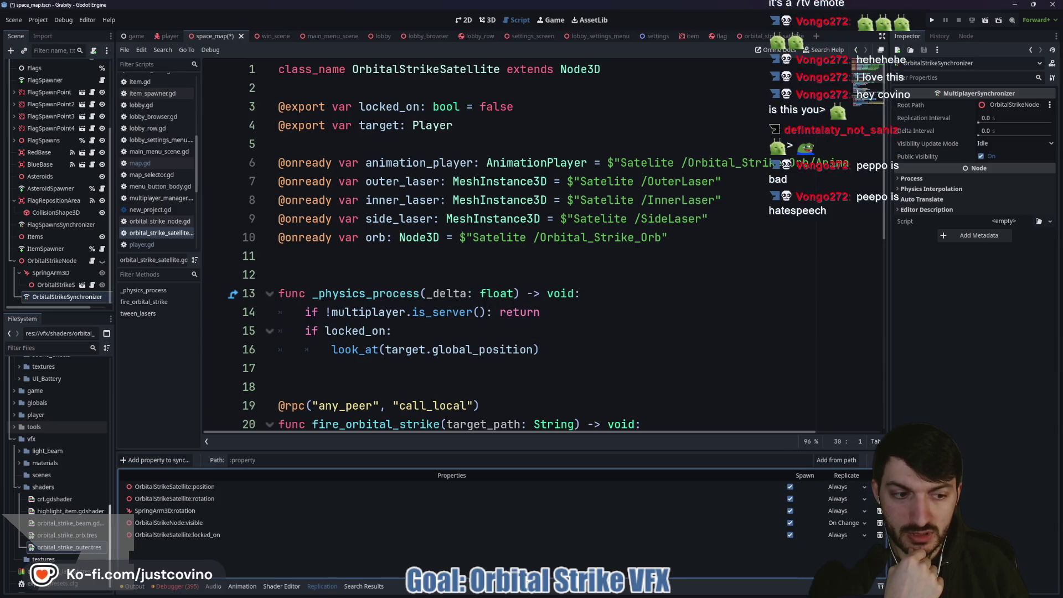
key(Delete)
click(507, 311)
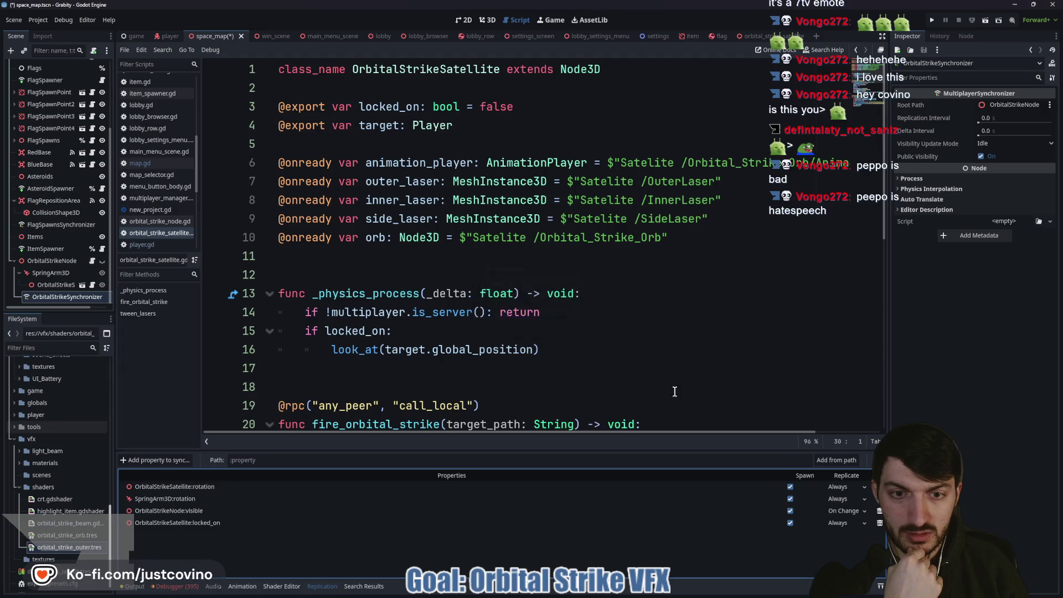
click(880, 485)
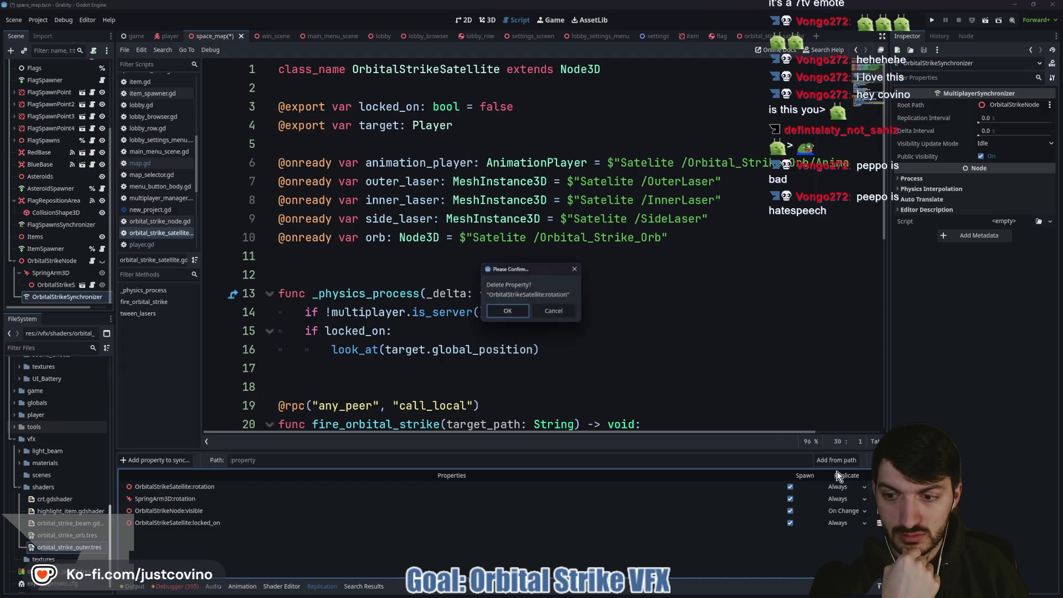
click(520, 314)
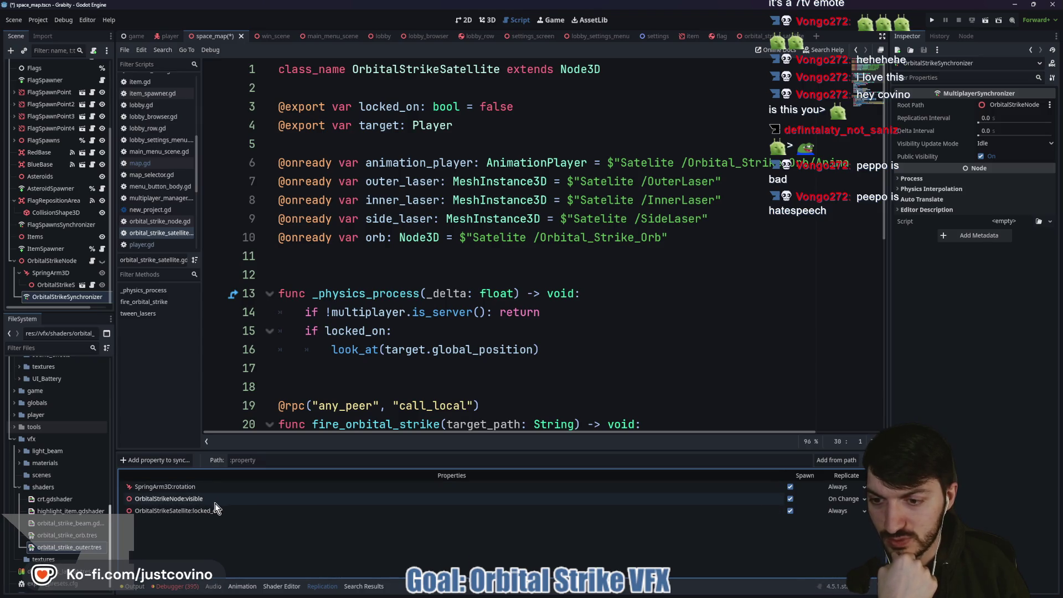
click(880, 510)
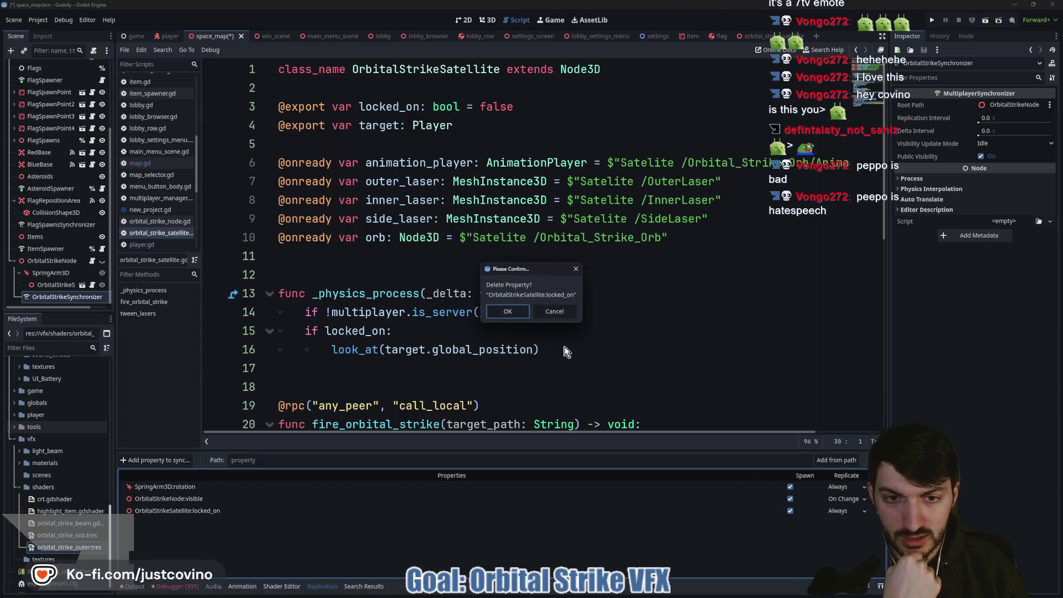
click(500, 312)
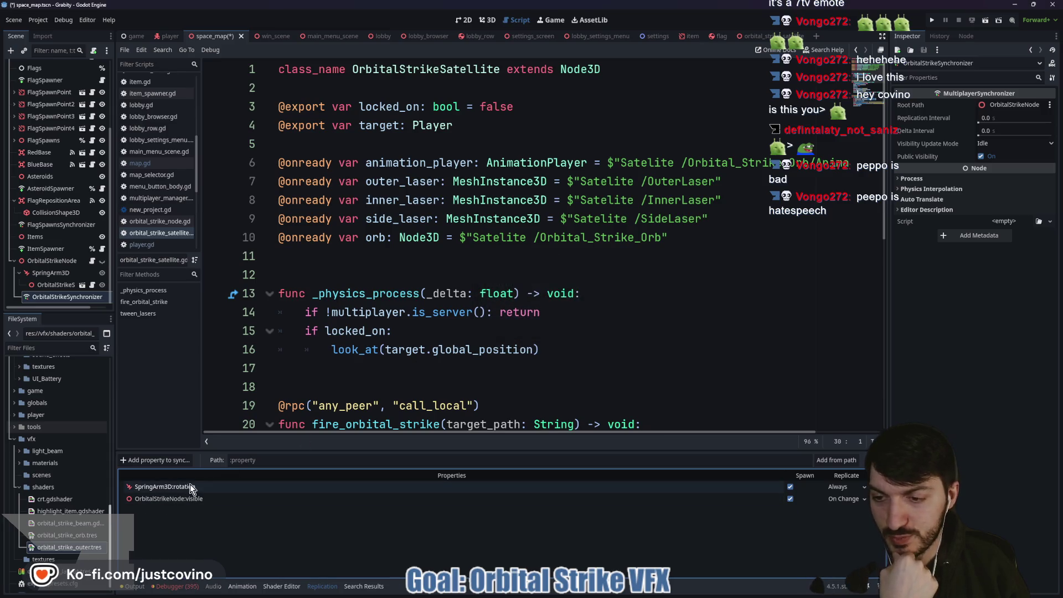
Step: Add OrbitalStrikeNode:position to the synchronized properties and save the map scene
click(180, 463)
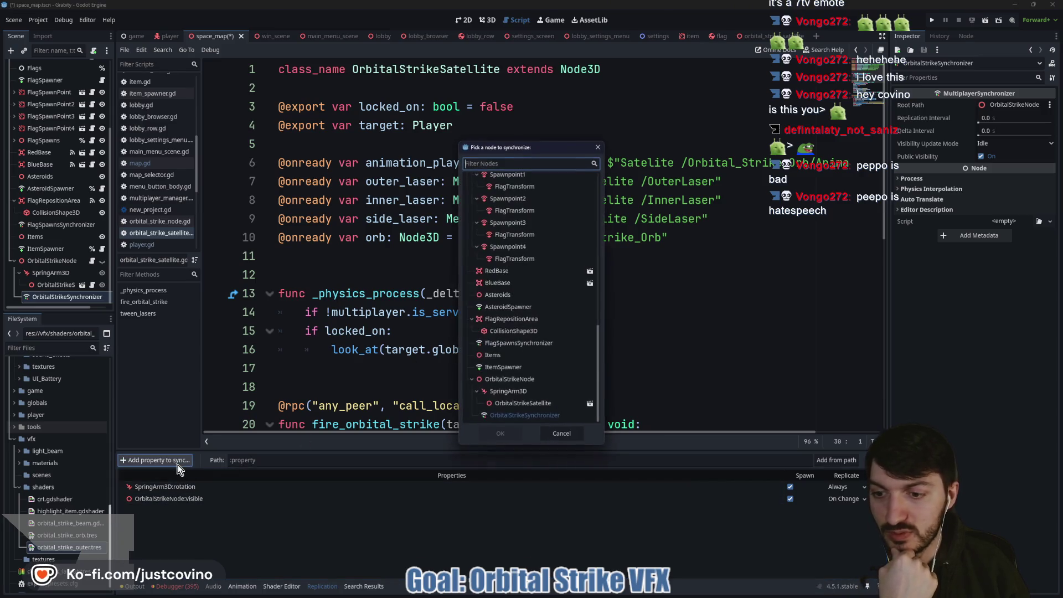
click(531, 380)
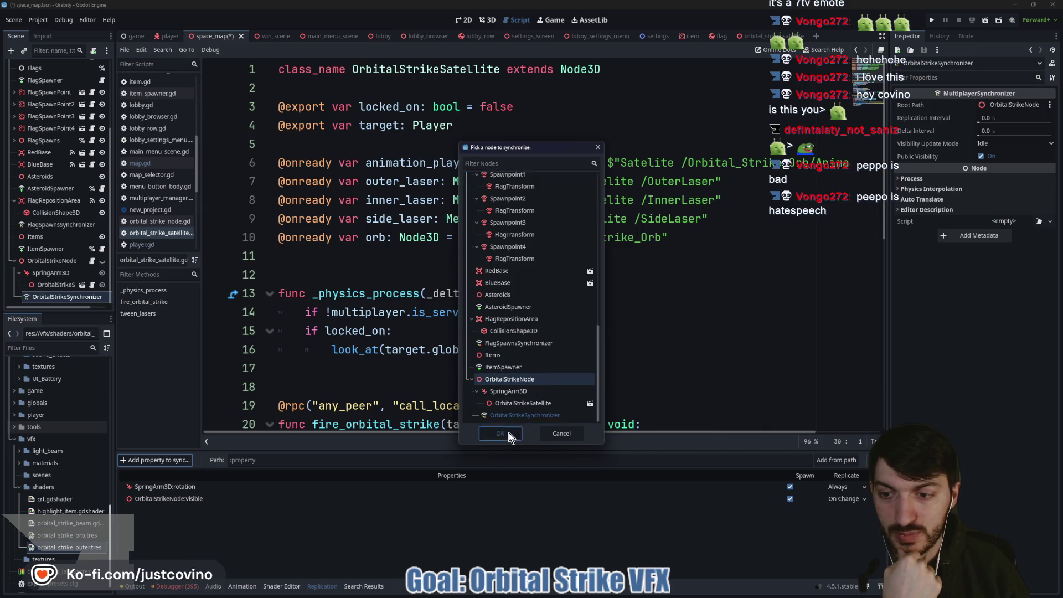
click(509, 433)
text(position)
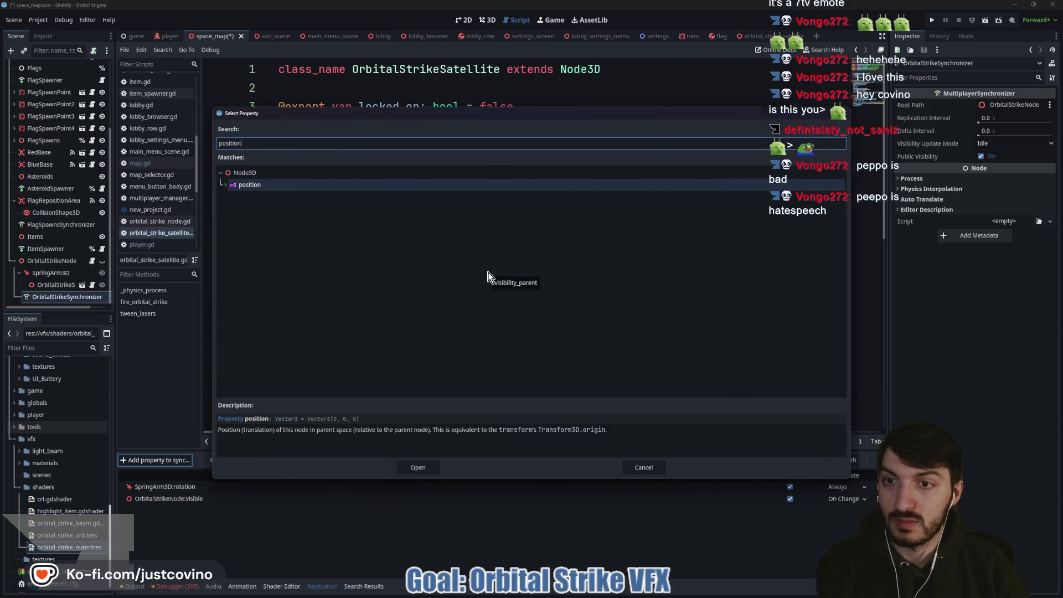
key(Return)
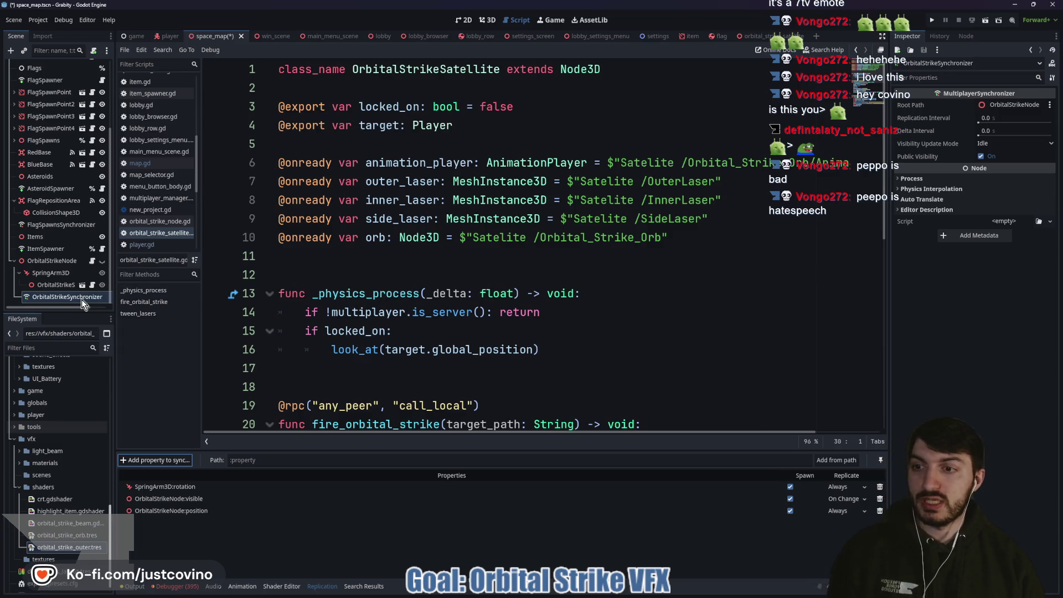
click(351, 269)
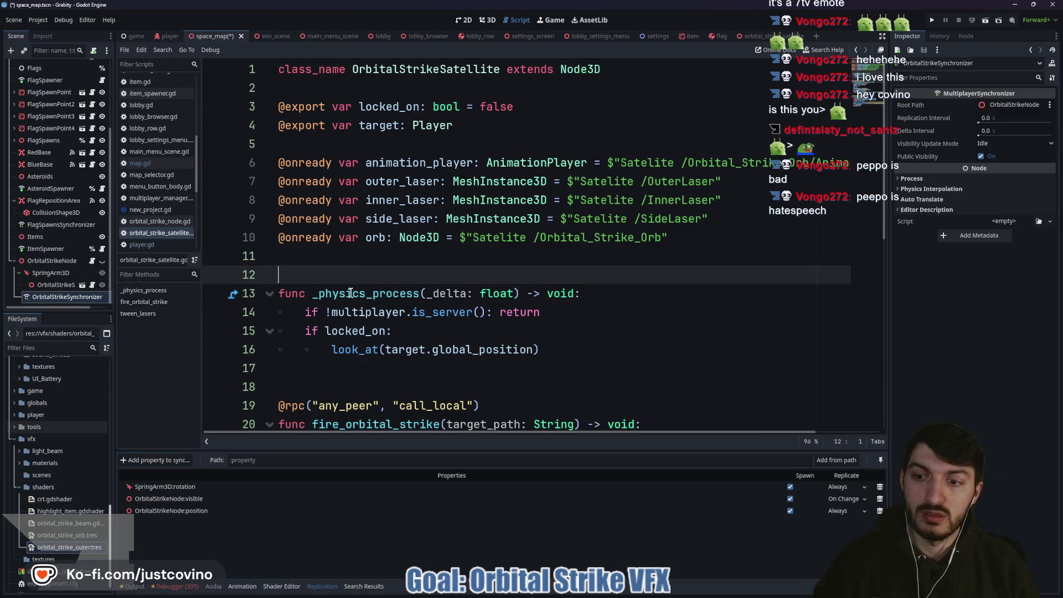
key(ctrl+s)
click(736, 36)
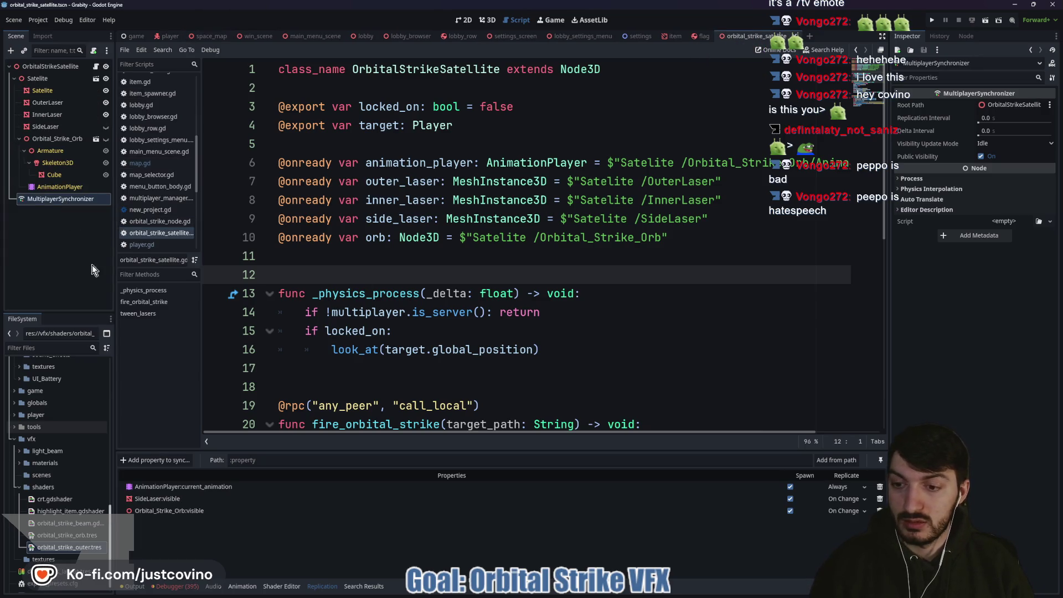
Step: Add OrbitalStrikeSatellite:rotation to the satellite scene's MultiplayerSynchronizer and save the scene
click(159, 463)
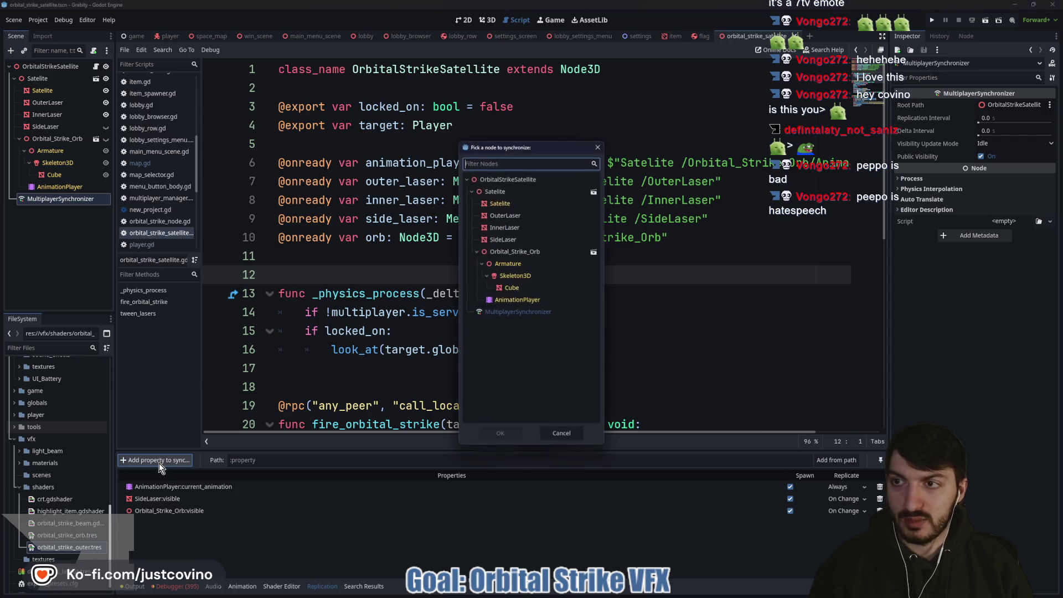
click(506, 178)
click(498, 435)
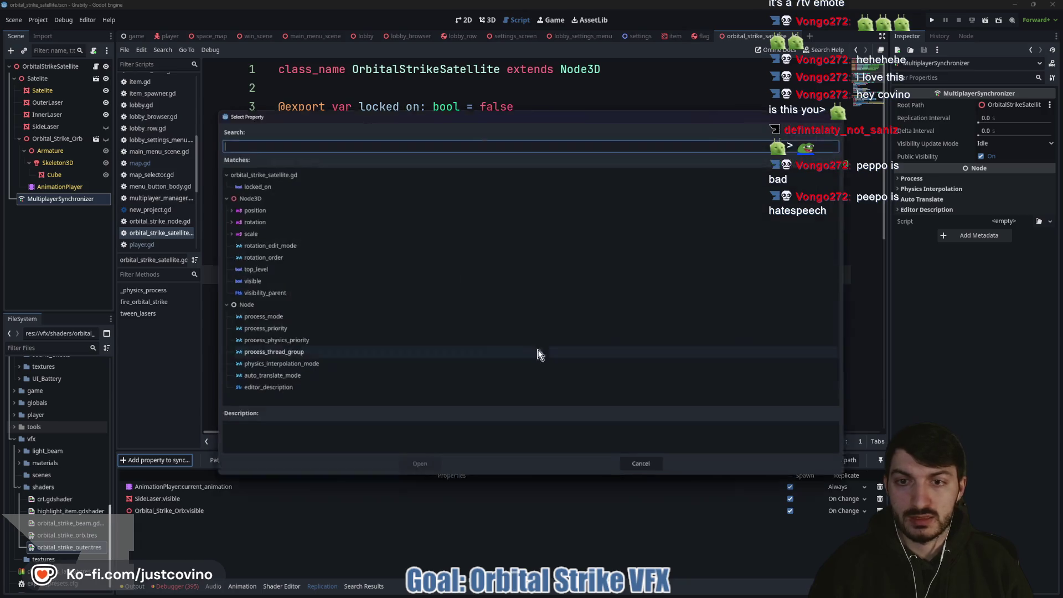
text(rotation)
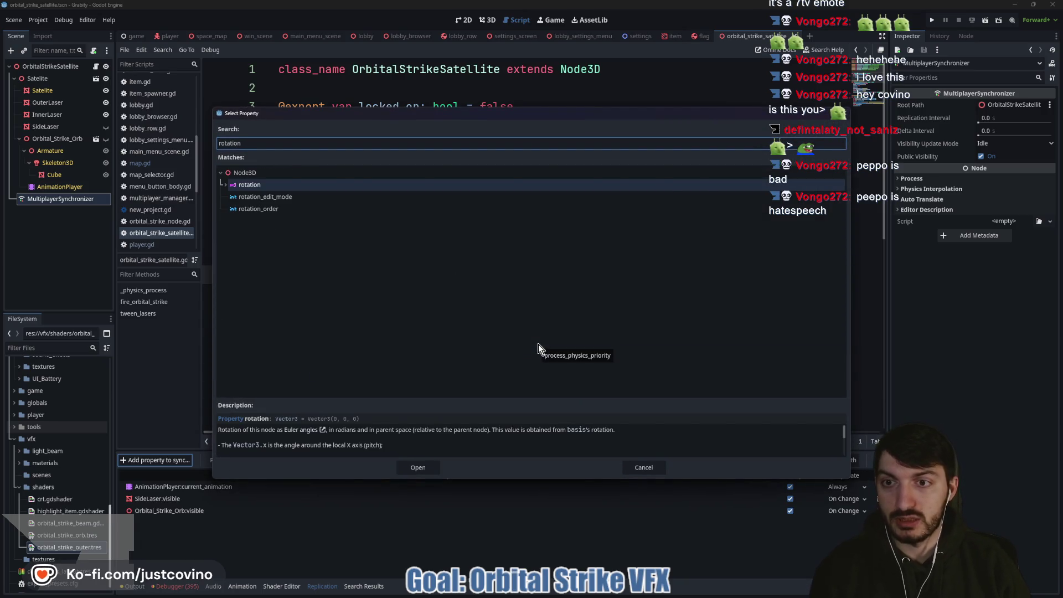
key(Return)
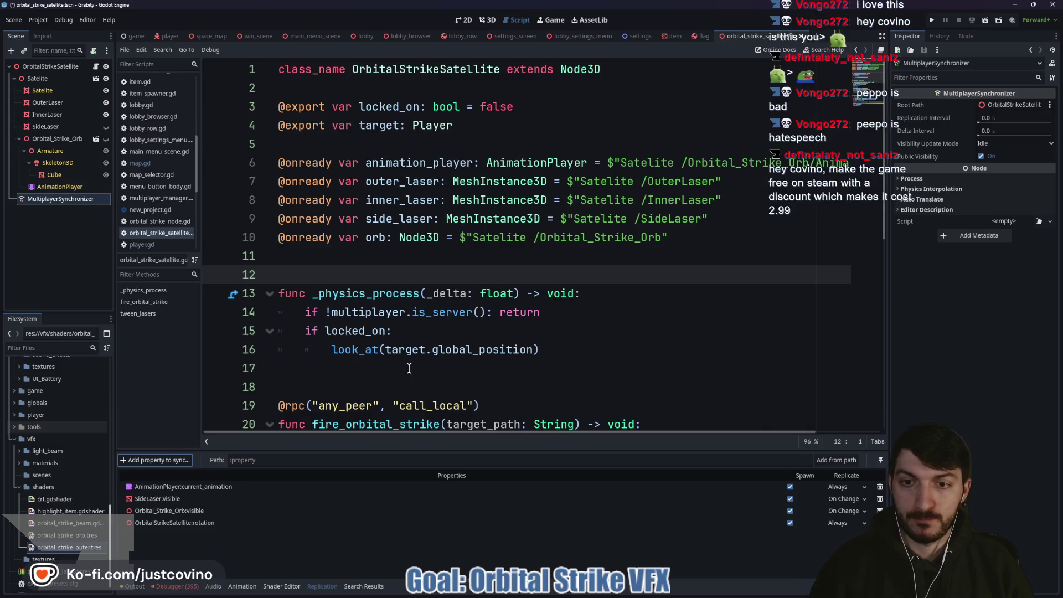
scroll(387, 310, down, 1)
mouse_move(353, 293)
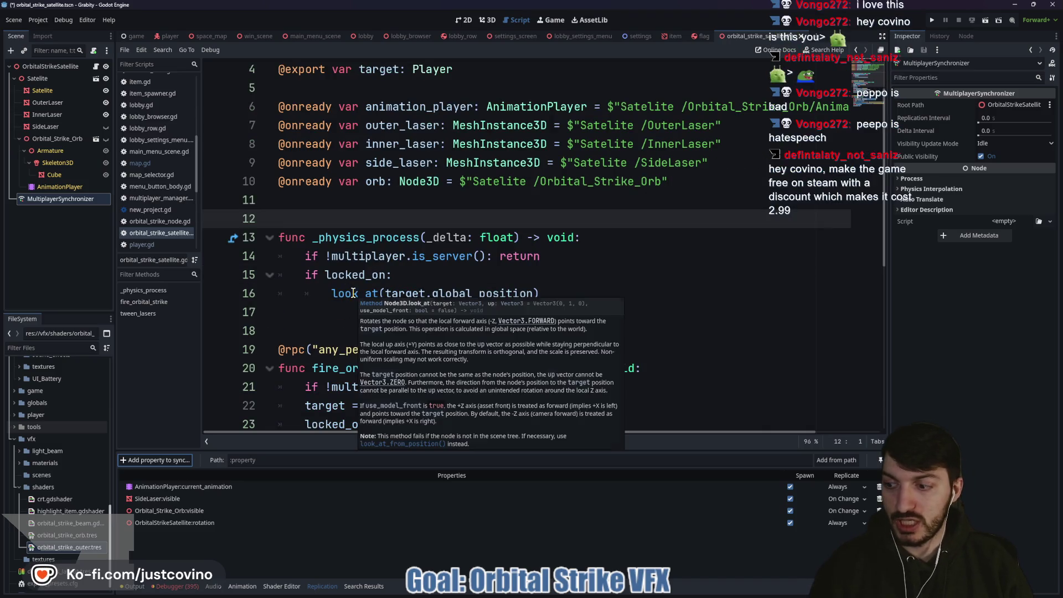
click(429, 347)
key(ctrl+s)
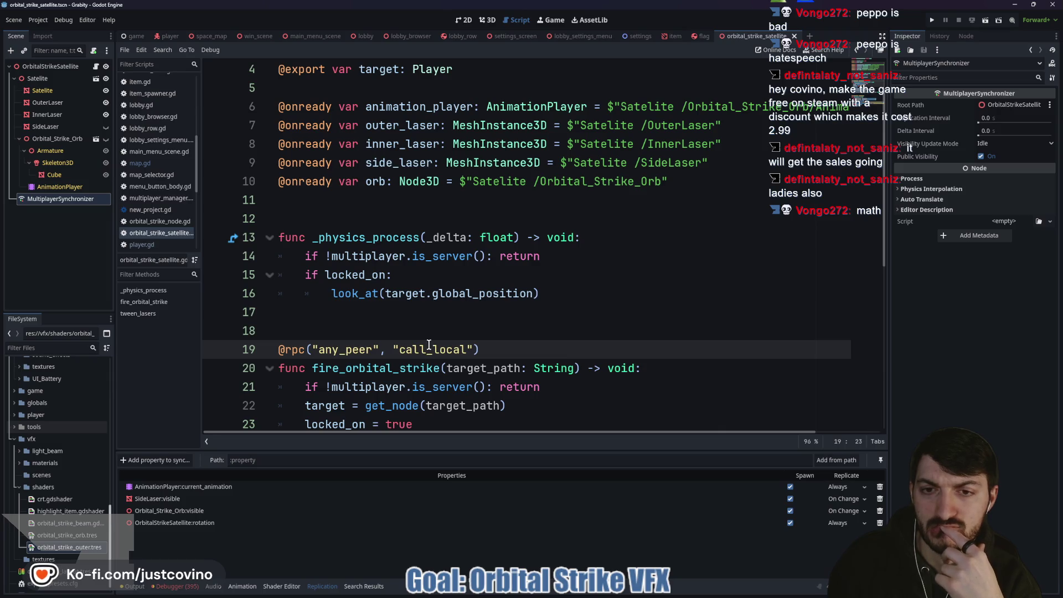
scroll(430, 279, up, 1)
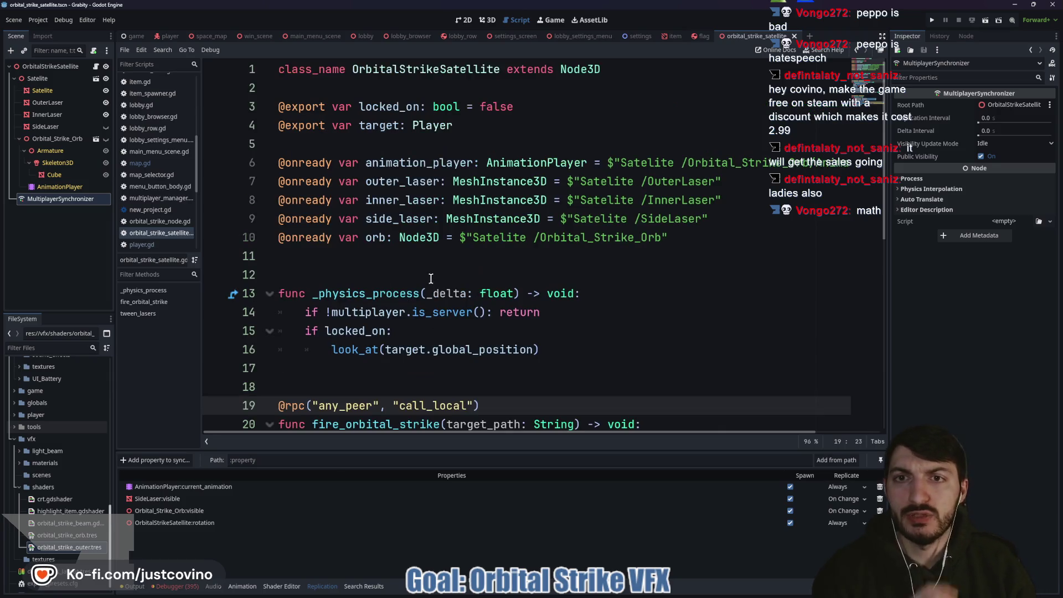
double_click(379, 121)
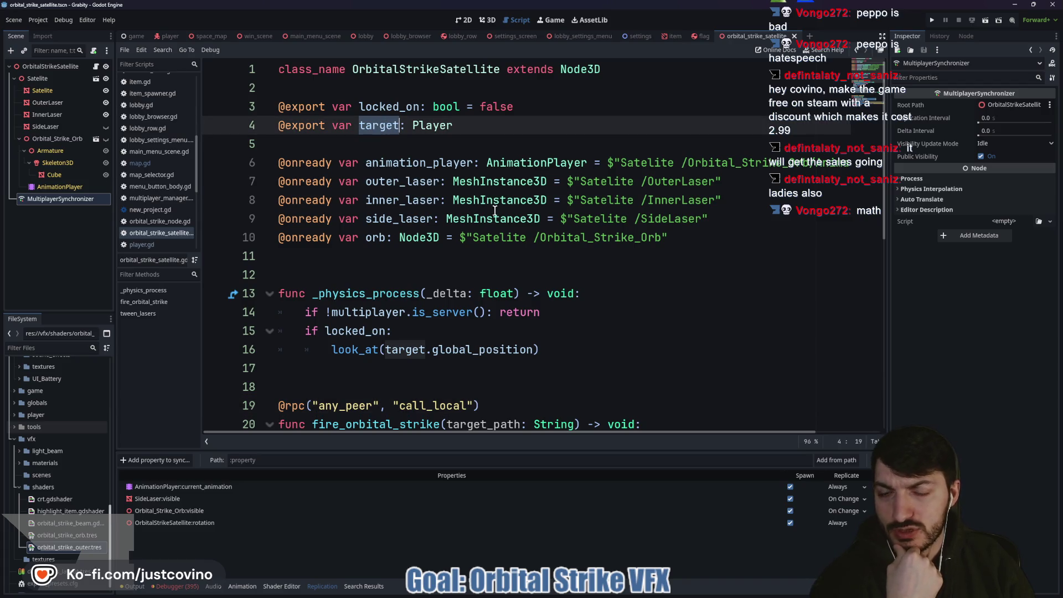
click(175, 459)
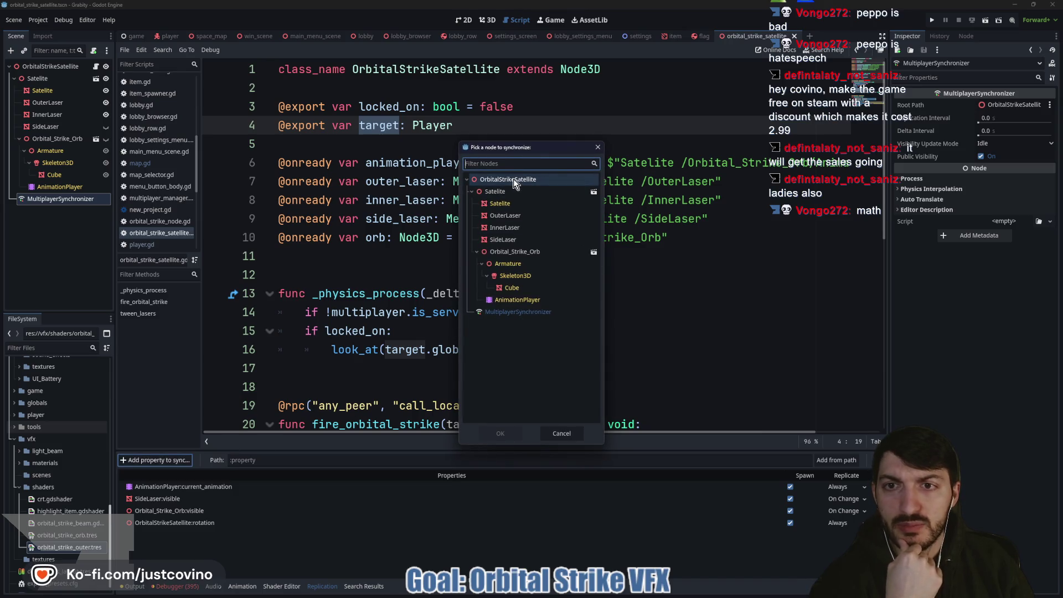
click(513, 179)
click(499, 433)
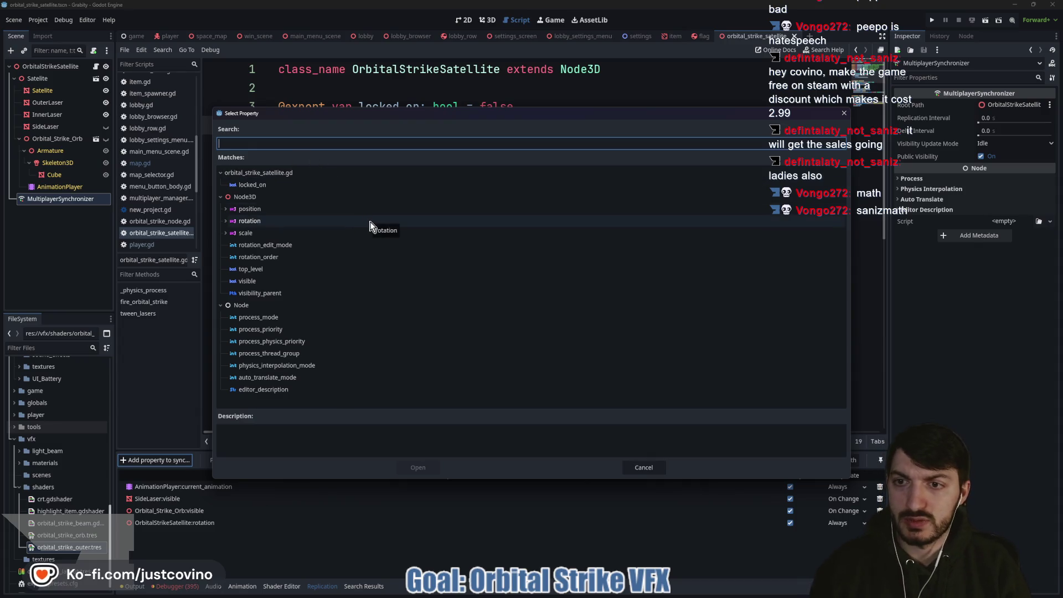
text(ta)
key(BackSpace)
key(BackSpace)
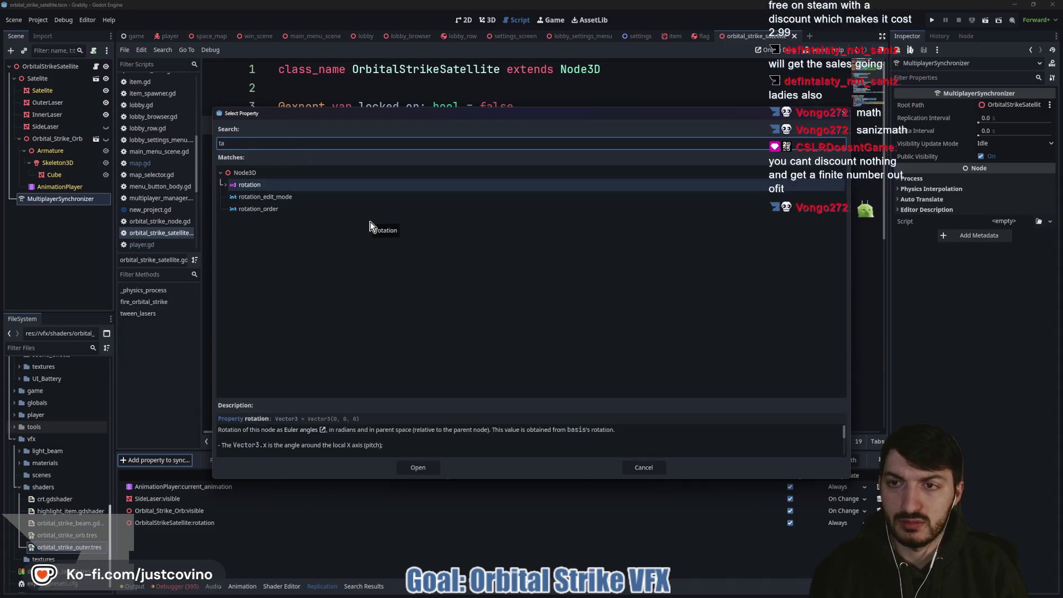
key(Escape)
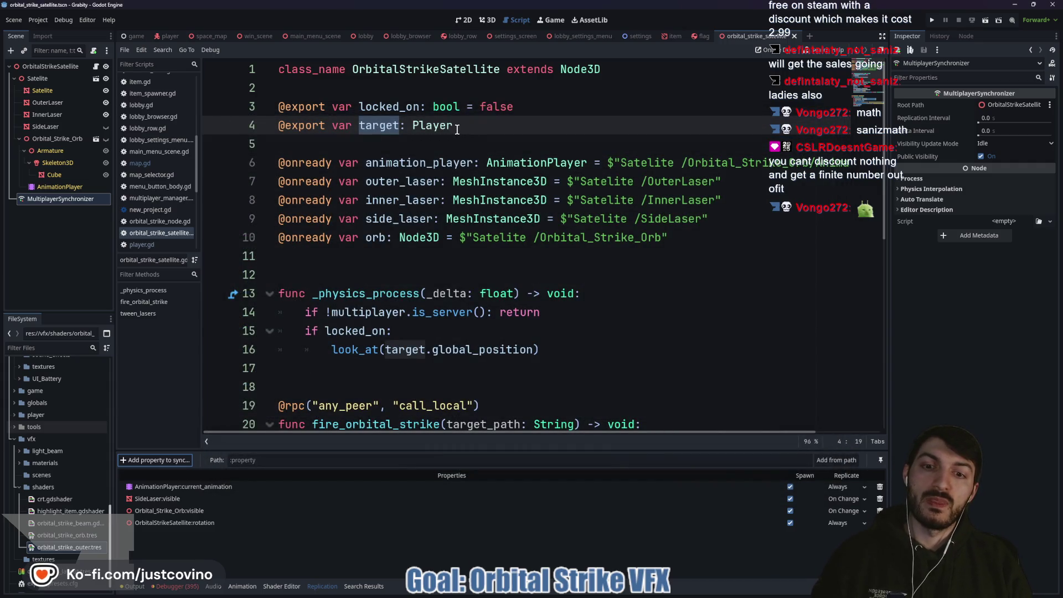
Step: Change the target variable's type from Player to String and save
click(460, 125)
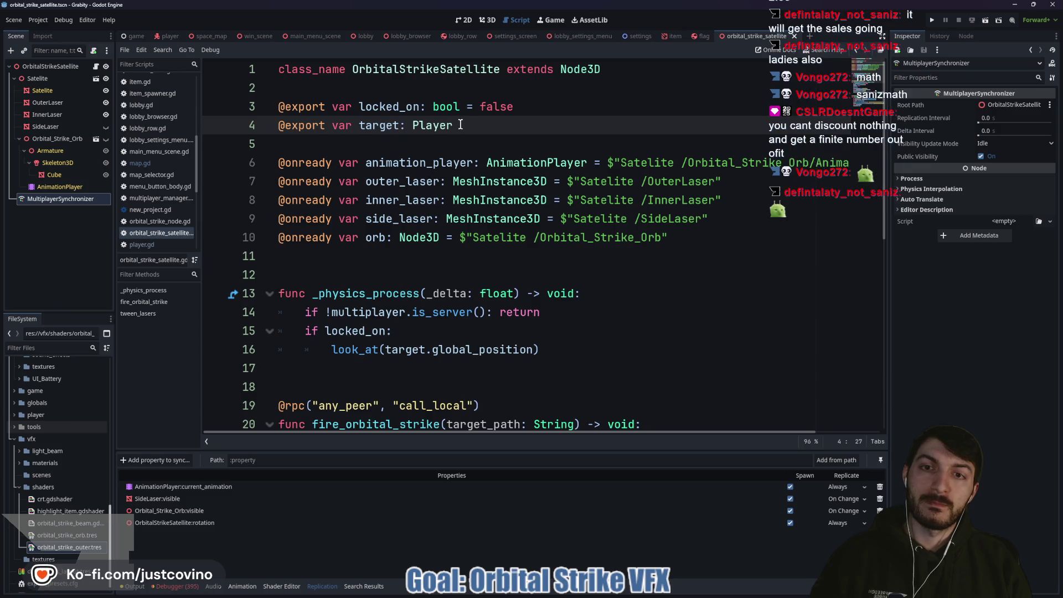
drag(460, 125, 403, 122)
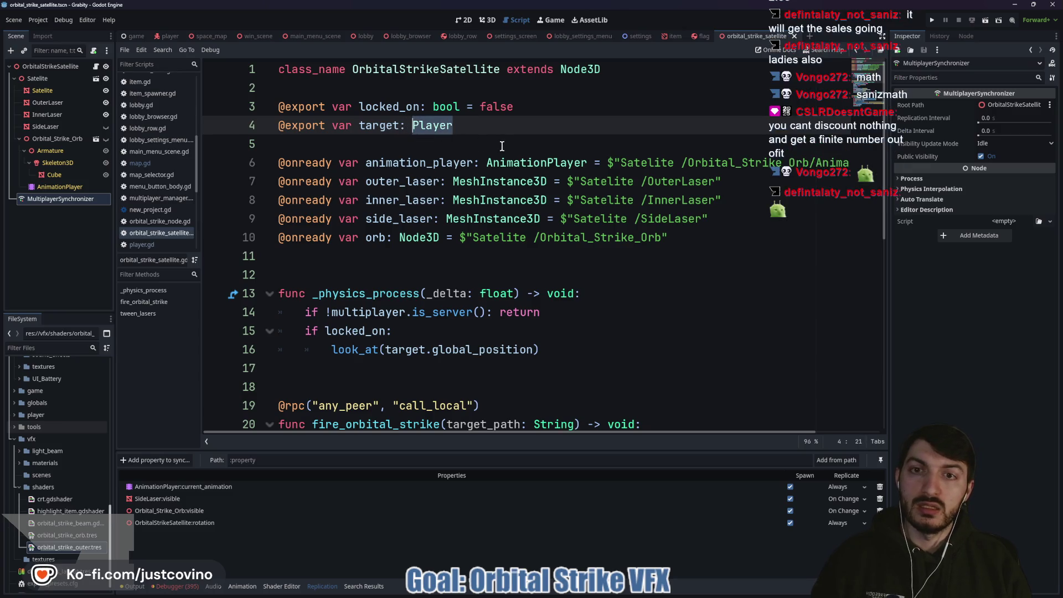
text(String)
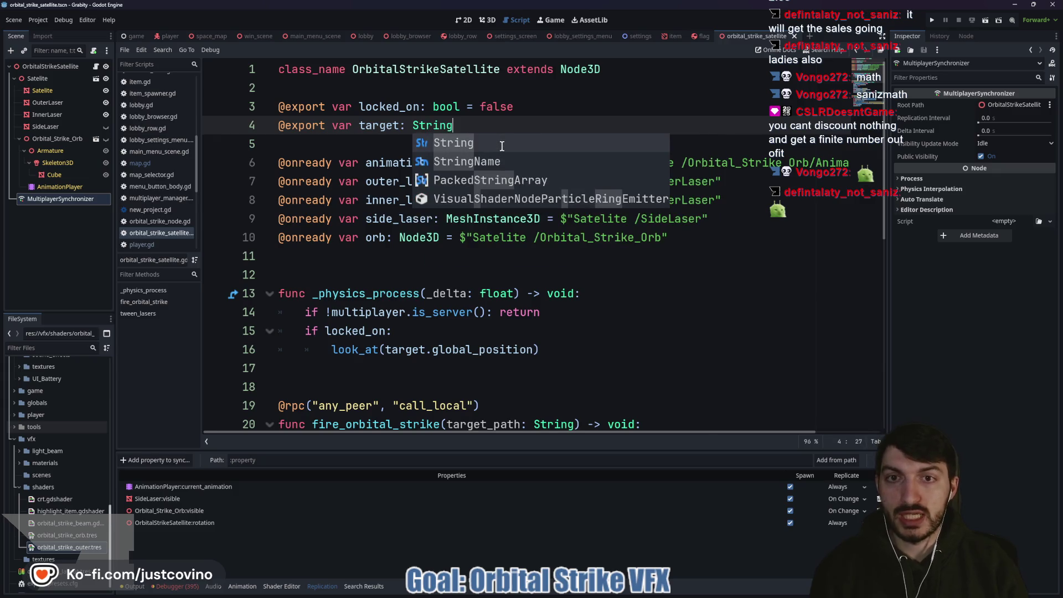
key(Return)
key(ctrl+s)
Step: Wrap target in get_node() on line 16 and rename the declared variable to target_path
click(385, 349)
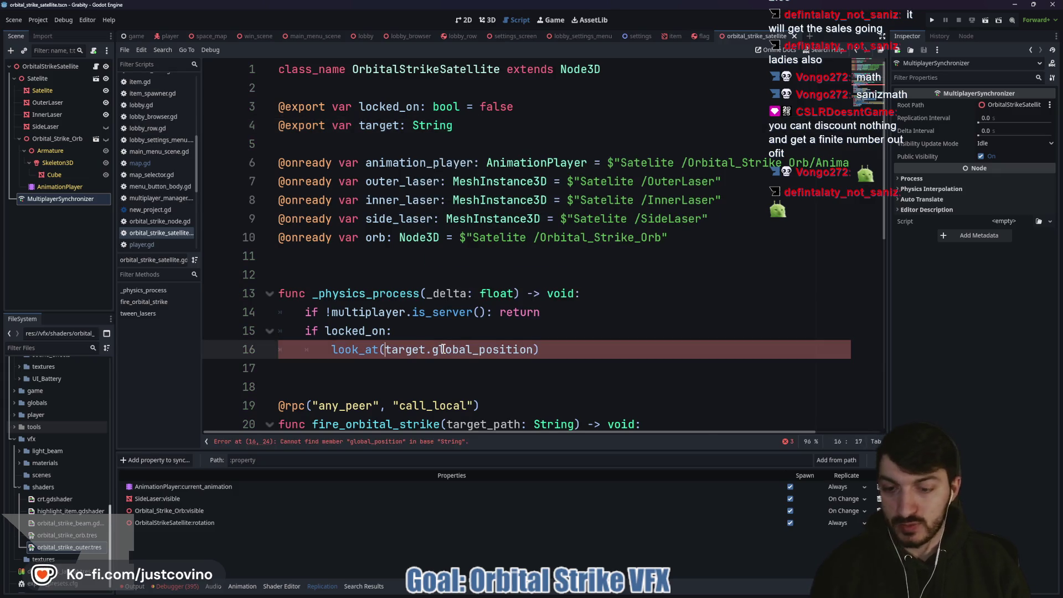
text(get_n)
key(Return)
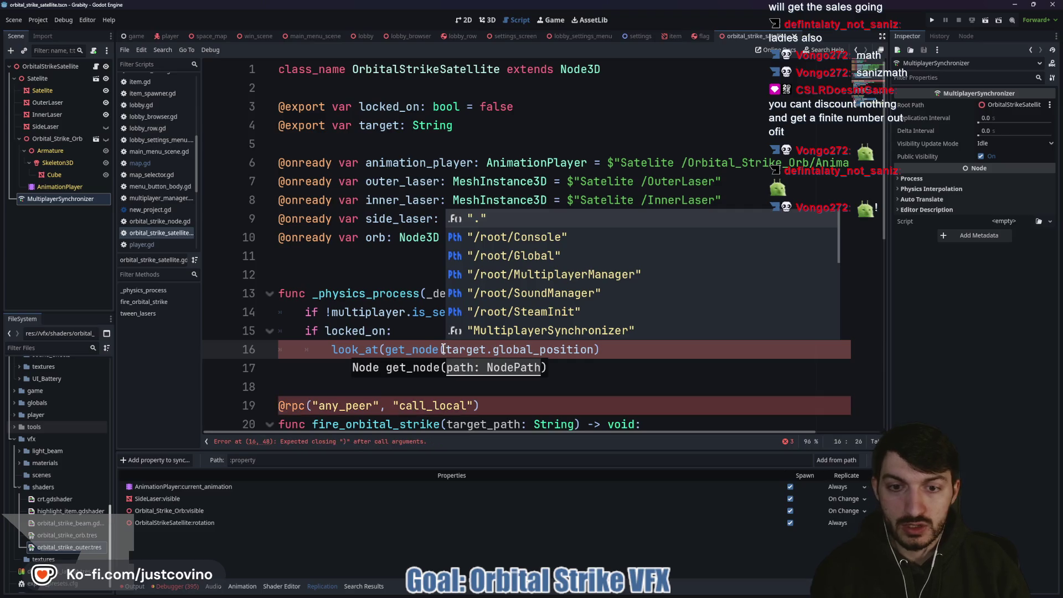
click(484, 348)
text())
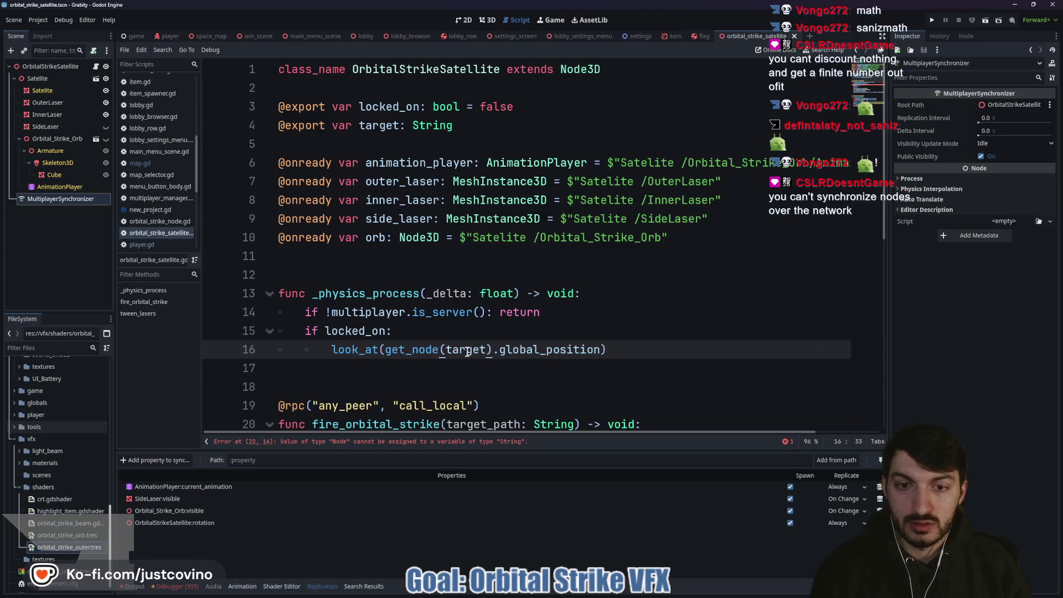
ctrl+click(479, 349)
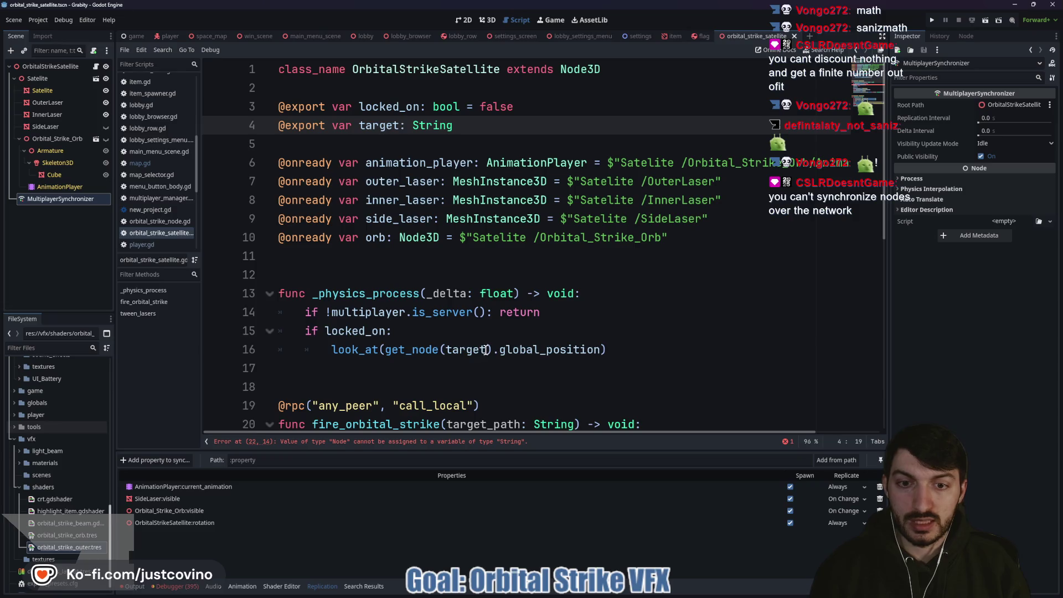
text(_path)
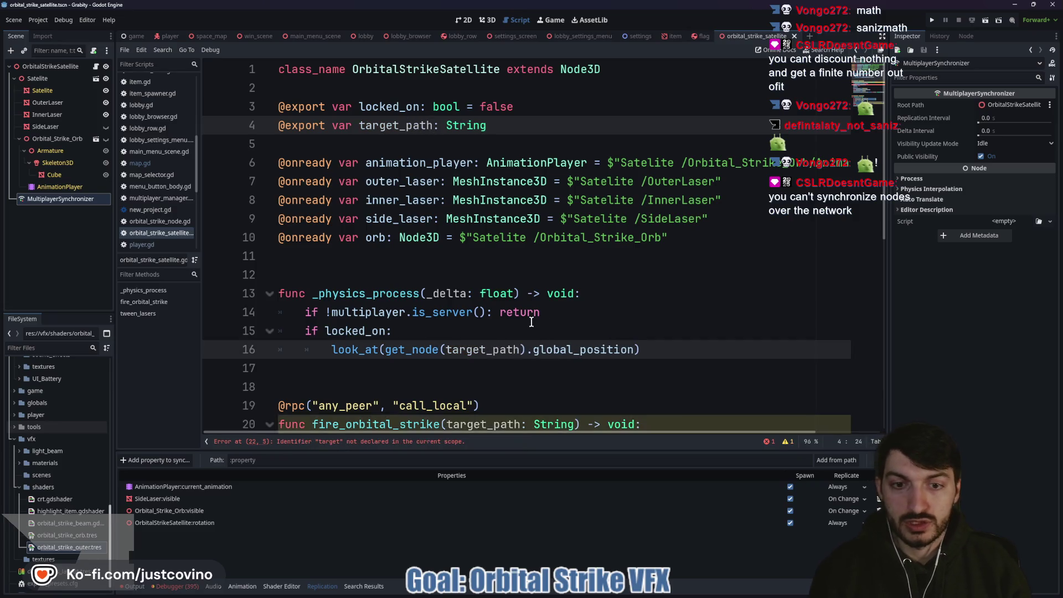
Step: Replace line 22 with 'target_path = _target_path' and rename the function parameter to _target_path
scroll(531, 322, down, 3)
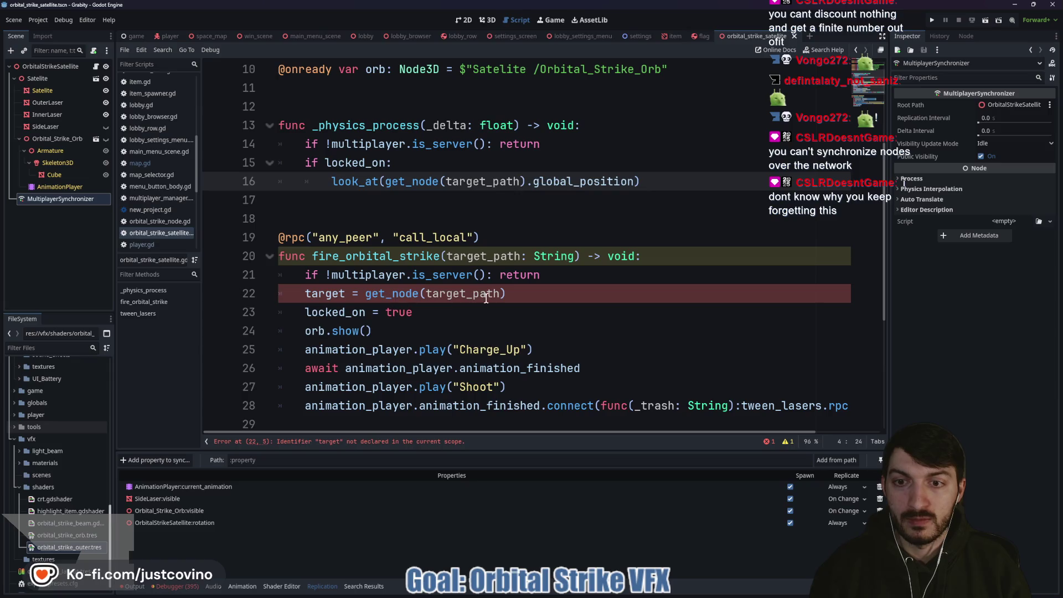
drag(505, 293, 361, 294)
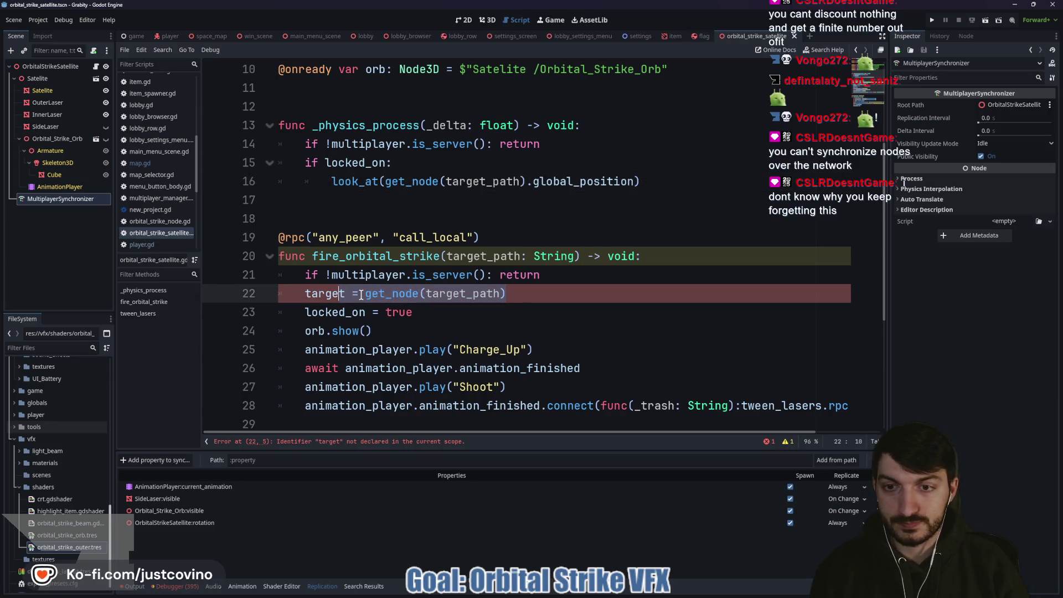
key(BackSpace)
text(target_)
key(Escape)
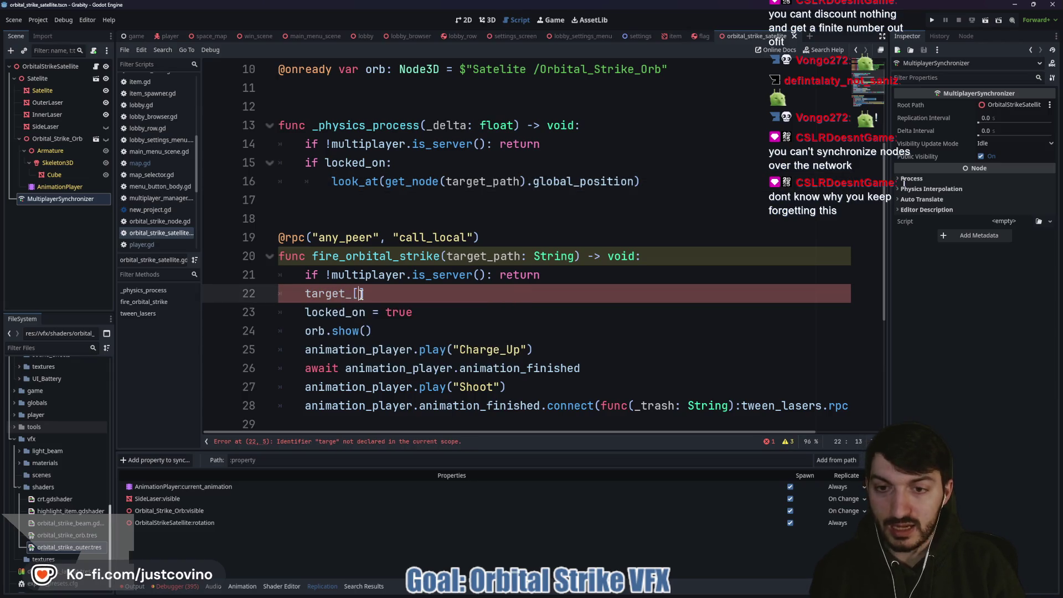
key(Return)
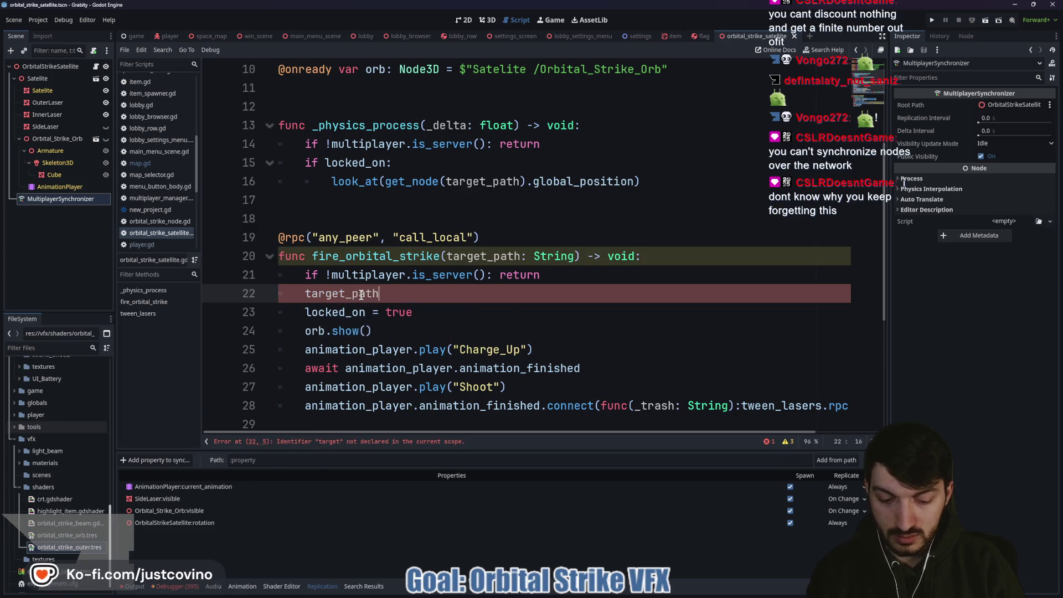
text(= _target)
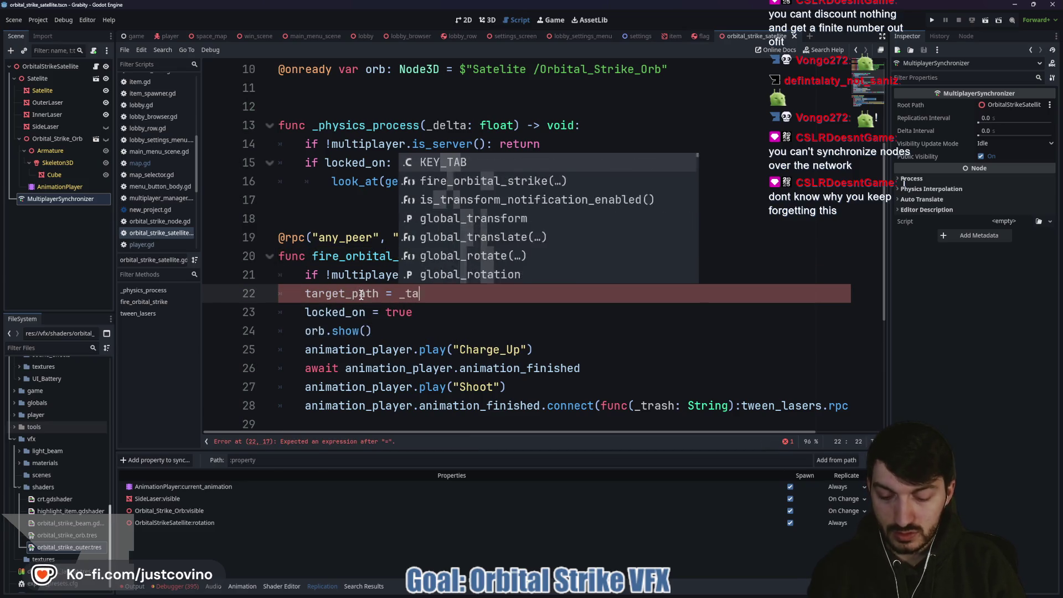
text(_path)
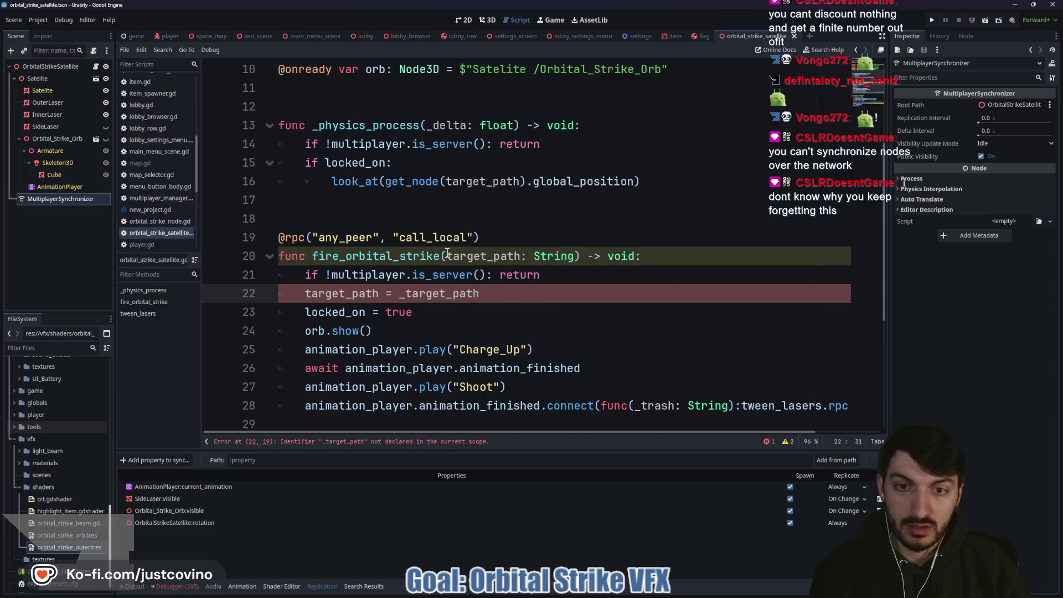
click(447, 256)
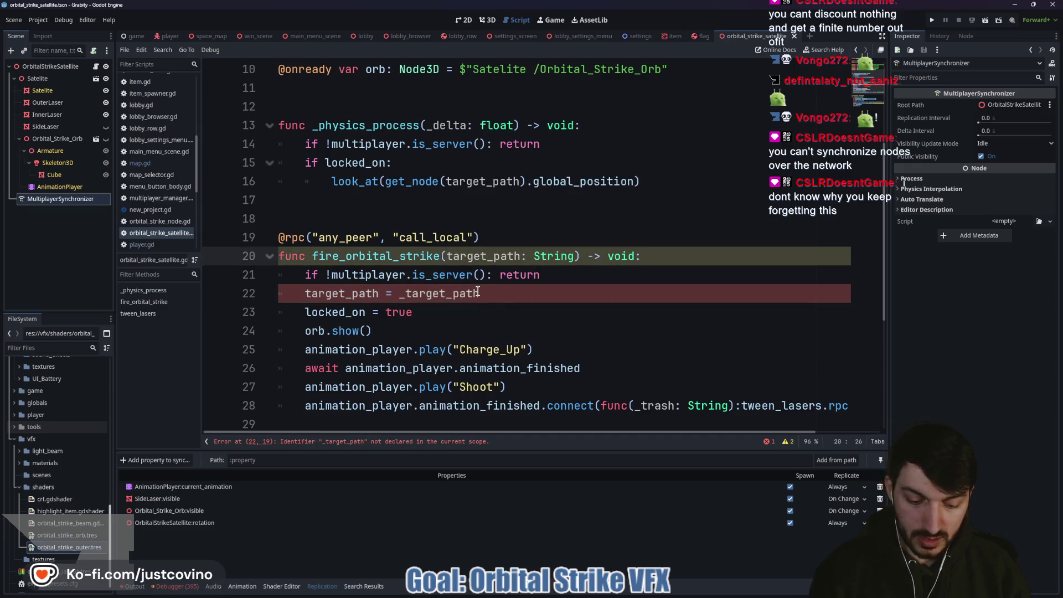
text(_)
click(497, 292)
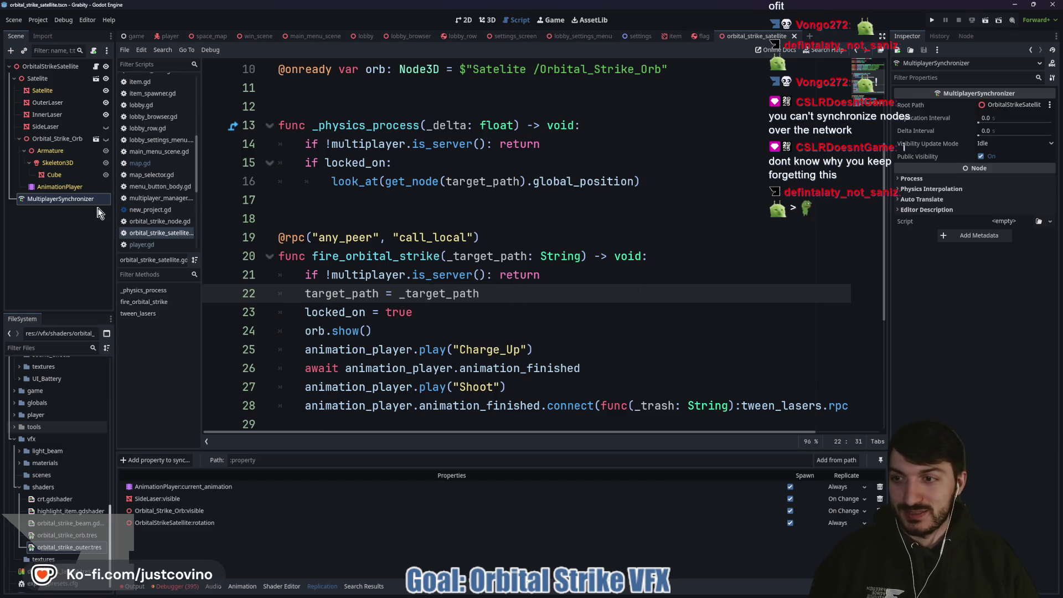
click(178, 457)
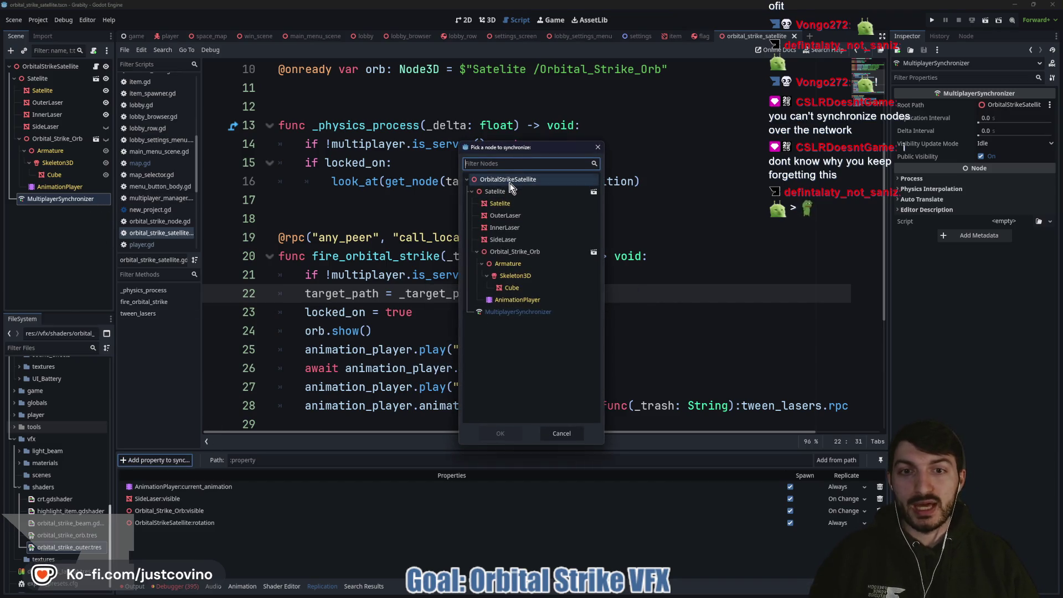
Step: Sync OrbitalStrikeSatellite:target_path with replication mode On Change, then save the scene
click(487, 179)
click(499, 434)
click(279, 197)
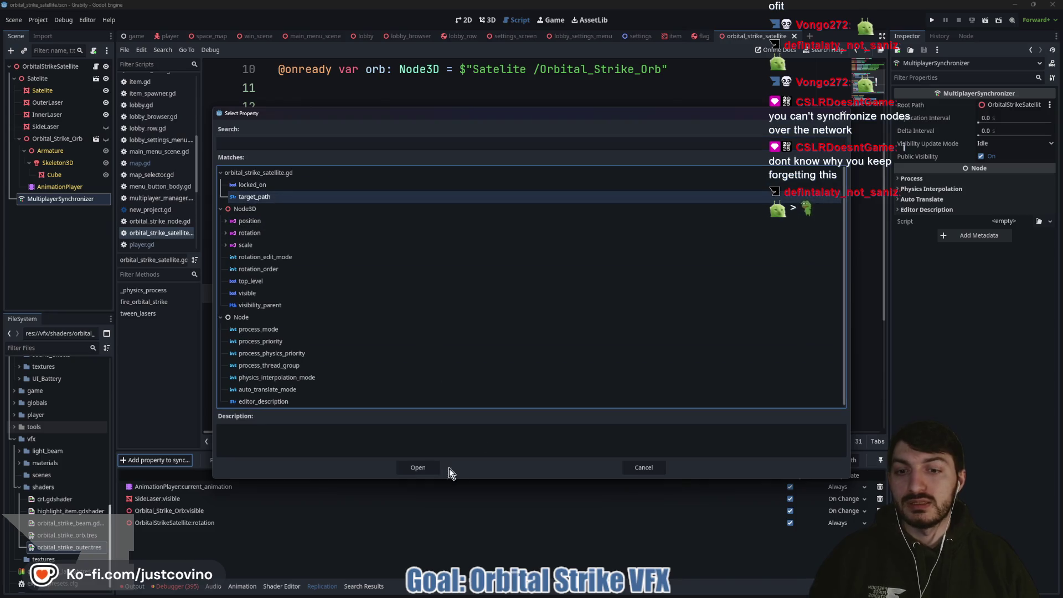
click(432, 468)
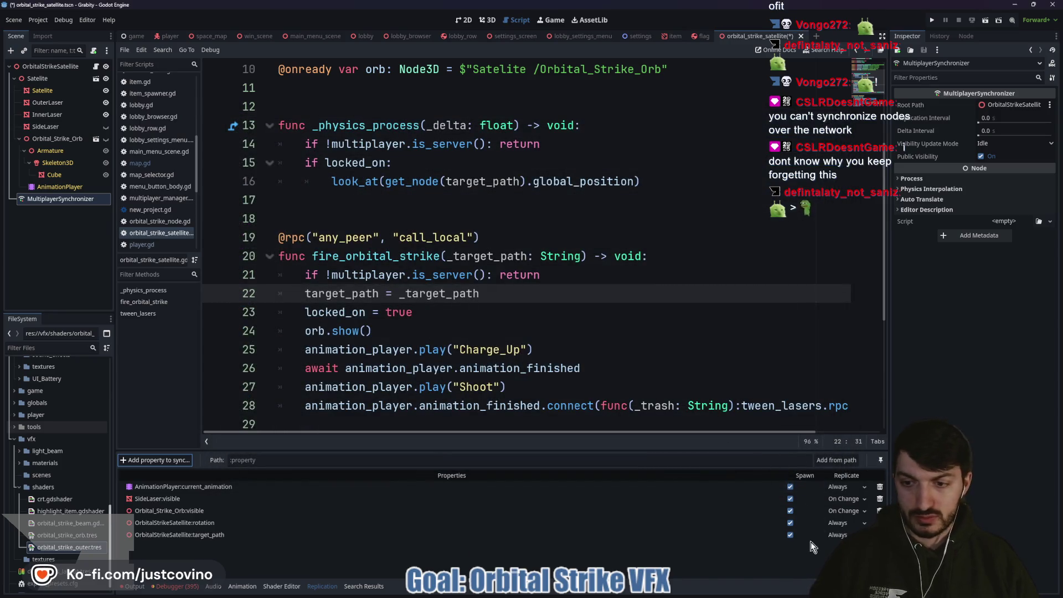
click(838, 534)
click(836, 568)
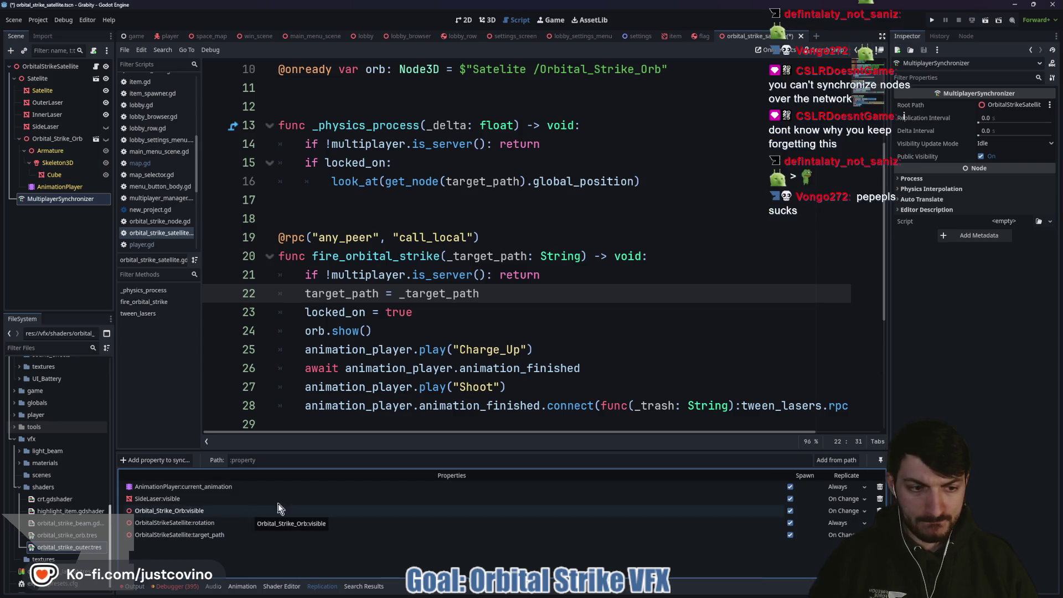
click(509, 313)
key(ctrl+s)
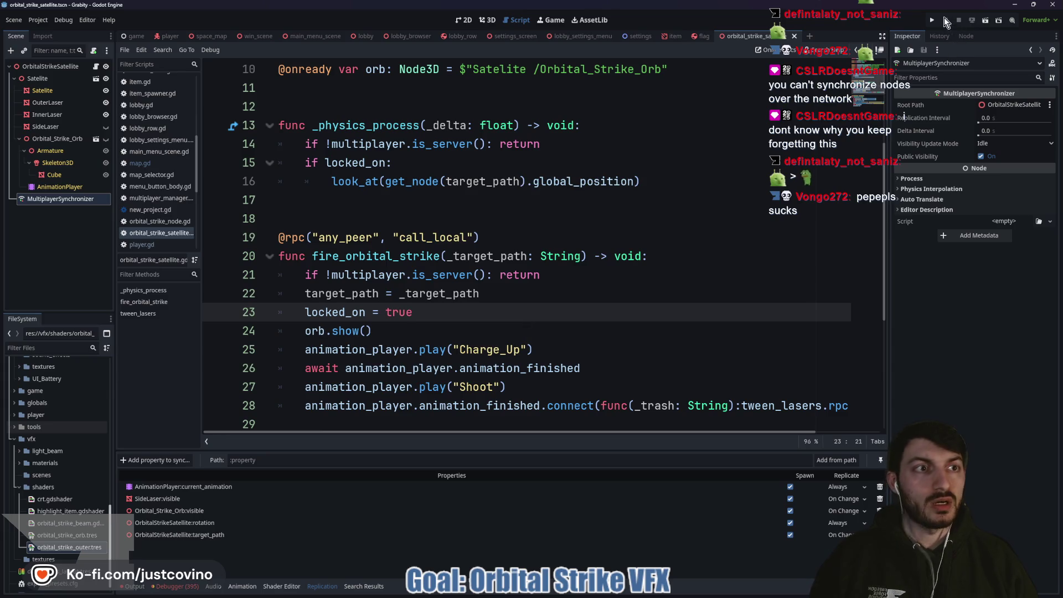
Step: Run two game instances side by side, host a lobby in the left and join from the right
key(F5)
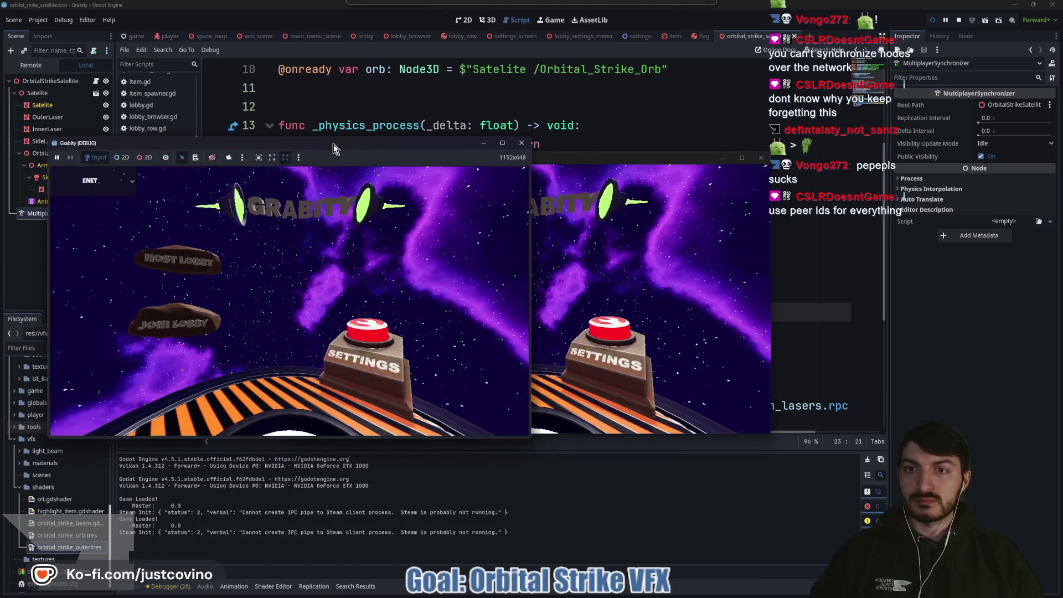
drag(596, 161, 832, 153)
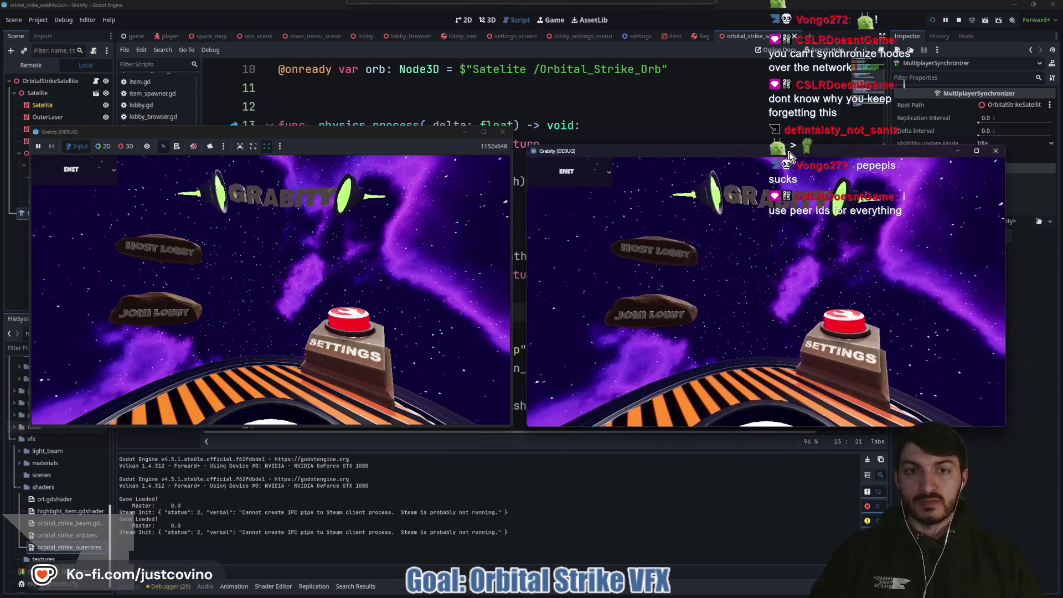
click(231, 253)
click(265, 237)
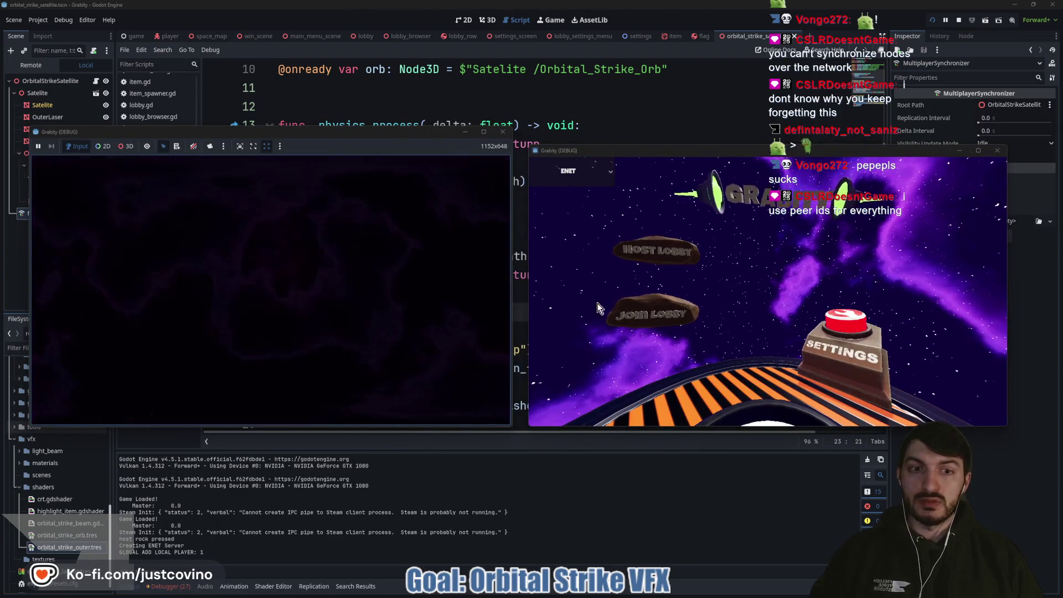
click(625, 318)
click(653, 302)
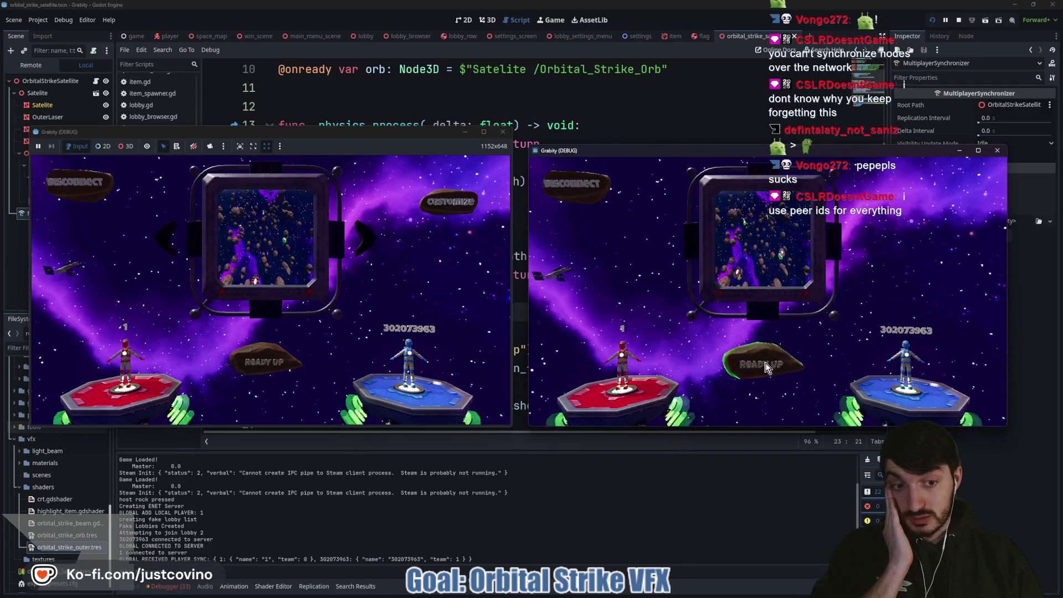
Step: Ready up the blue and red players and start the match
click(760, 362)
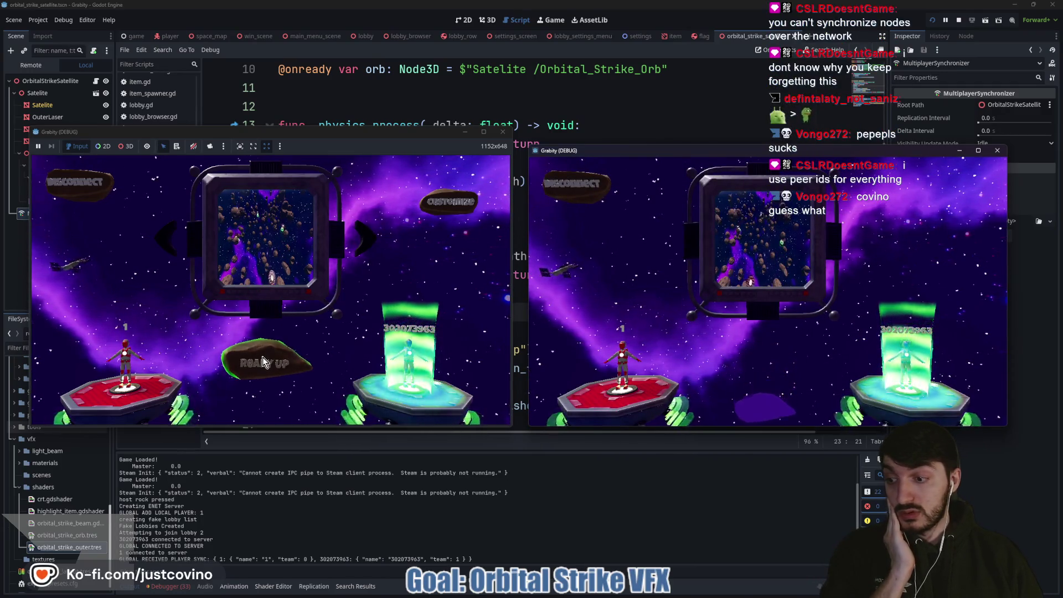
click(267, 357)
click(270, 355)
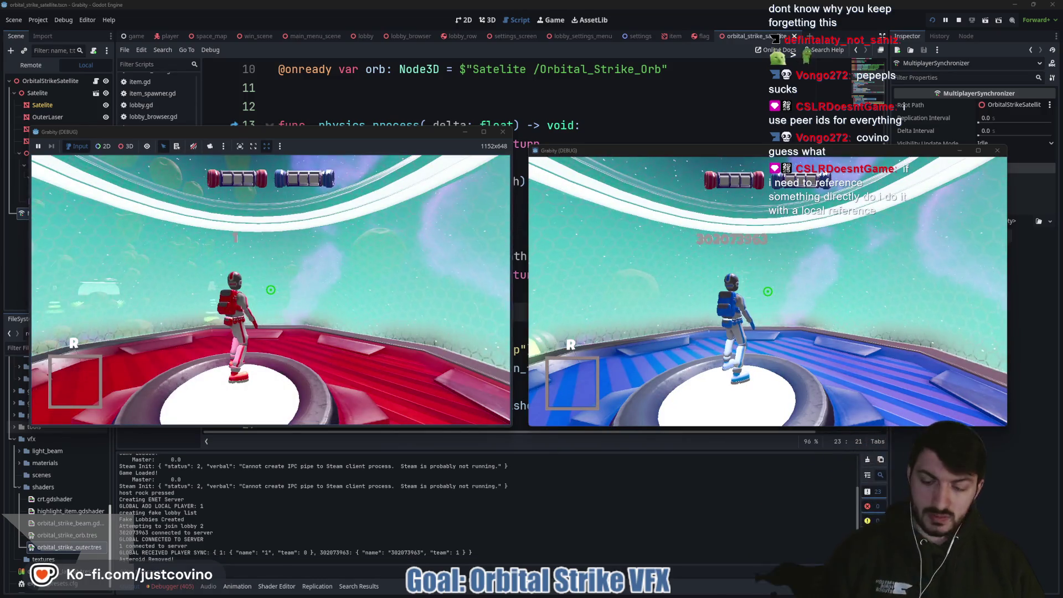
Step: Jump and grapple the red player toward the green planet, and run the blue player with W
key(super)
click(529, 290)
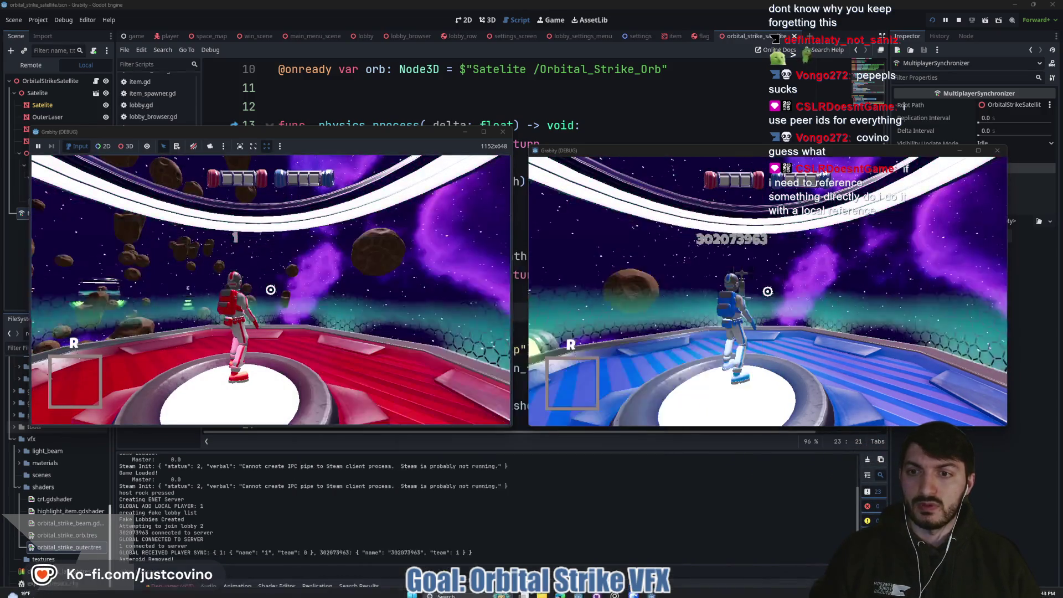
key(space)
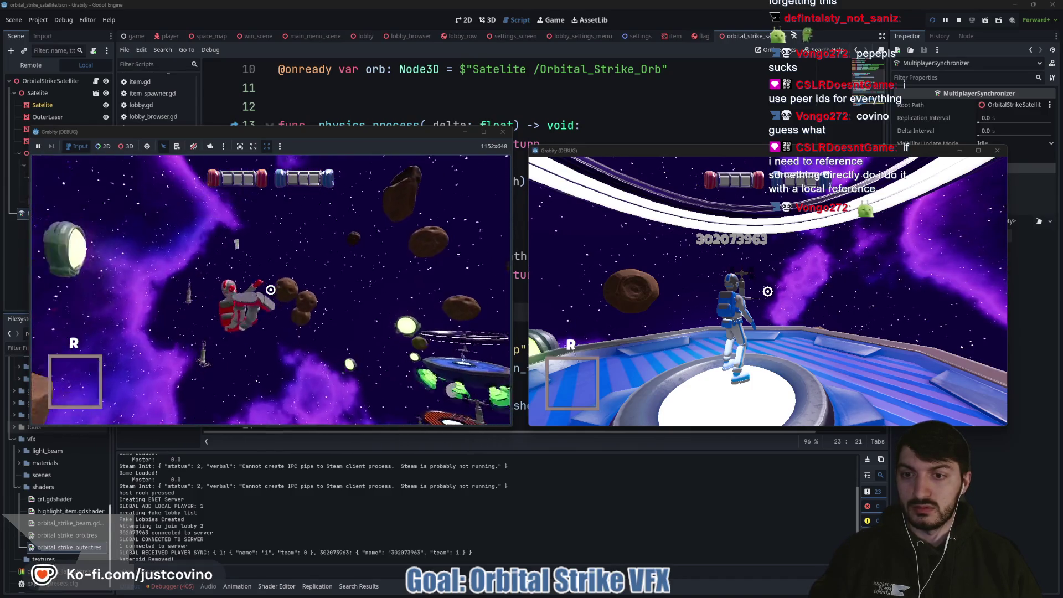
click(270, 290)
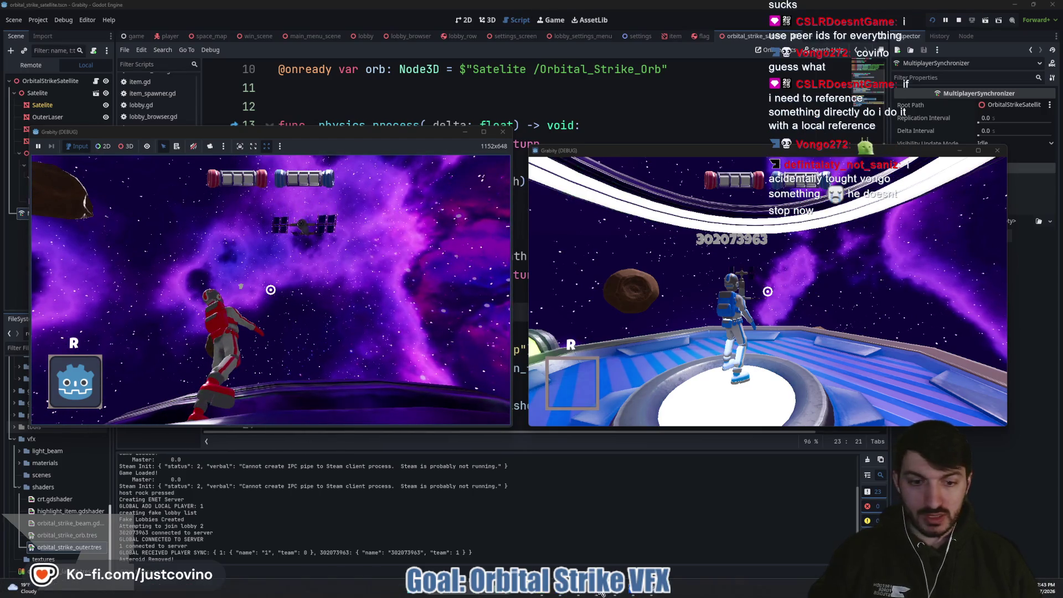
click(767, 291)
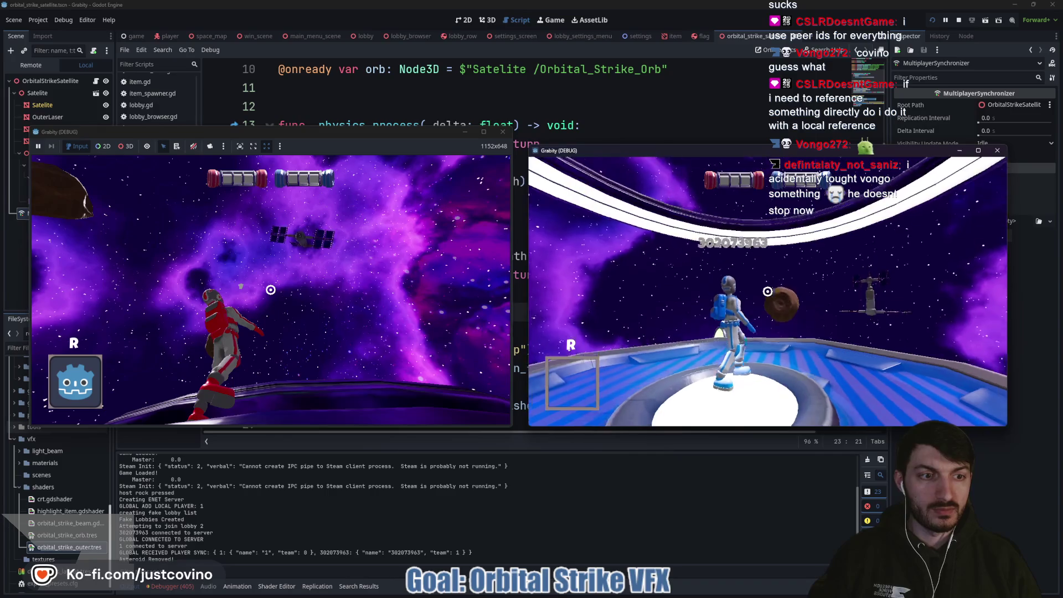
key(w)
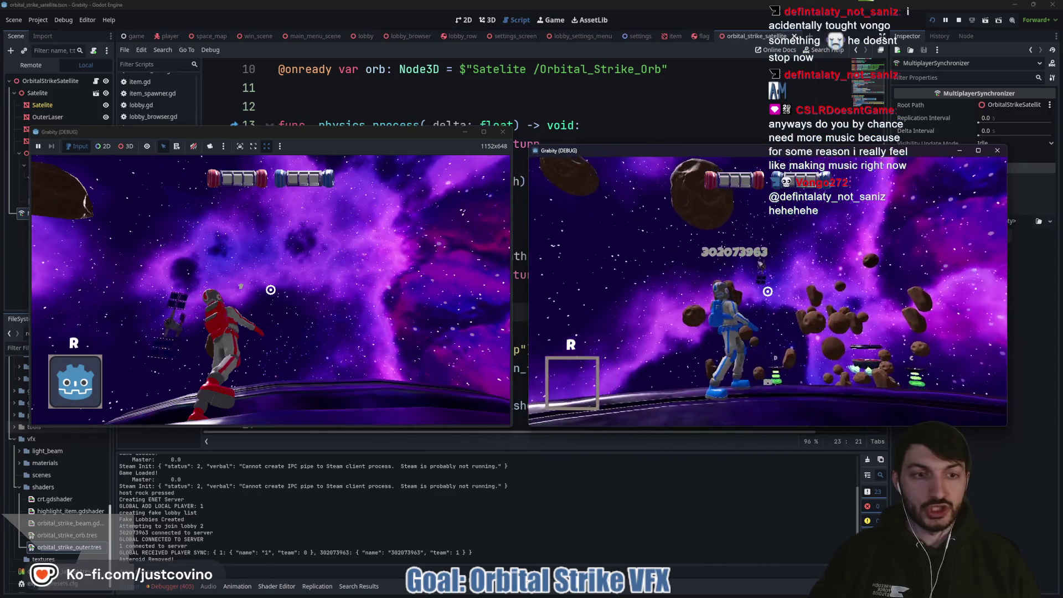
Step: Shoot and jump with the red player, then use the orbital strike item with R
click(270, 289)
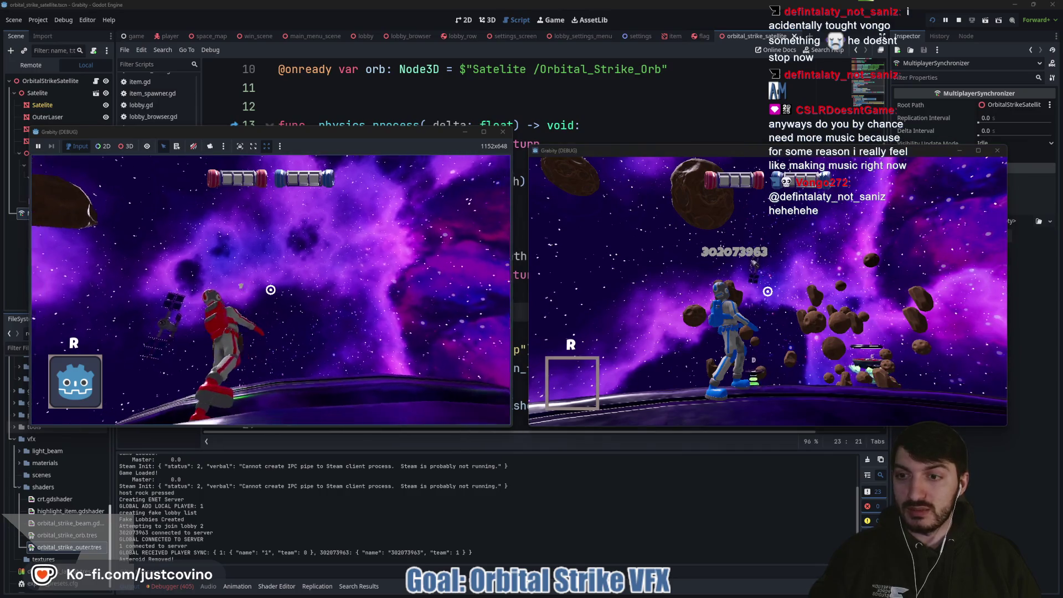
click(270, 289)
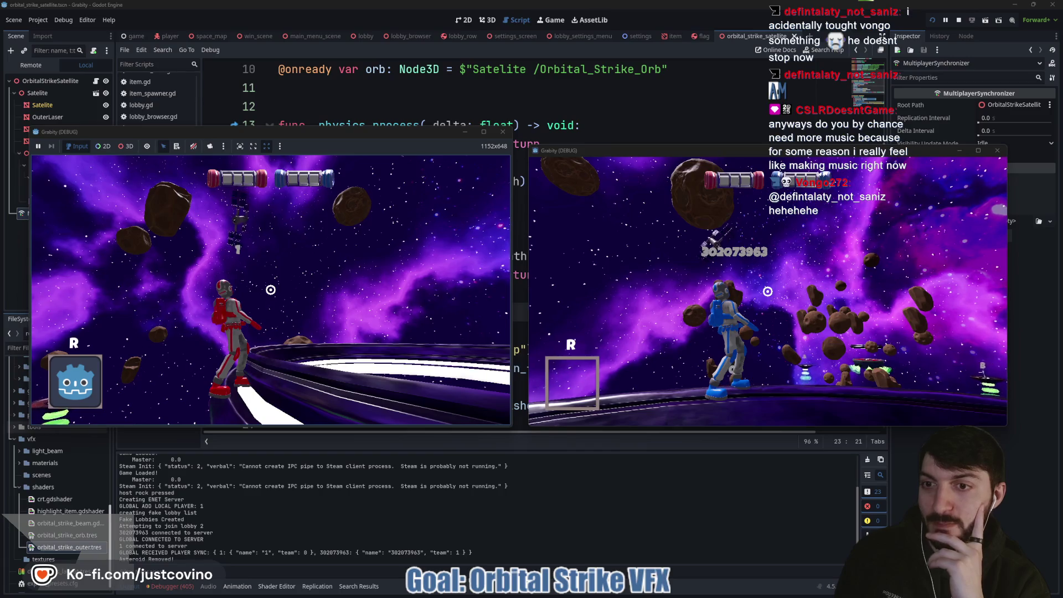
key(space)
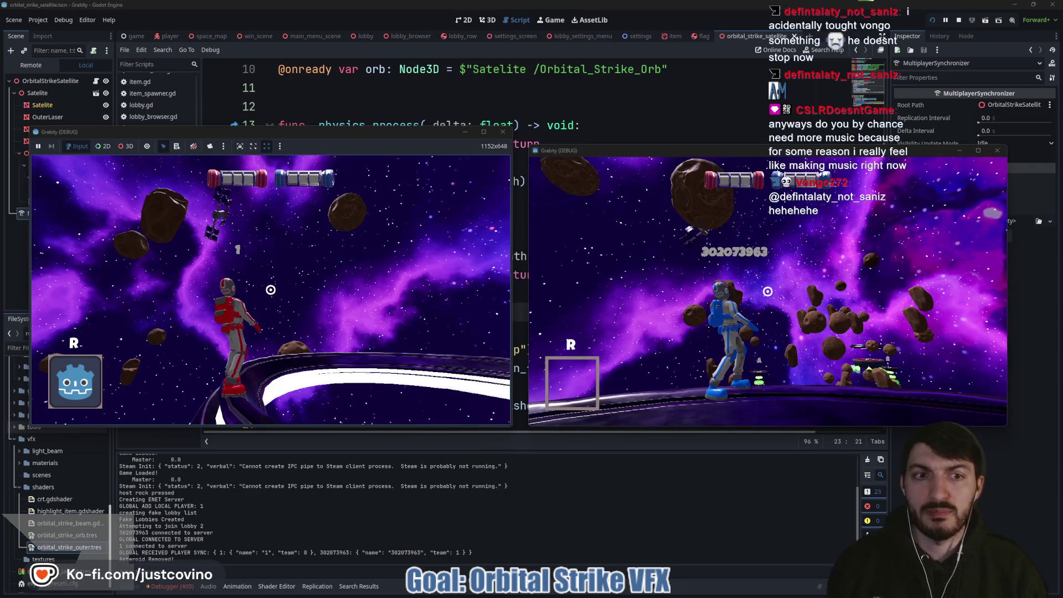
key(r)
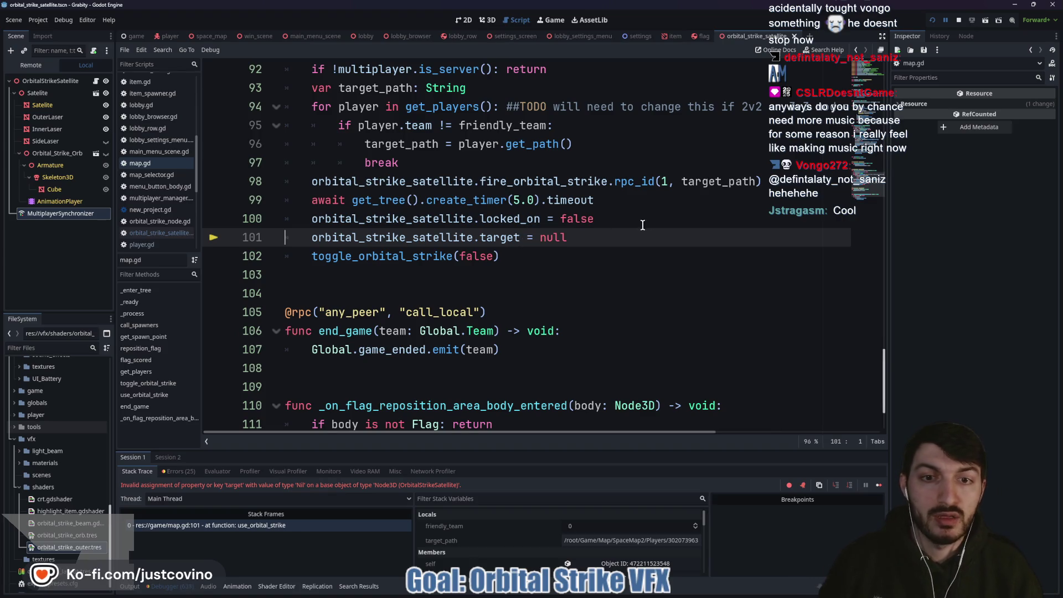
Step: Stop the game, delete the stray target assignment on line 101 of map.gd, and save
key(F8)
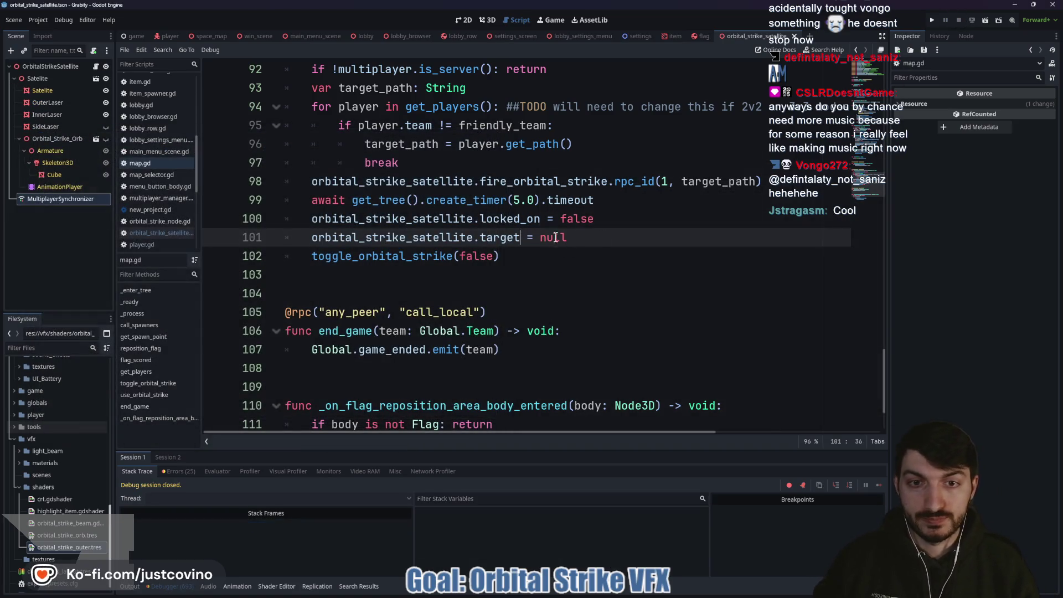
text(_p)
key(Return)
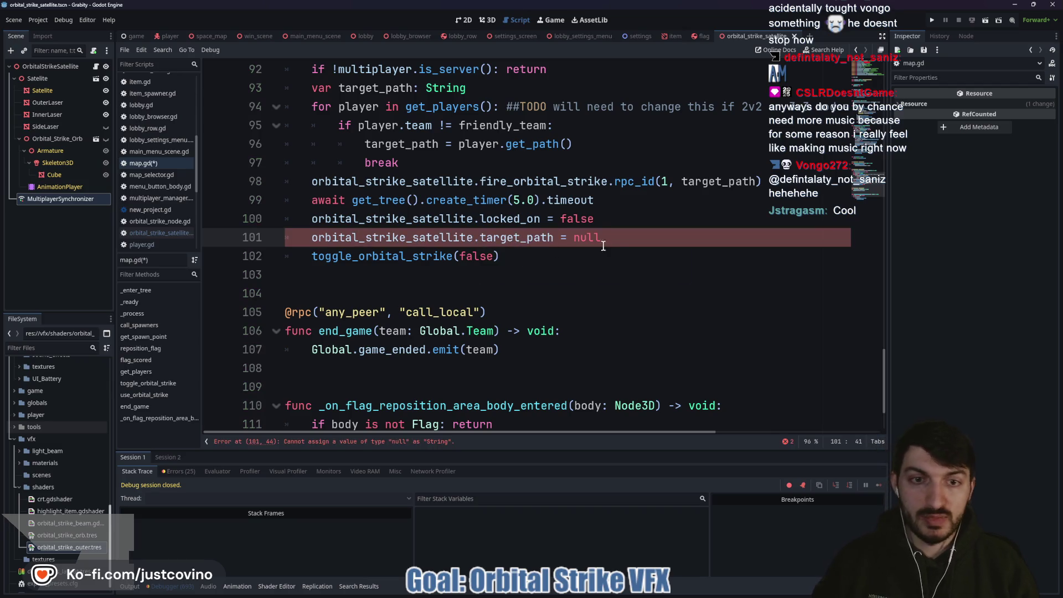
key(BackSpace)
key(BackSpace)
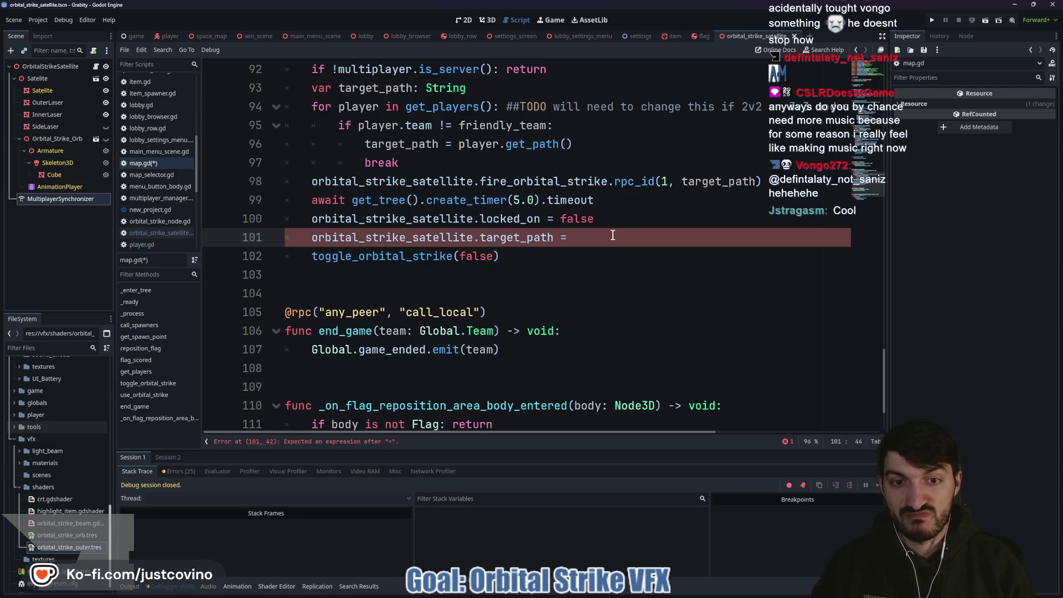
drag(578, 237, 399, 235)
key(BackSpace)
key(BackSpace)
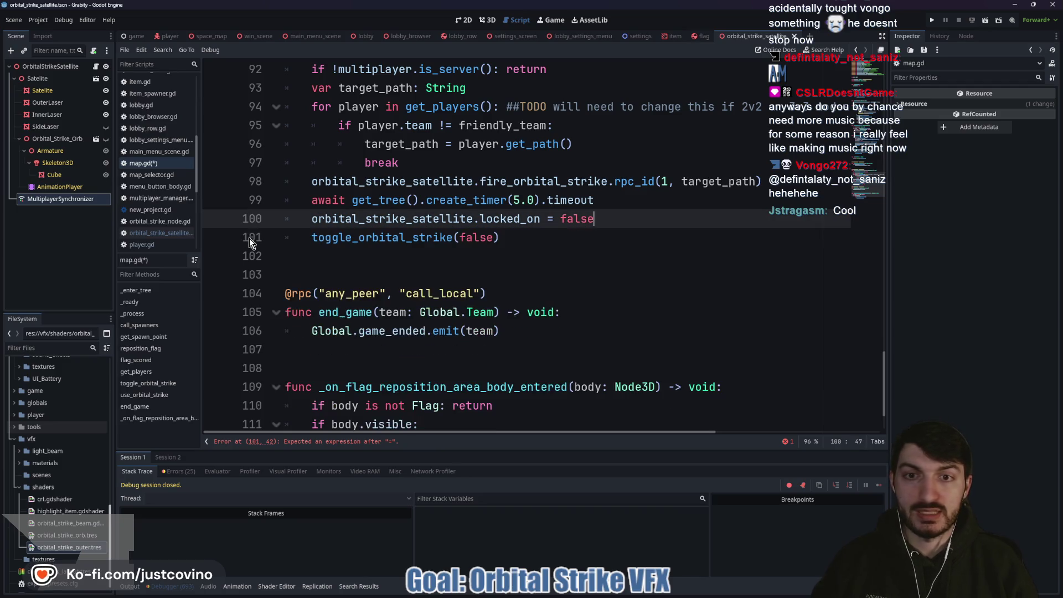
click(545, 237)
key(ctrl+s)
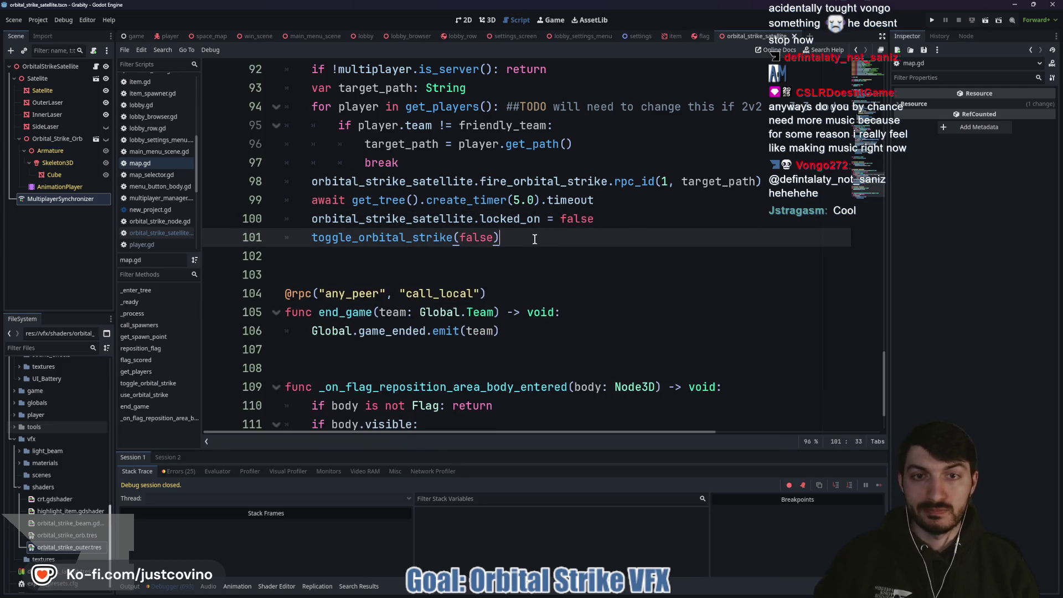
Step: Highlight target_path to review its other uses in map.gd
double_click(691, 182)
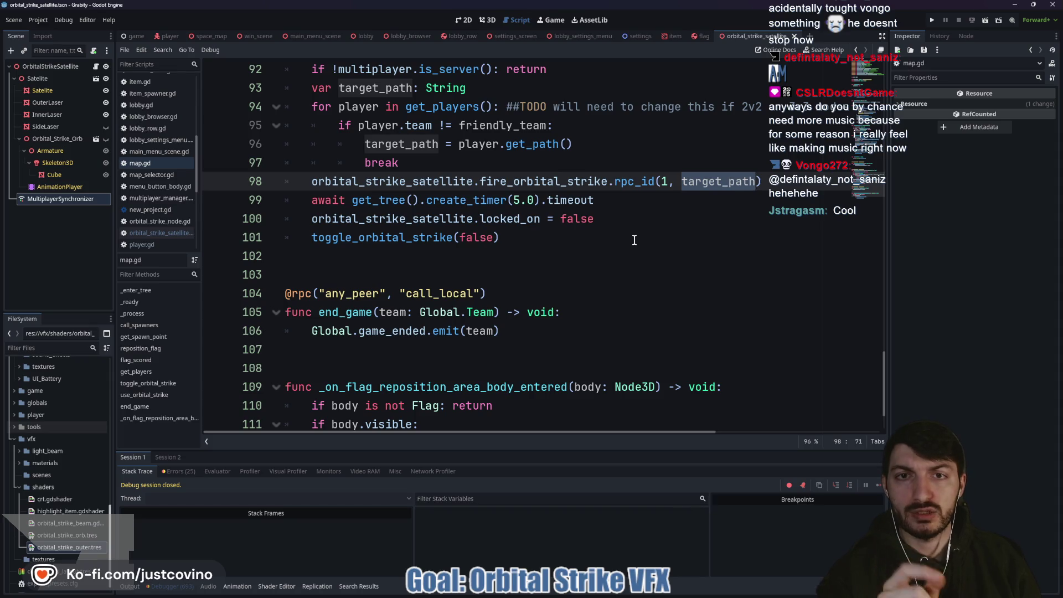
click(618, 214)
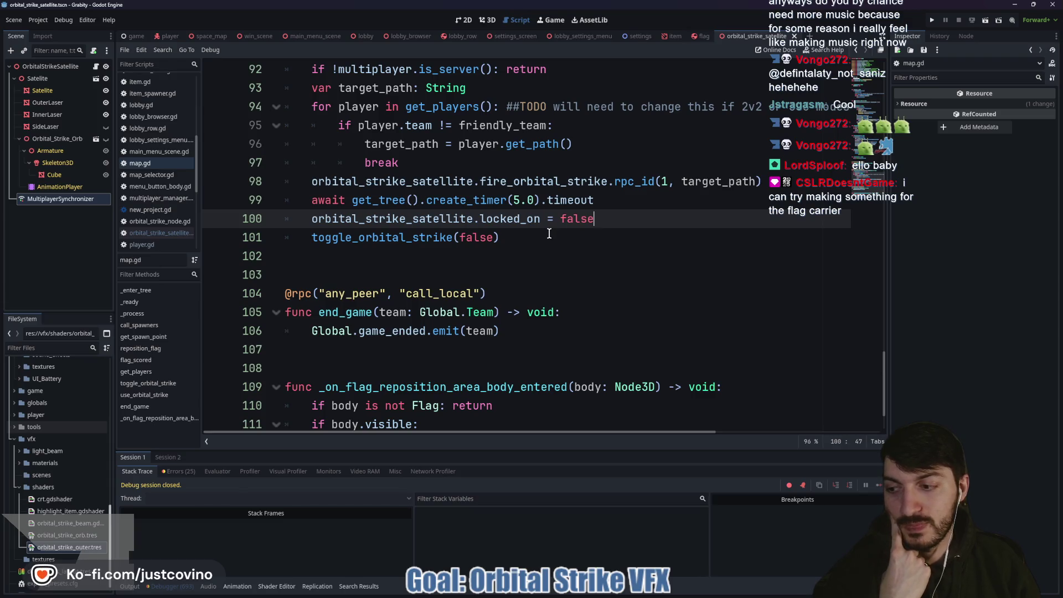
click(545, 233)
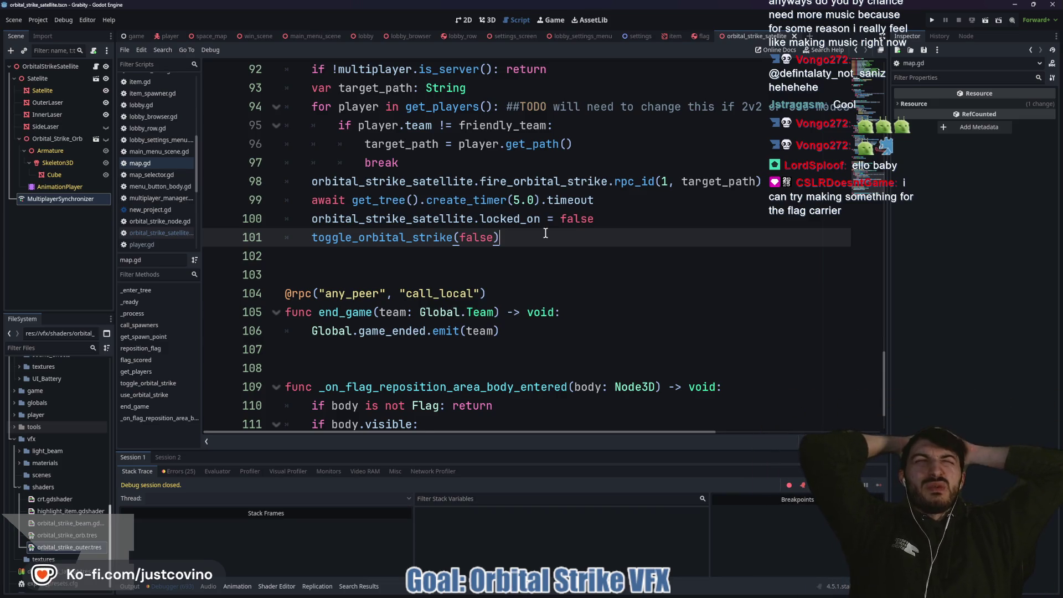
mouse_move(577, 594)
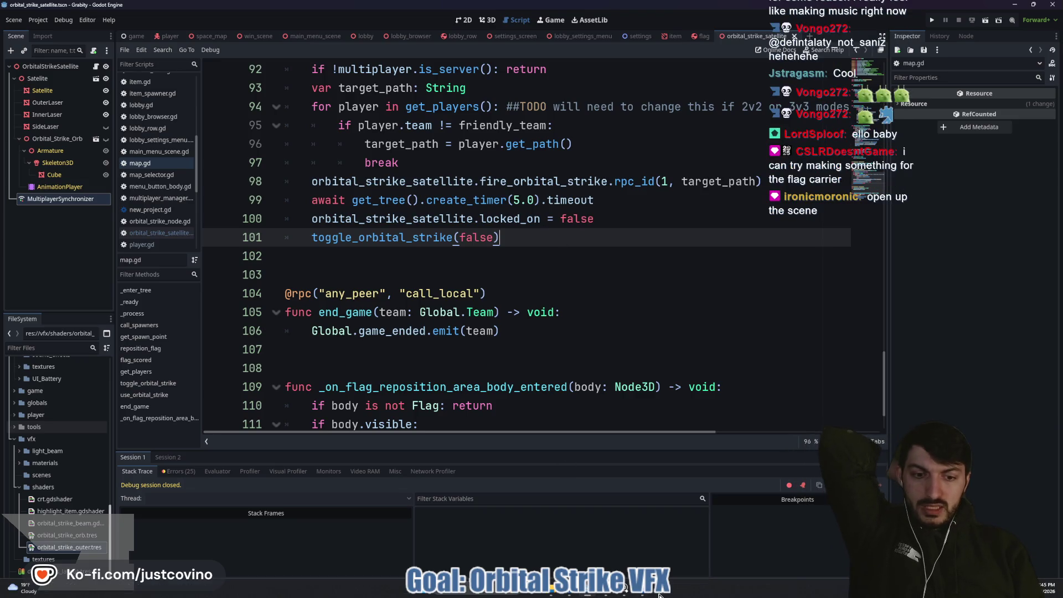
click(659, 595)
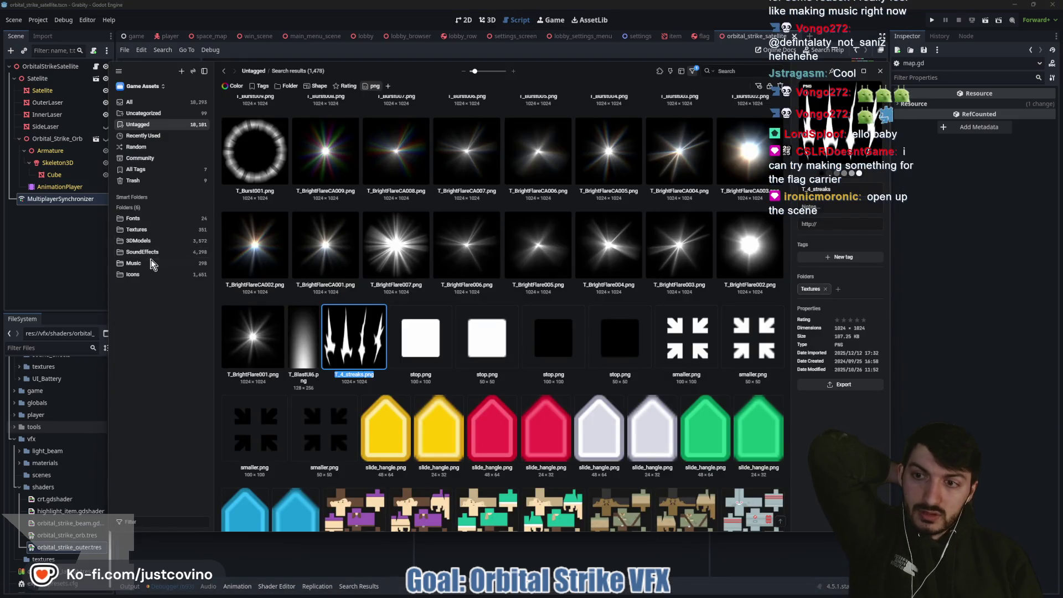
click(152, 264)
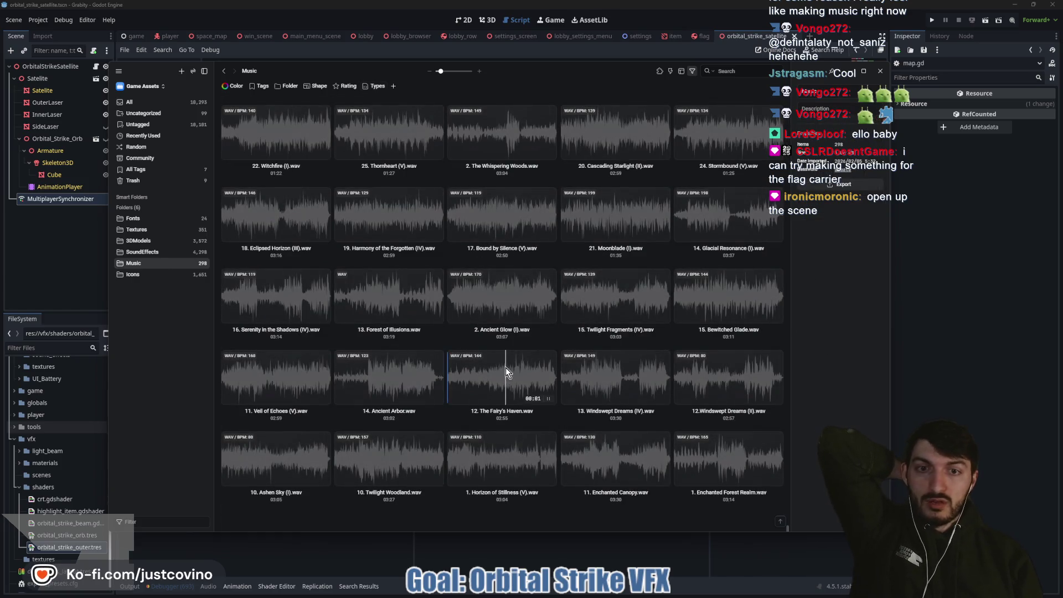
scroll(636, 324, down, 10)
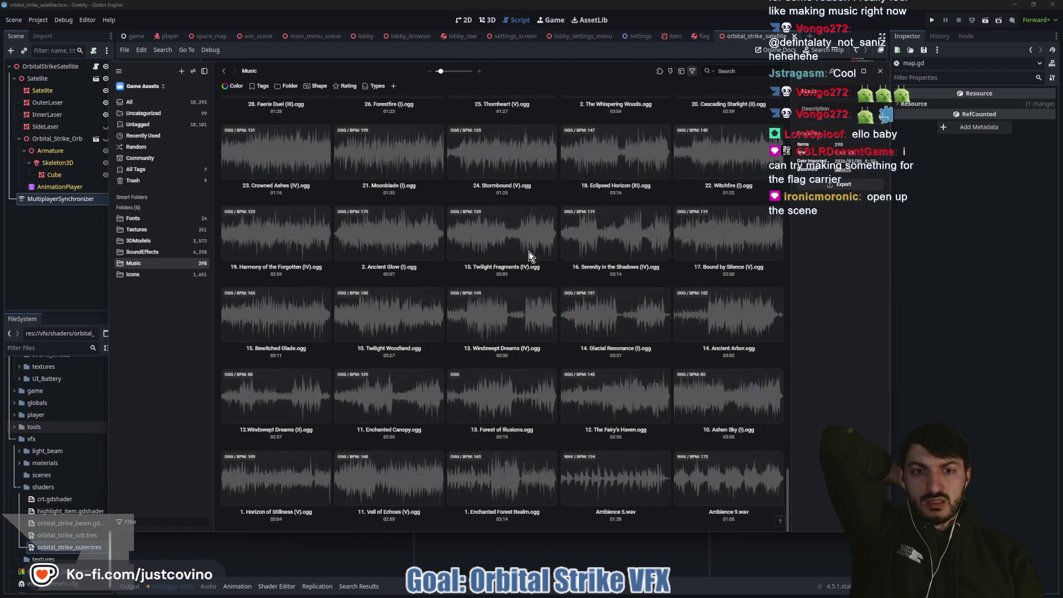
mouse_move(488, 243)
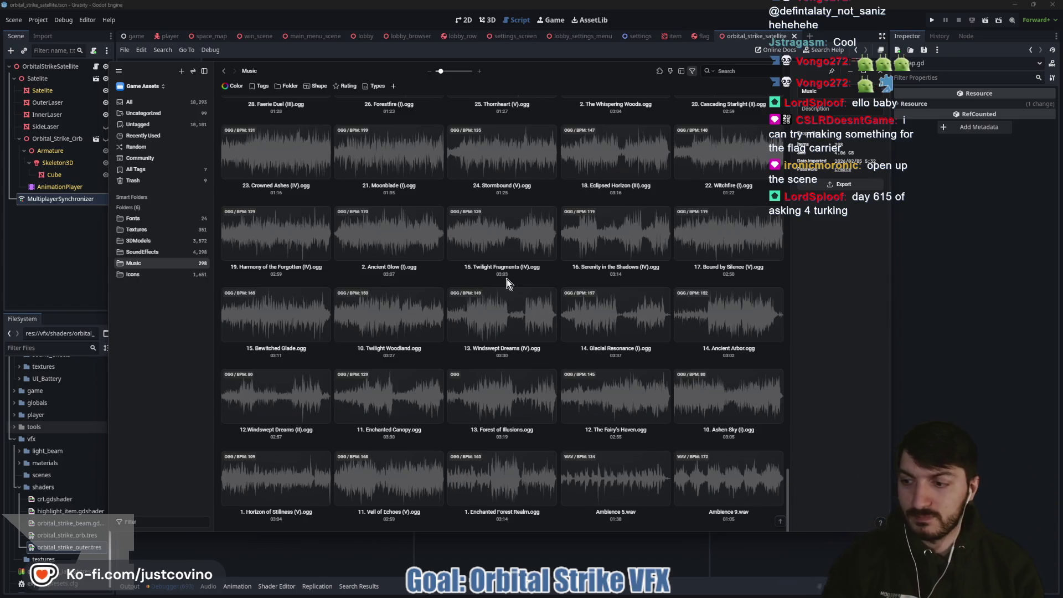
click(910, 267)
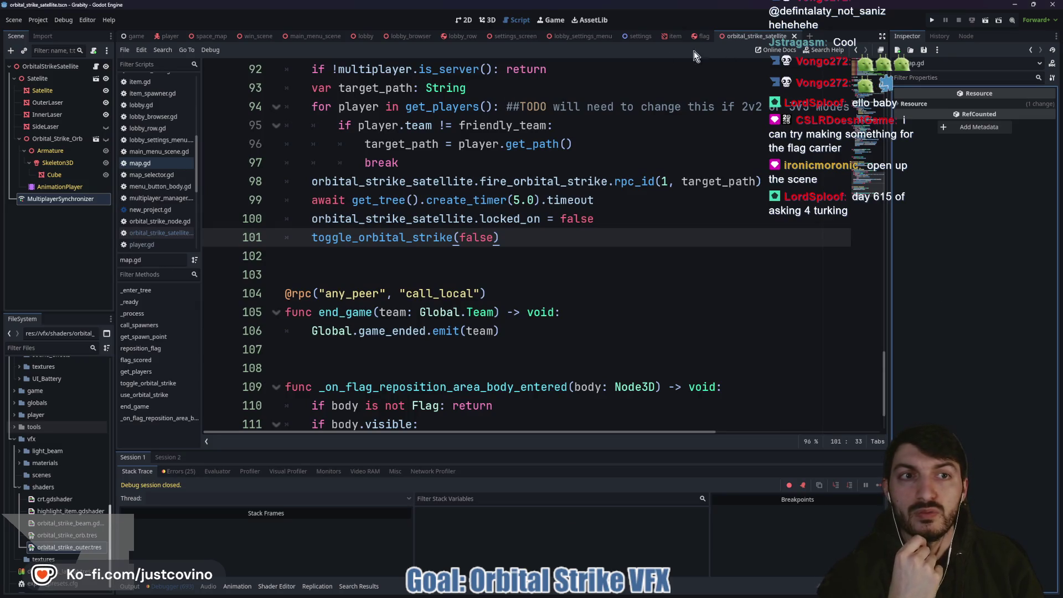
Step: View the satellite in 3D, inspect the root's Transform, orbit around, and select the Satelite model
click(487, 20)
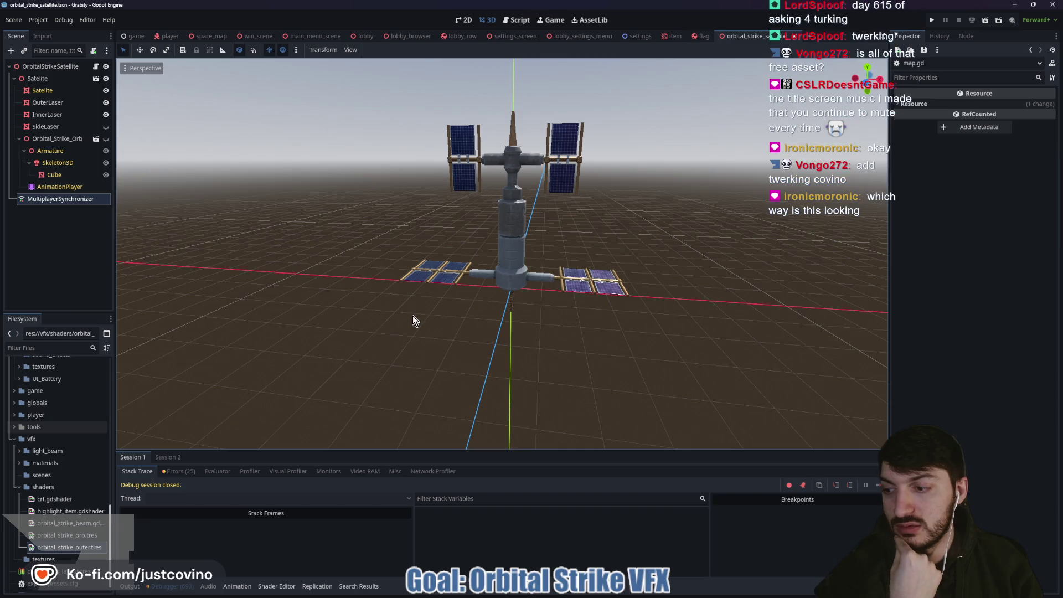
mouse_move(491, 310)
mouse_down()
mouse_move(482, 323)
mouse_move(490, 294)
mouse_up()
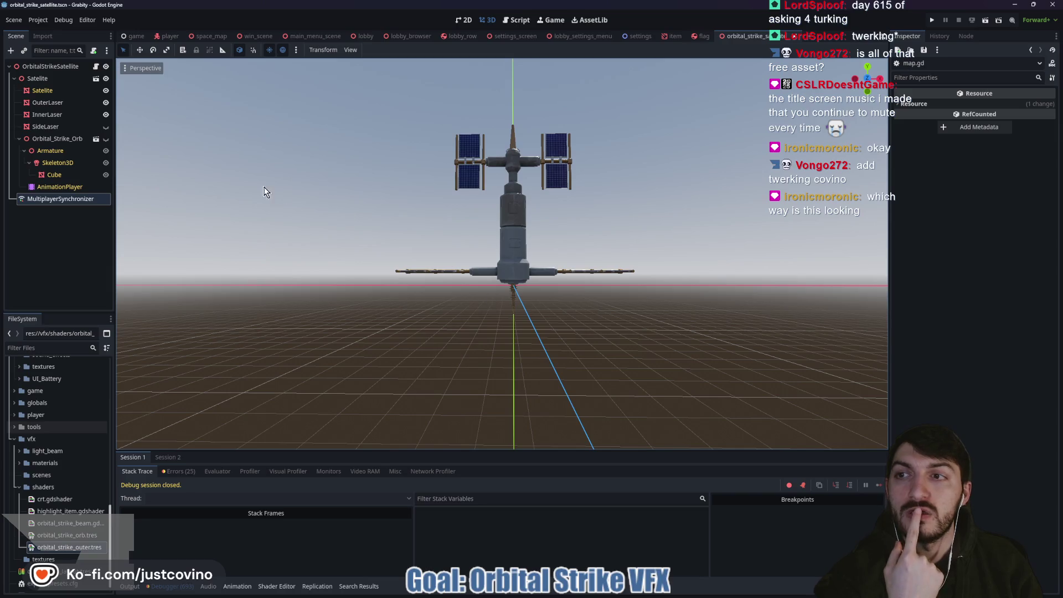
click(50, 65)
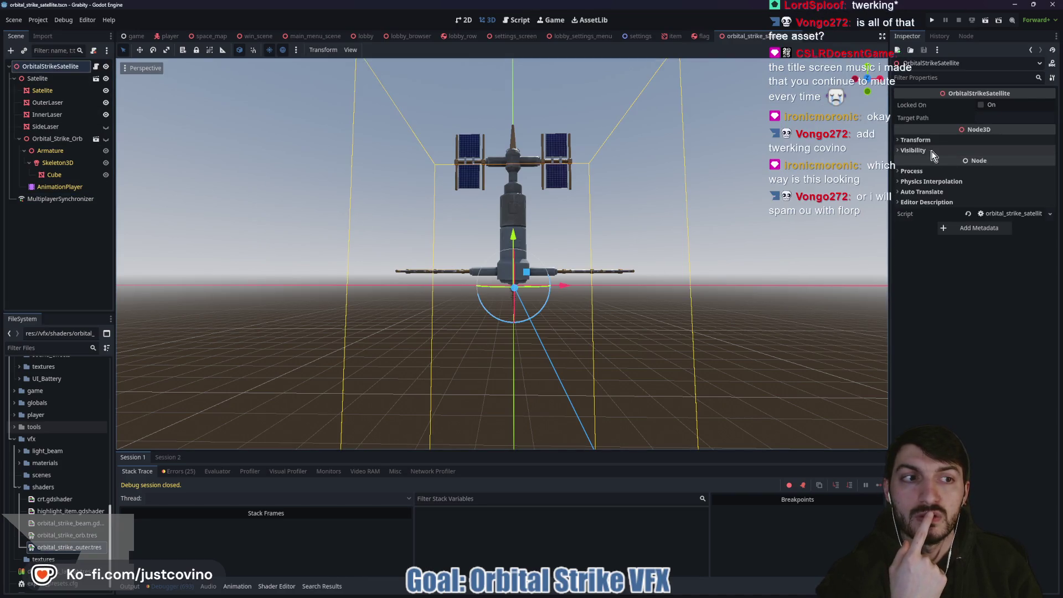
click(916, 139)
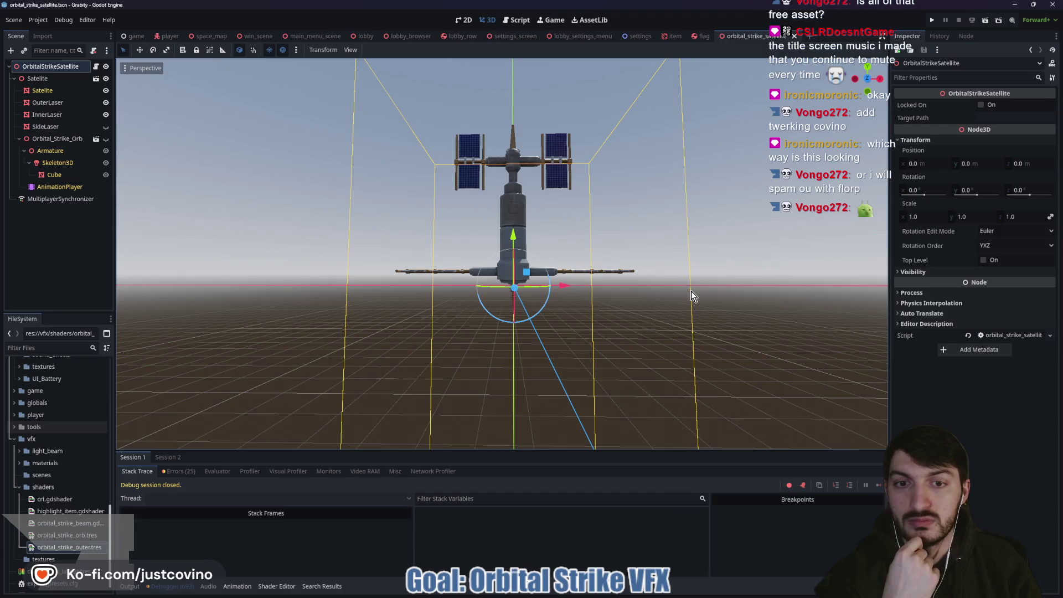
mouse_move(630, 325)
mouse_down()
mouse_move(602, 353)
mouse_move(543, 370)
mouse_move(600, 309)
mouse_up()
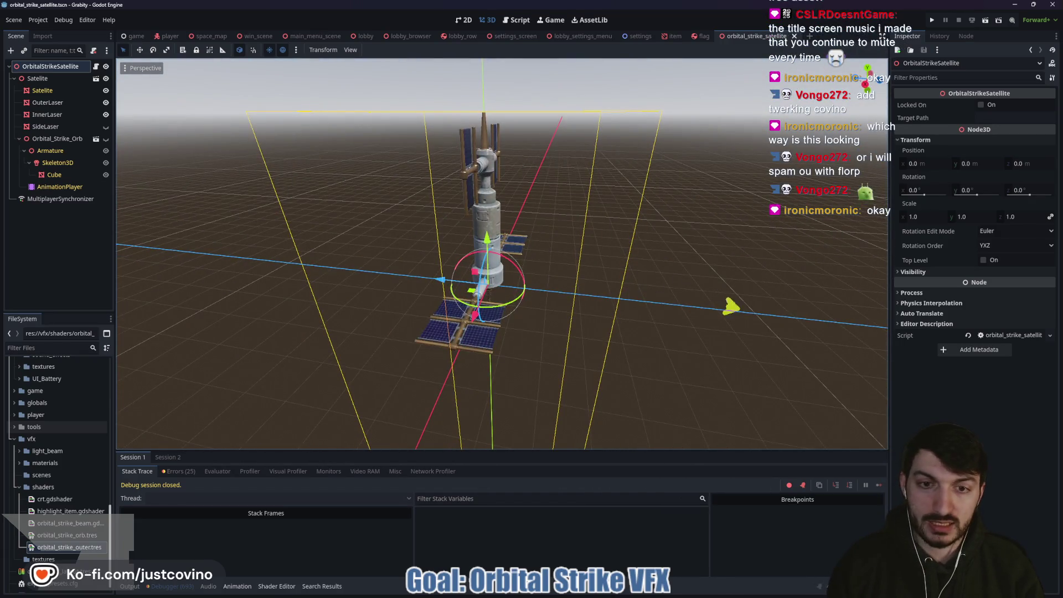
drag(730, 306, 736, 308)
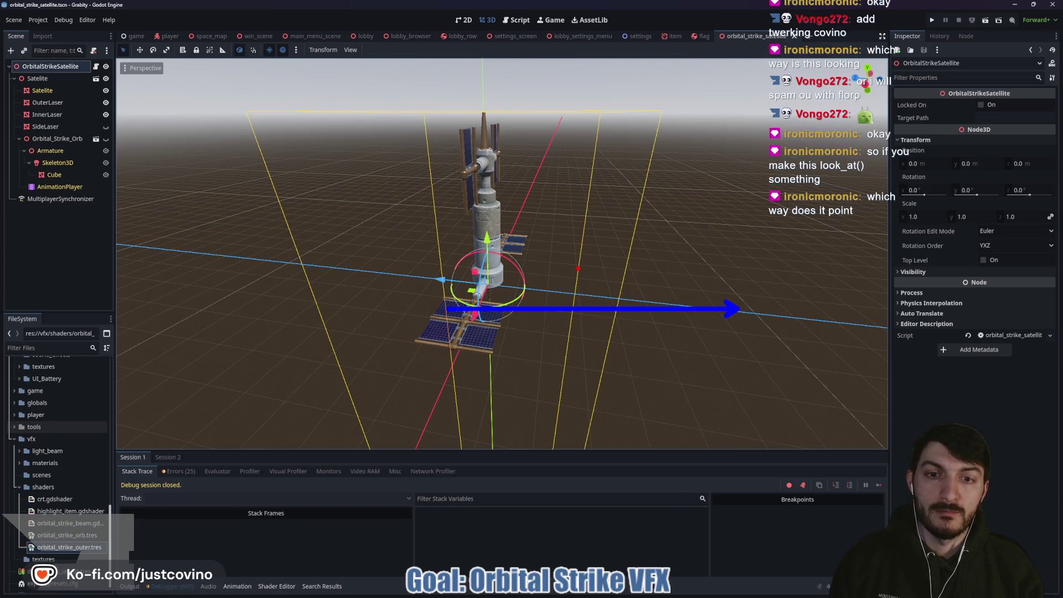
key(Escape)
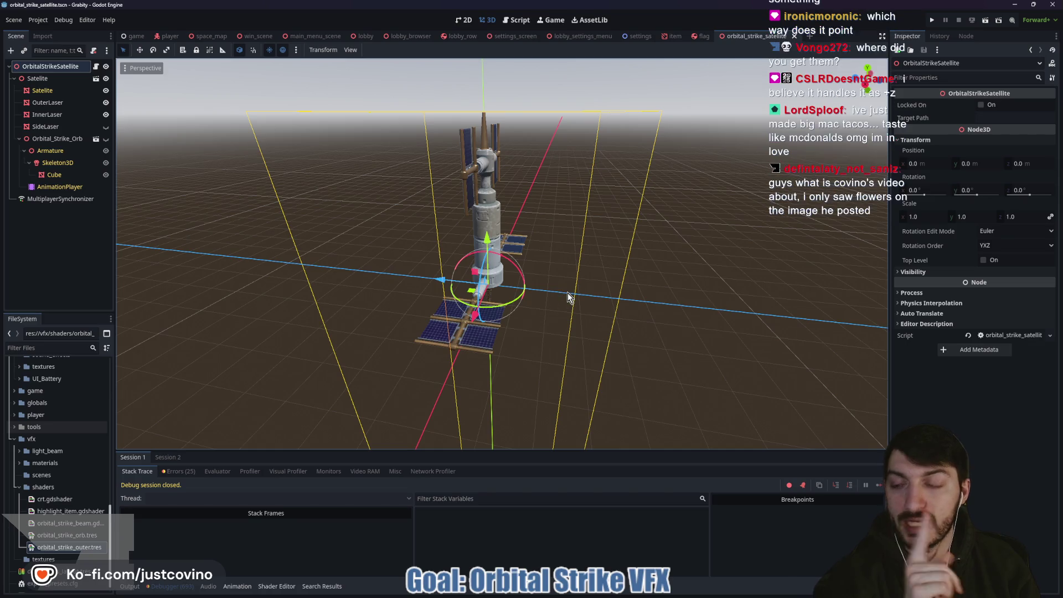
mouse_move(566, 290)
mouse_down()
mouse_move(582, 288)
mouse_move(541, 275)
mouse_move(510, 311)
mouse_move(487, 317)
mouse_up()
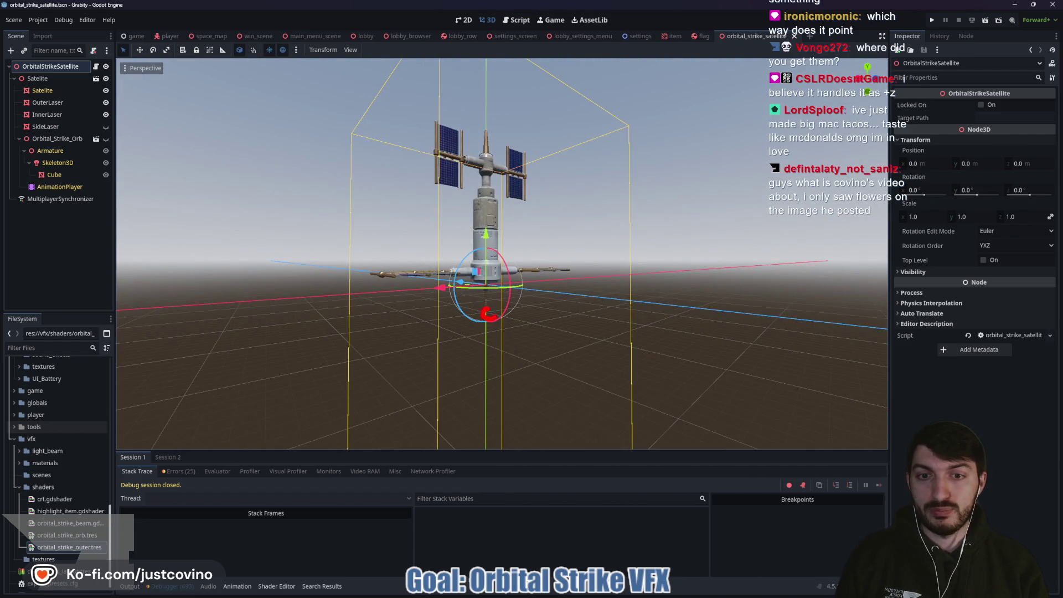
drag(545, 318, 454, 279)
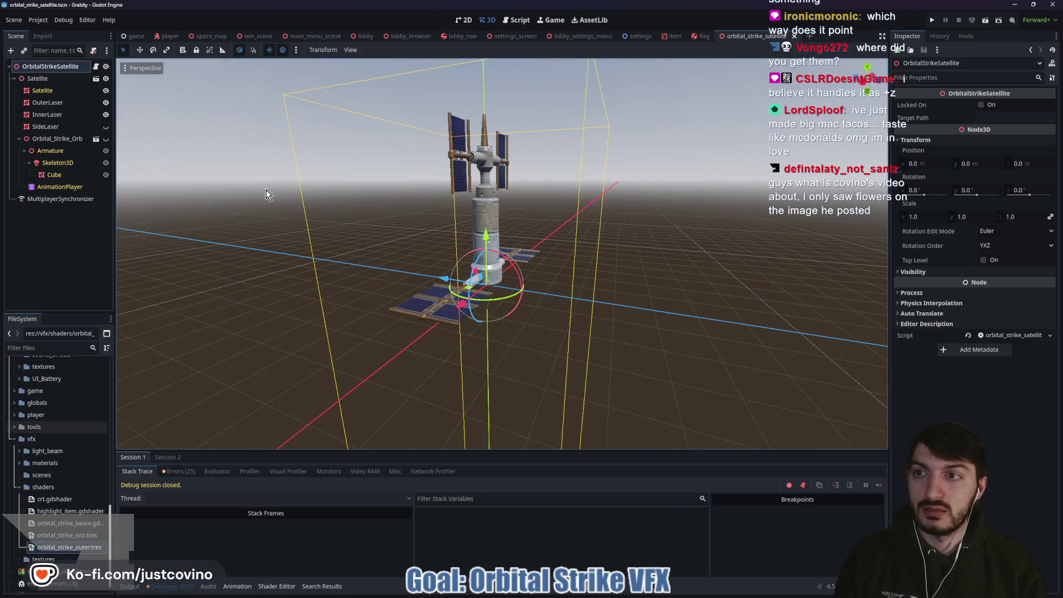
click(47, 80)
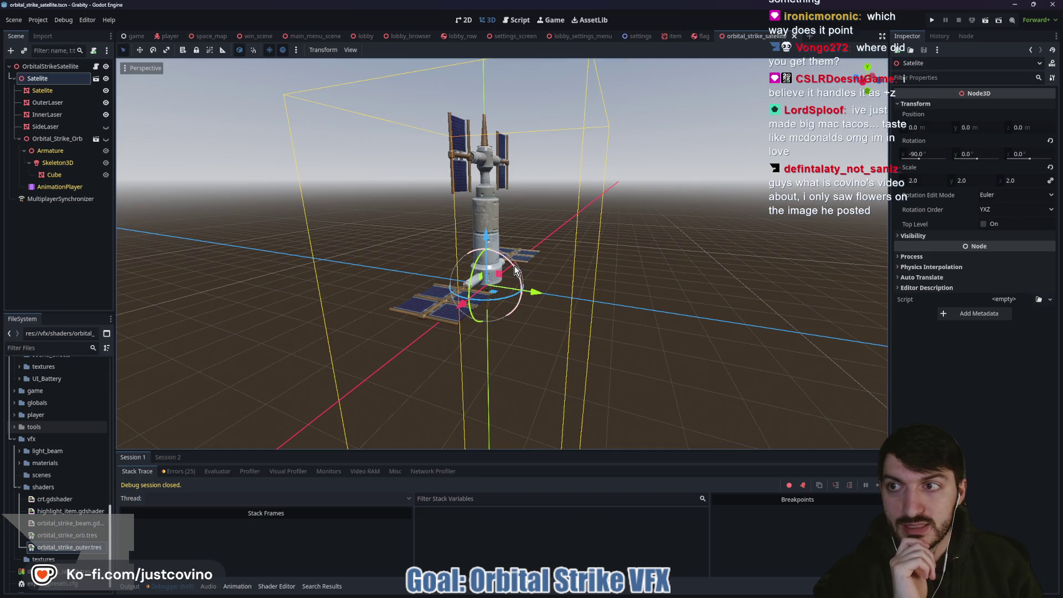
Step: Set Satelite's Rotation X to 0, save the scene, and launch the game
click(927, 155)
text(0)
key(Return)
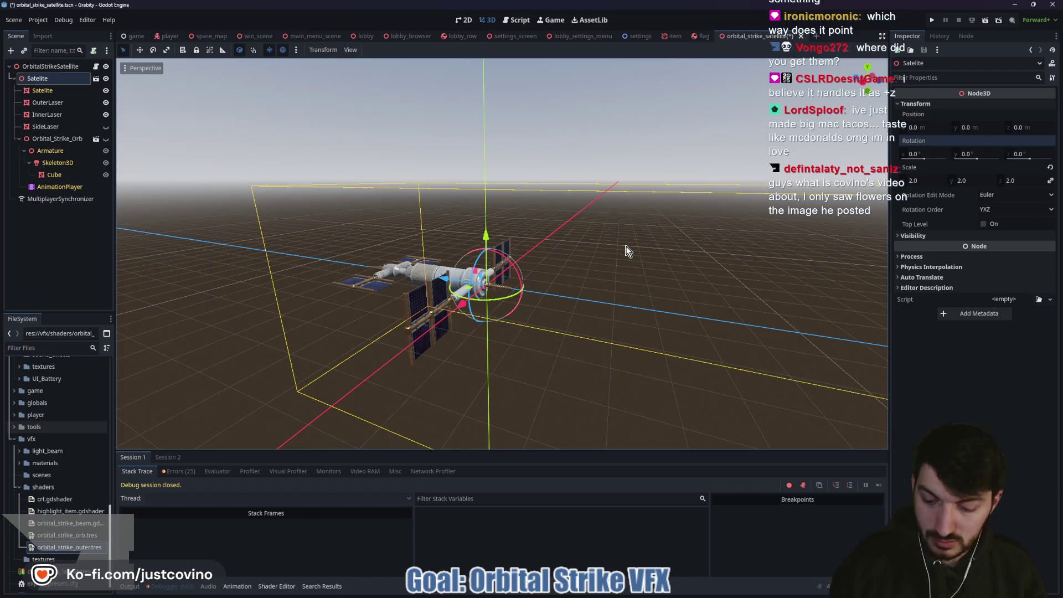
key(ctrl+s)
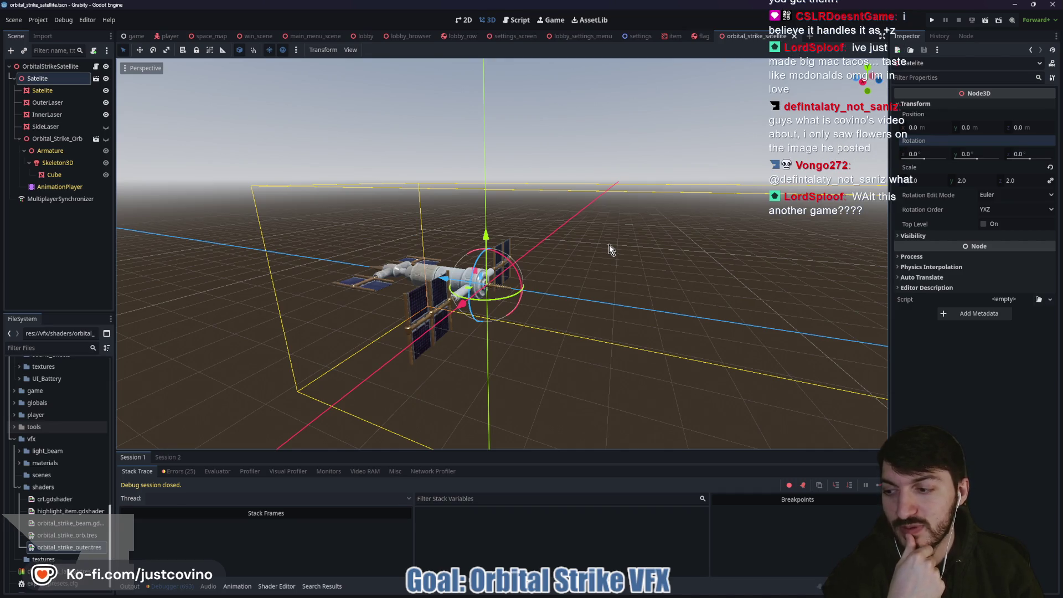
mouse_move(596, 251)
mouse_down()
mouse_move(640, 266)
mouse_move(659, 256)
mouse_up()
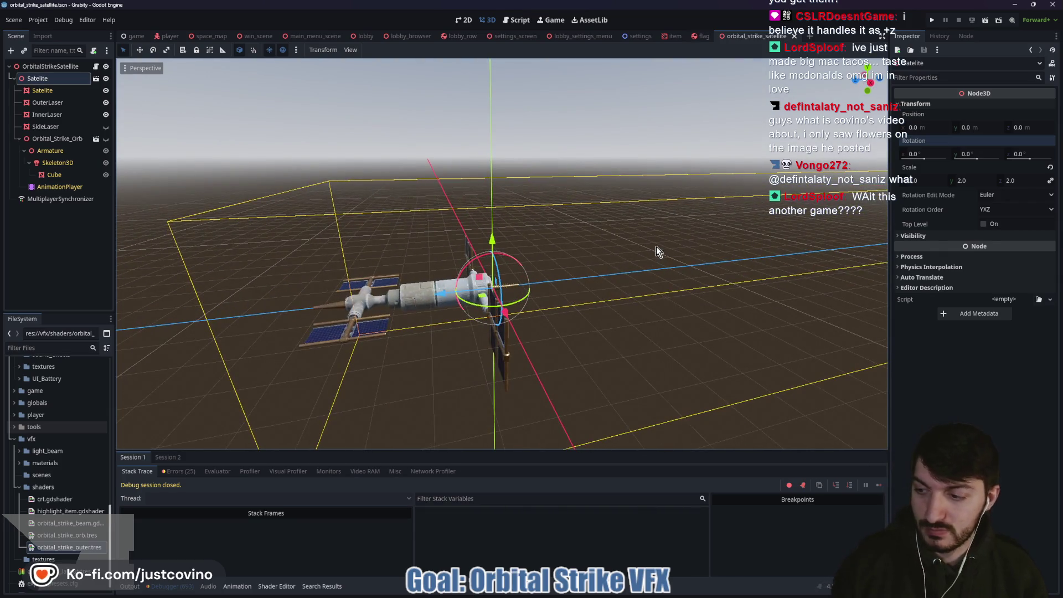
key(ctrl+s)
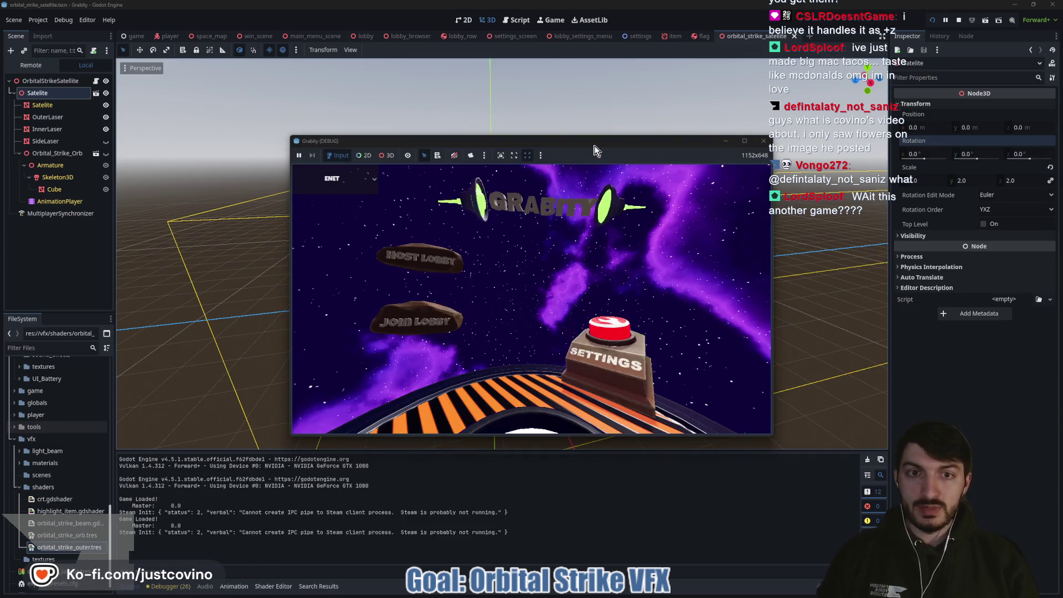
Step: Arrange both game windows, host a lobby in the left, join it from the right, and ready up
drag(593, 140, 328, 142)
click(147, 255)
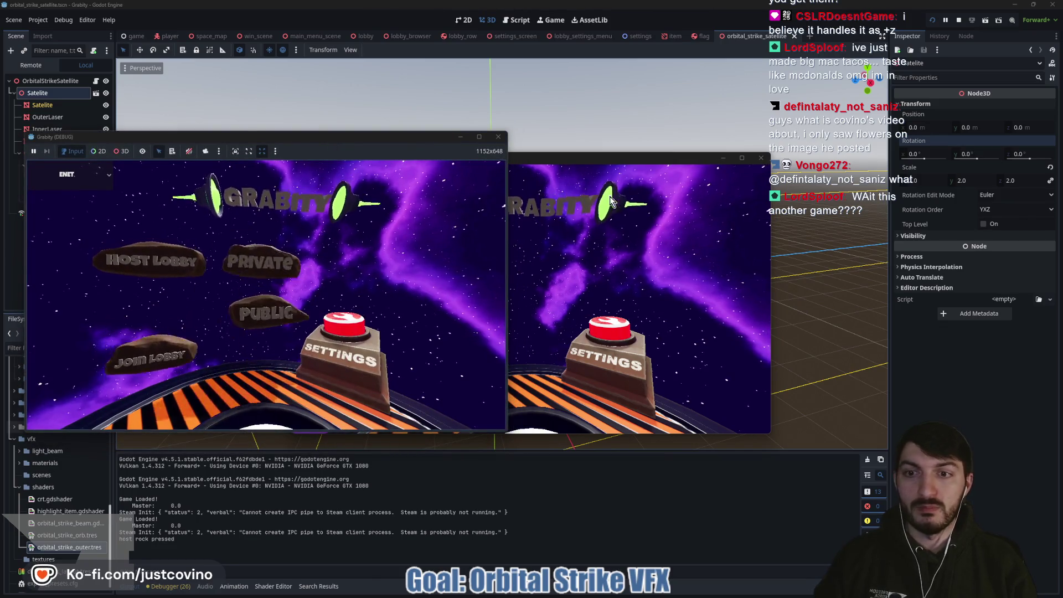
mouse_move(576, 158)
mouse_down()
mouse_move(653, 161)
mouse_move(825, 137)
mouse_up()
click(265, 330)
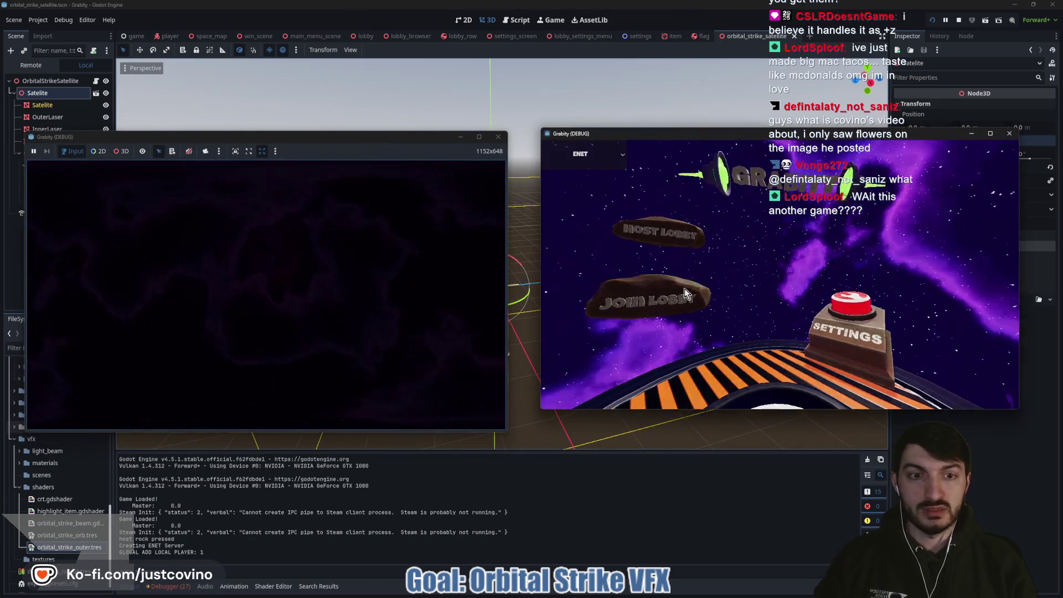
click(664, 297)
click(762, 293)
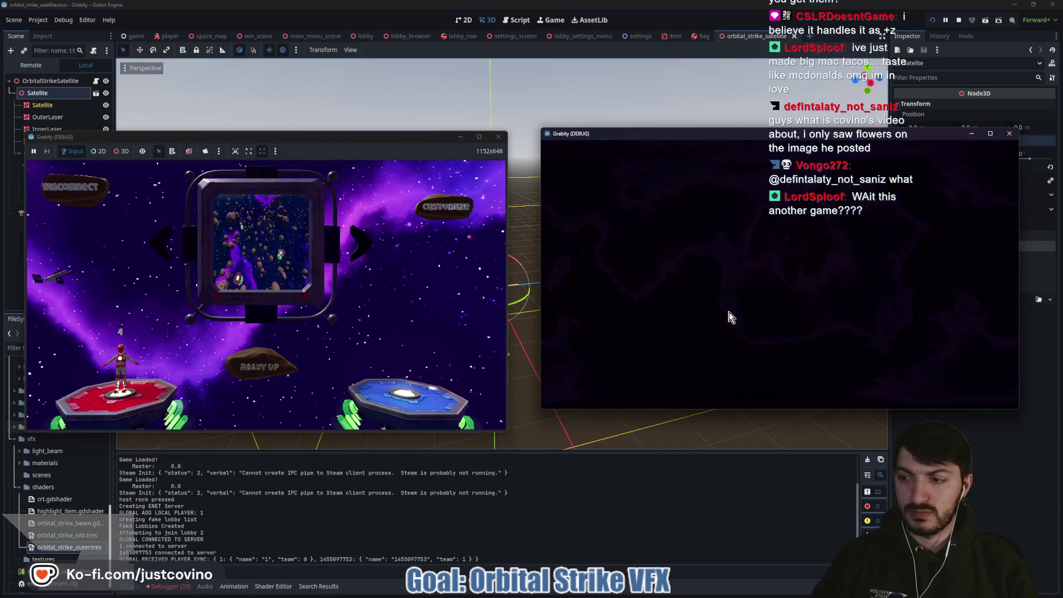
click(259, 366)
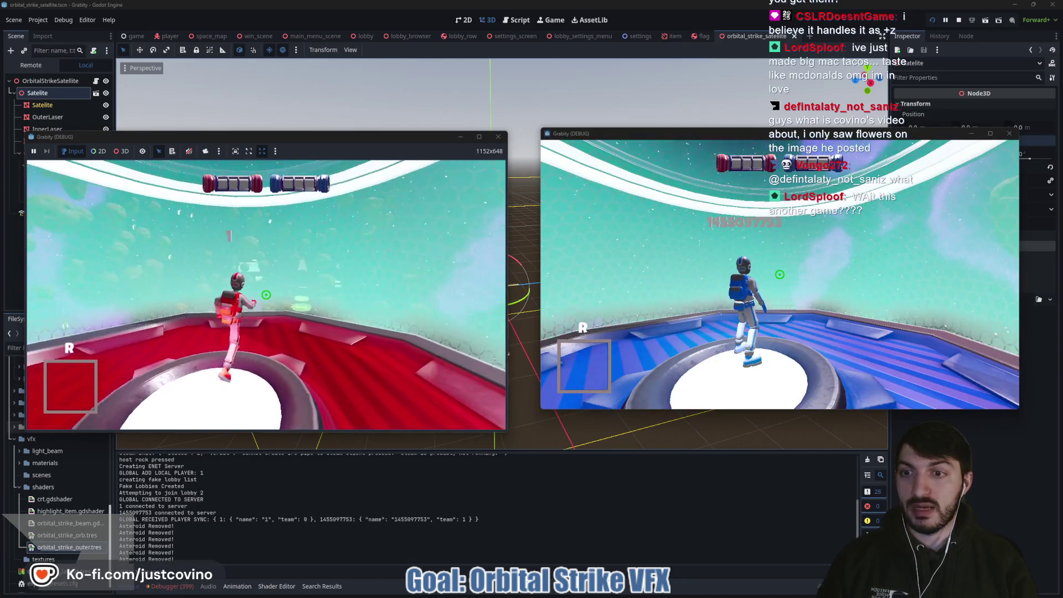
Step: Fly the red player upward and run the blue player through the asteroids
key(super)
key(Escape)
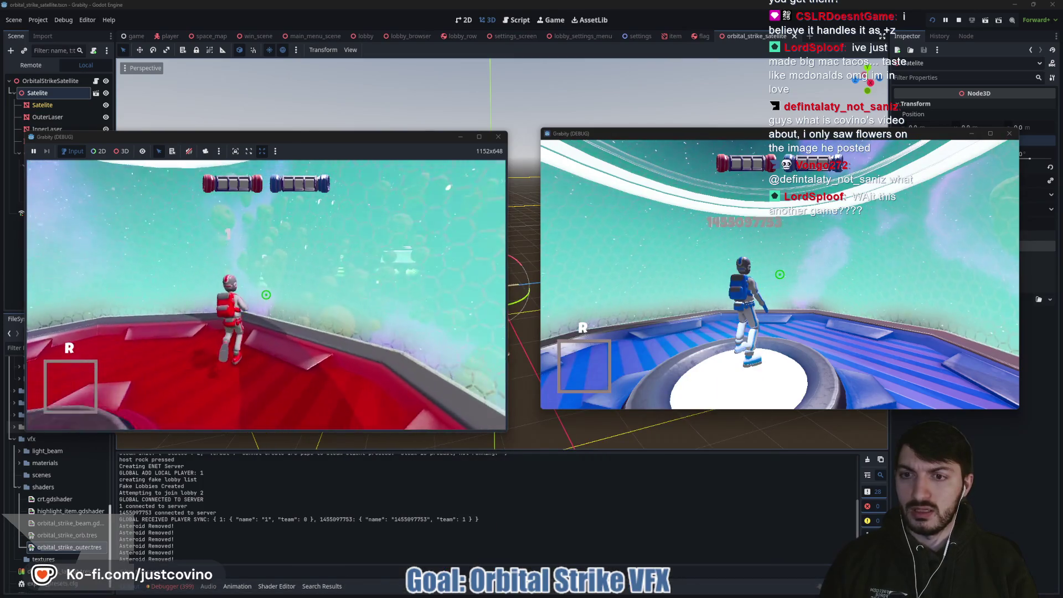
key(space)
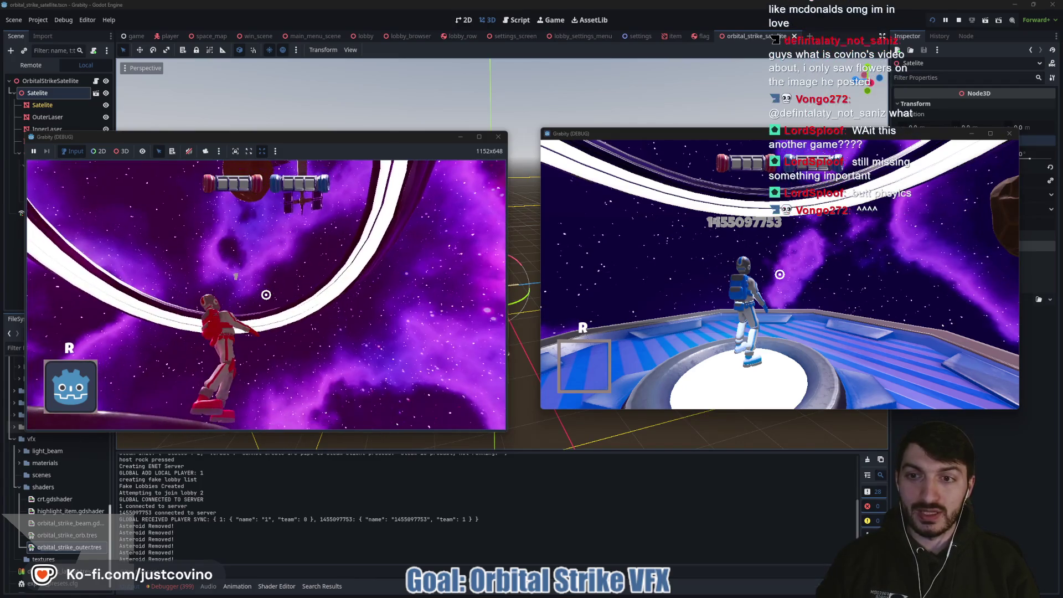
mouse_move(650, 594)
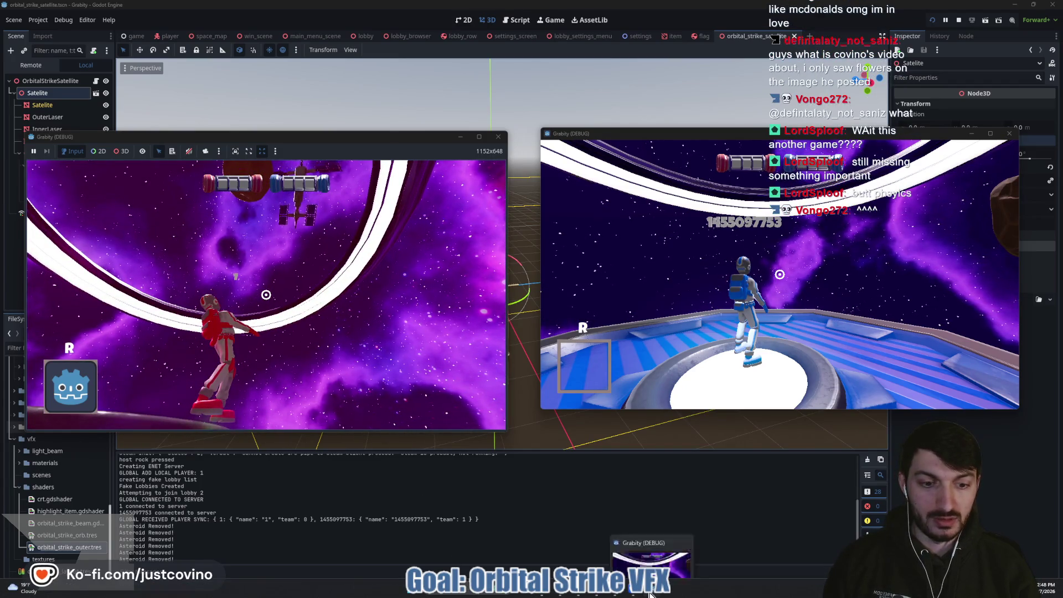
click(650, 562)
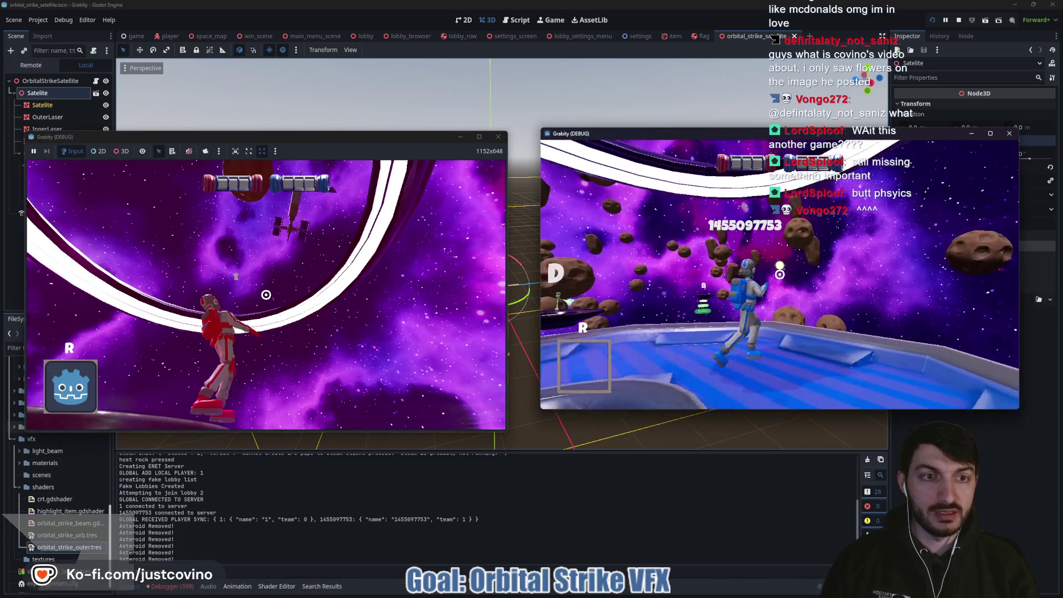
key(w)
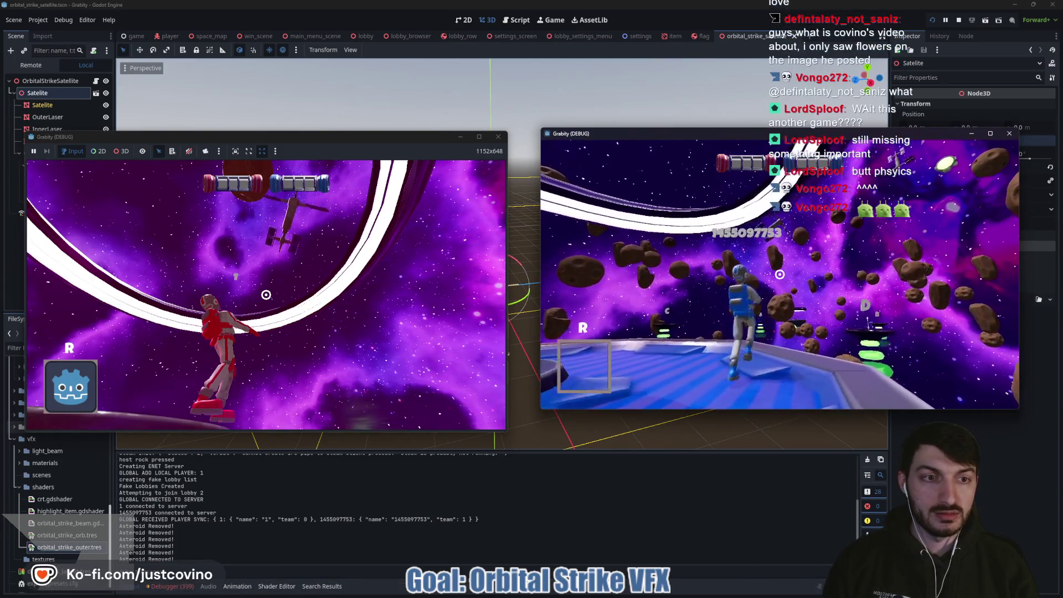
Step: Call the orbital strike with the red player's item, then stop the running project with F8
click(330, 282)
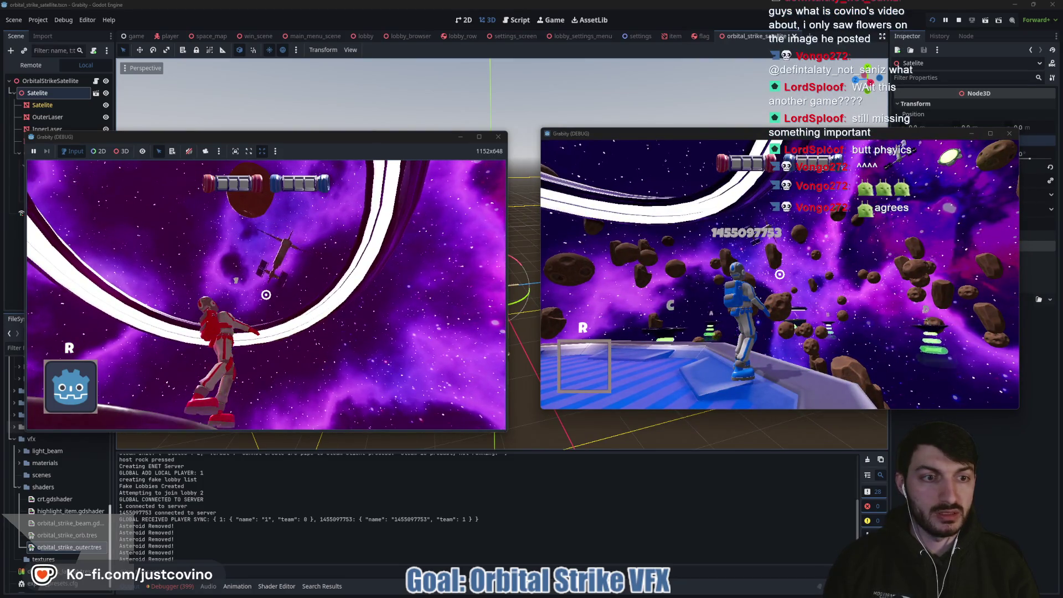
click(265, 294)
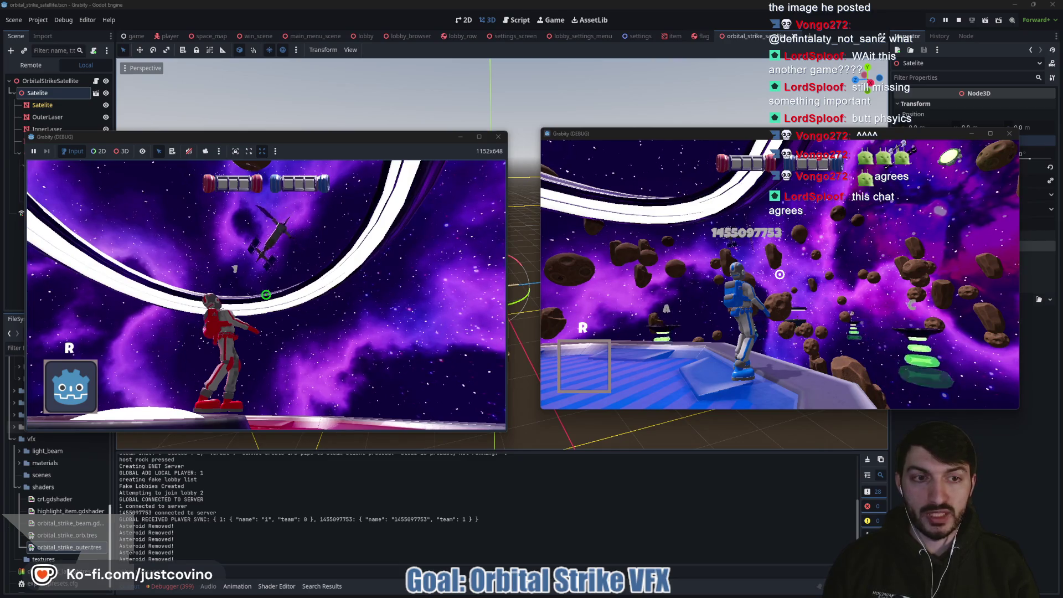
key(r)
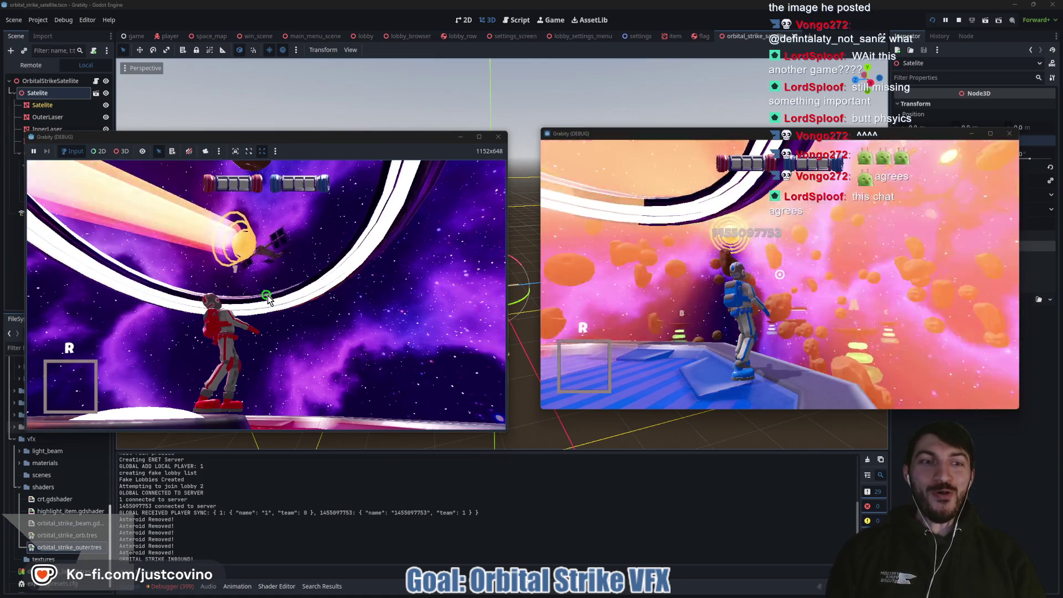
click(284, 318)
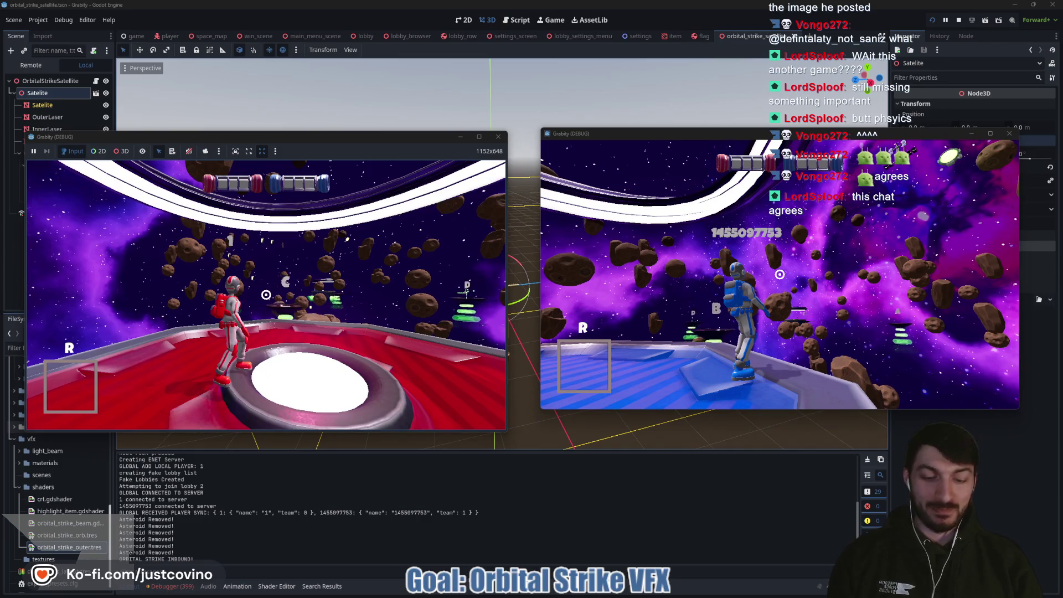
key(F8)
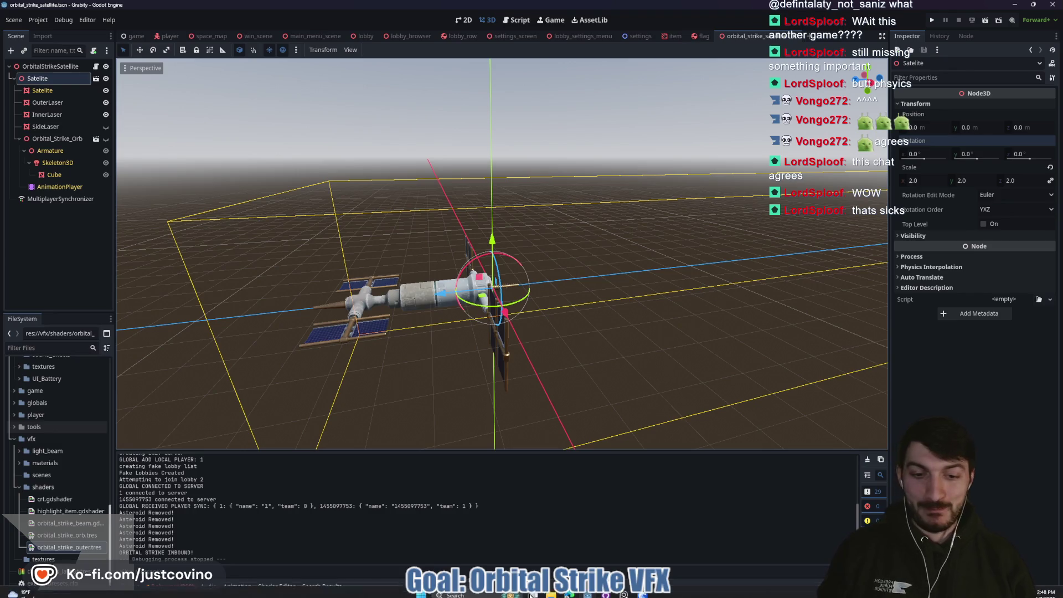
Step: Commit the six changed files to MultiplayerRework with the rotation-fix summary and push to origin
click(594, 592)
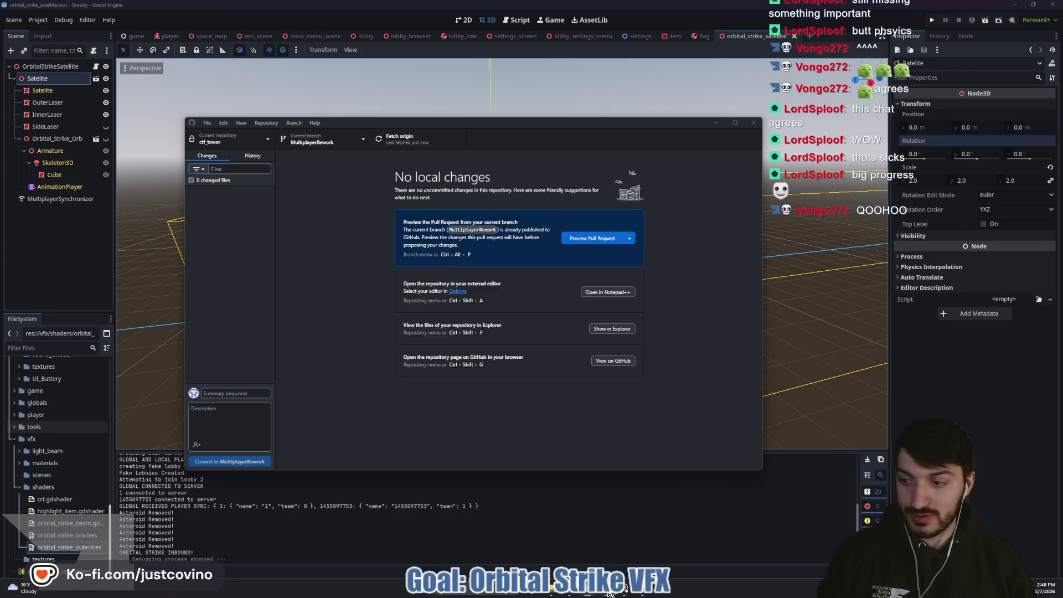
click(244, 393)
text(Fixed Orbital St)
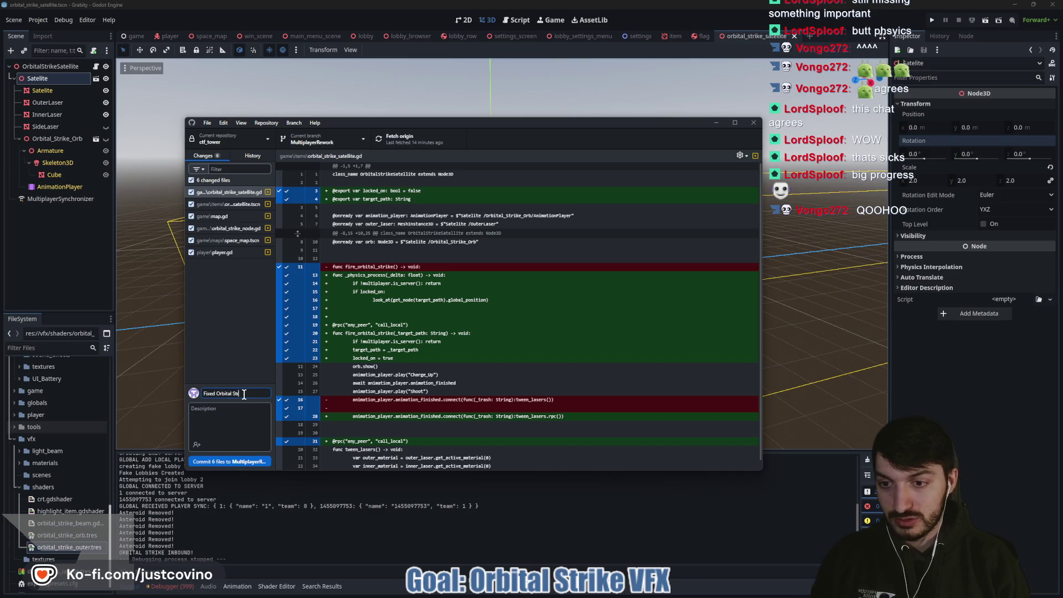
text(ation)
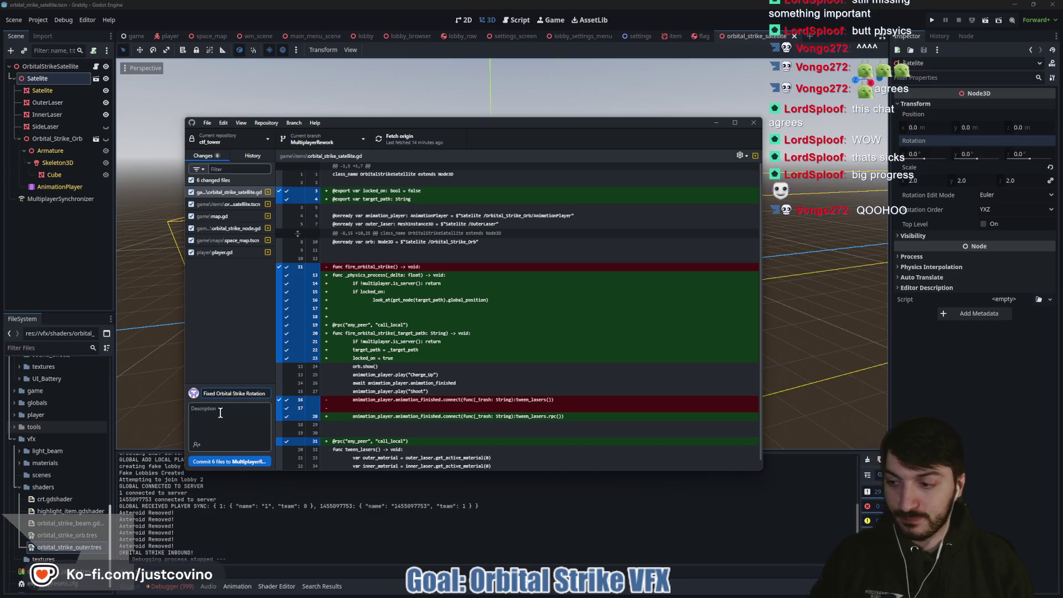
click(238, 462)
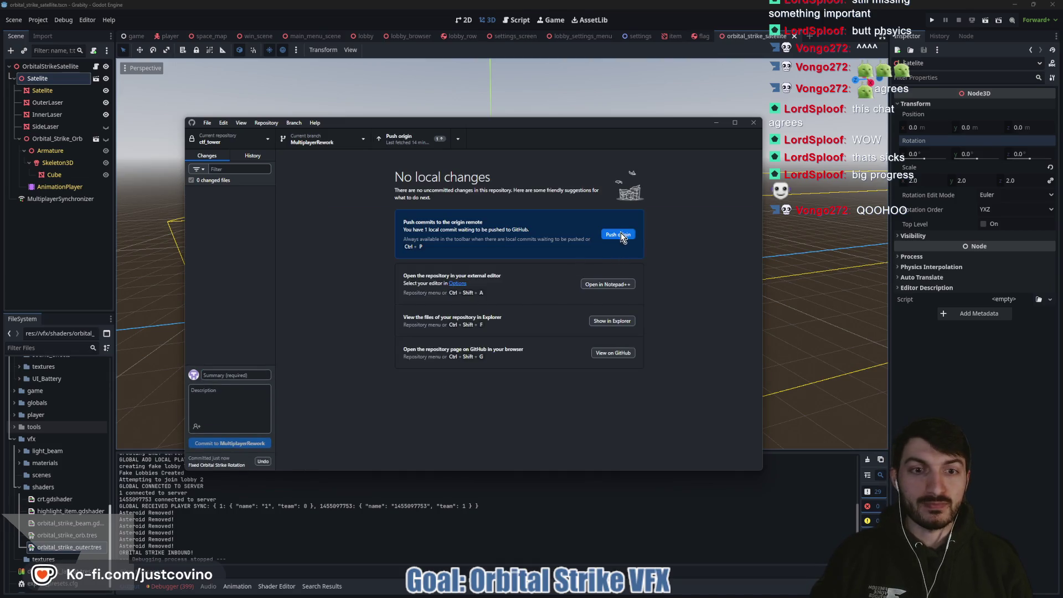
click(618, 234)
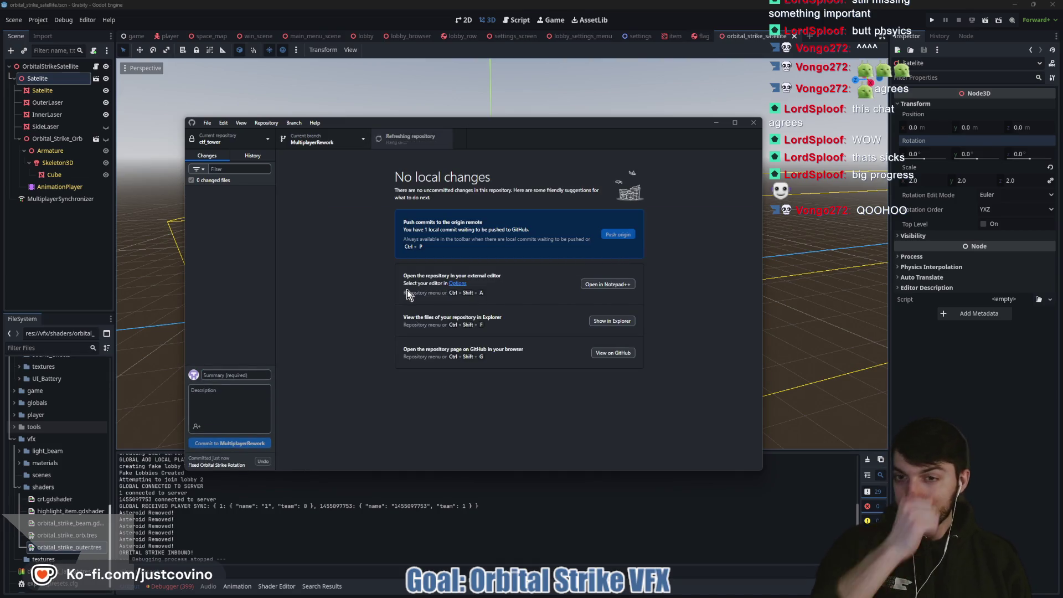
click(79, 247)
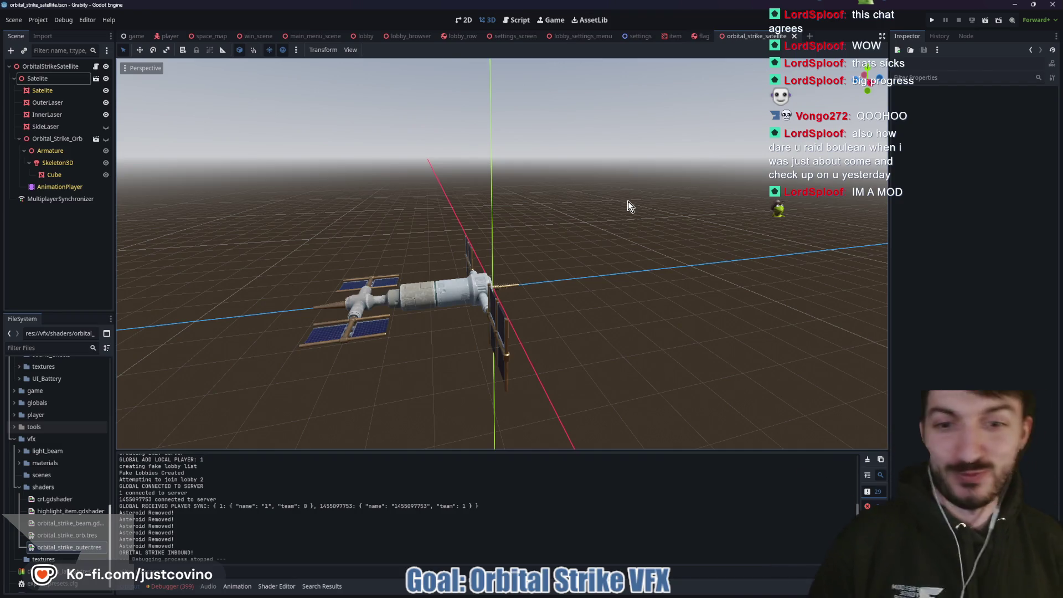
Step: Orbit around the satellite model, then bring up orbital_strike_satellite.gd in the script editor
mouse_move(629, 212)
mouse_down()
mouse_move(627, 234)
mouse_move(615, 223)
mouse_up()
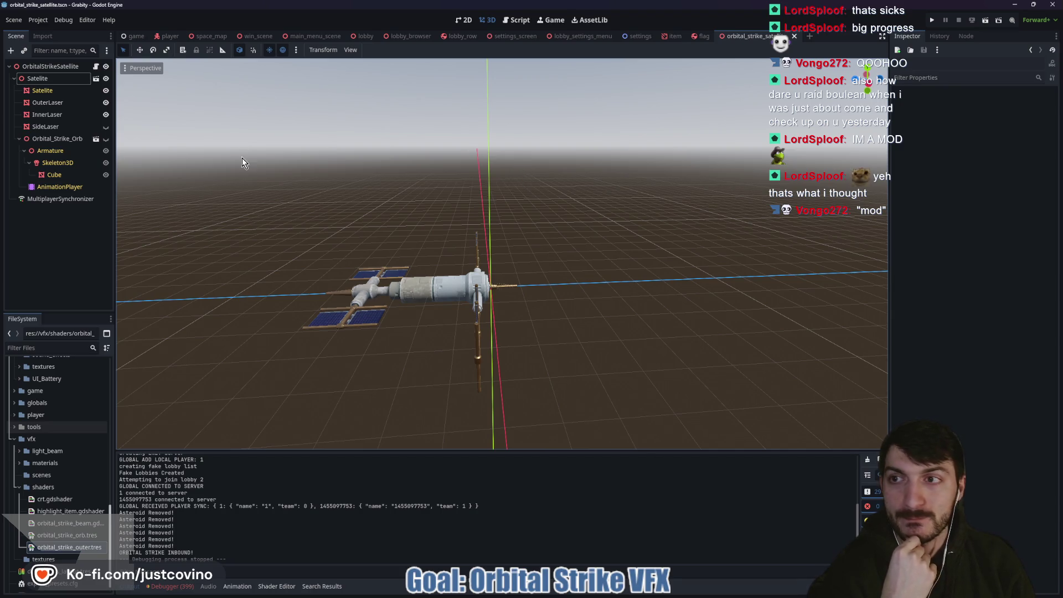
key(ctrl+F3)
scroll(441, 314, down, 2)
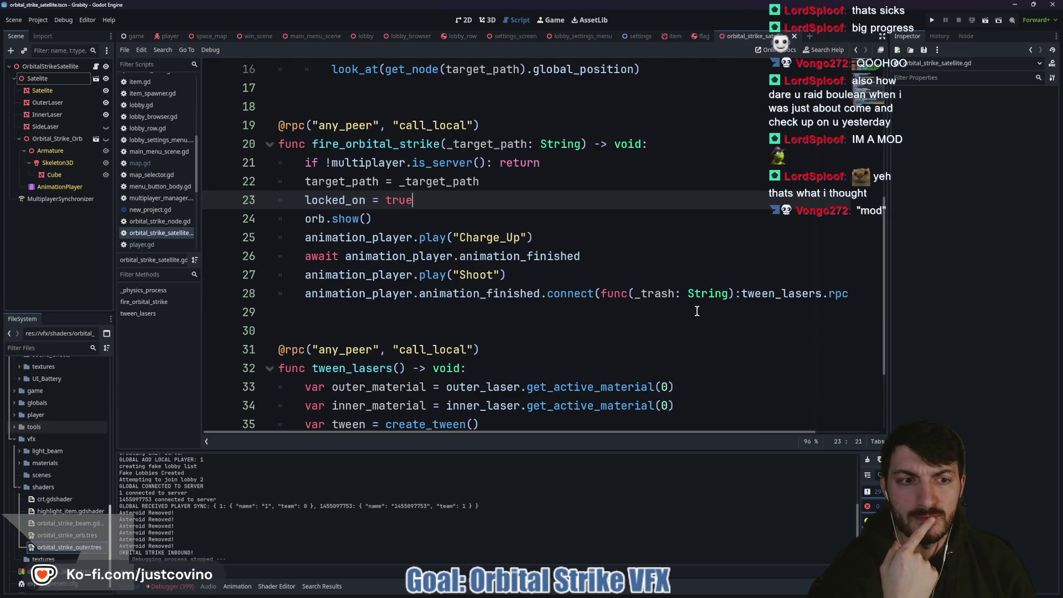
Step: Scroll through tween_lasers, select its name, then switch to the space_map scene's map.gd
scroll(437, 350, down, 2)
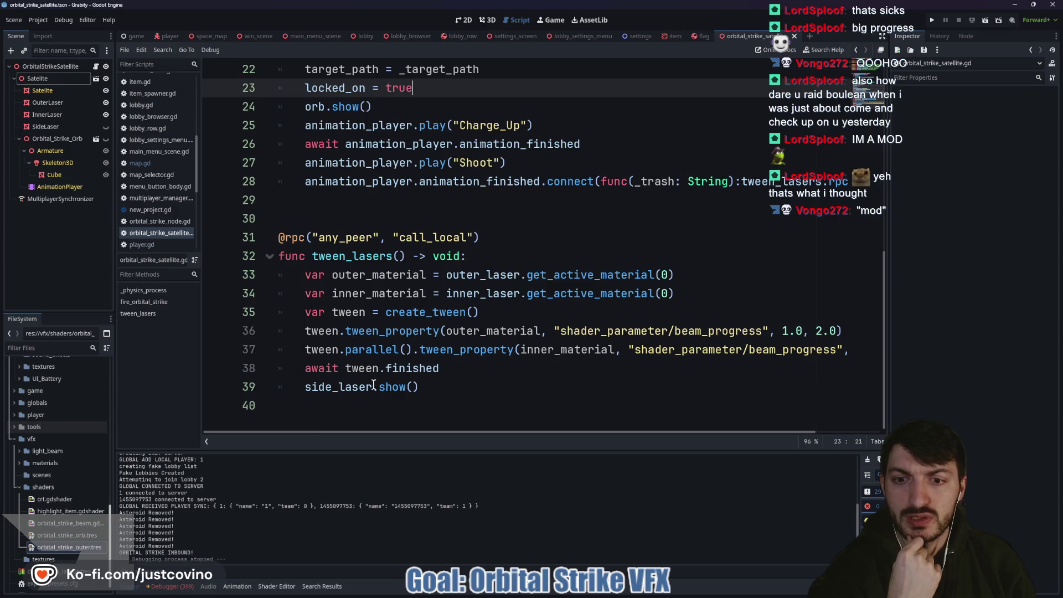
mouse_move(411, 375)
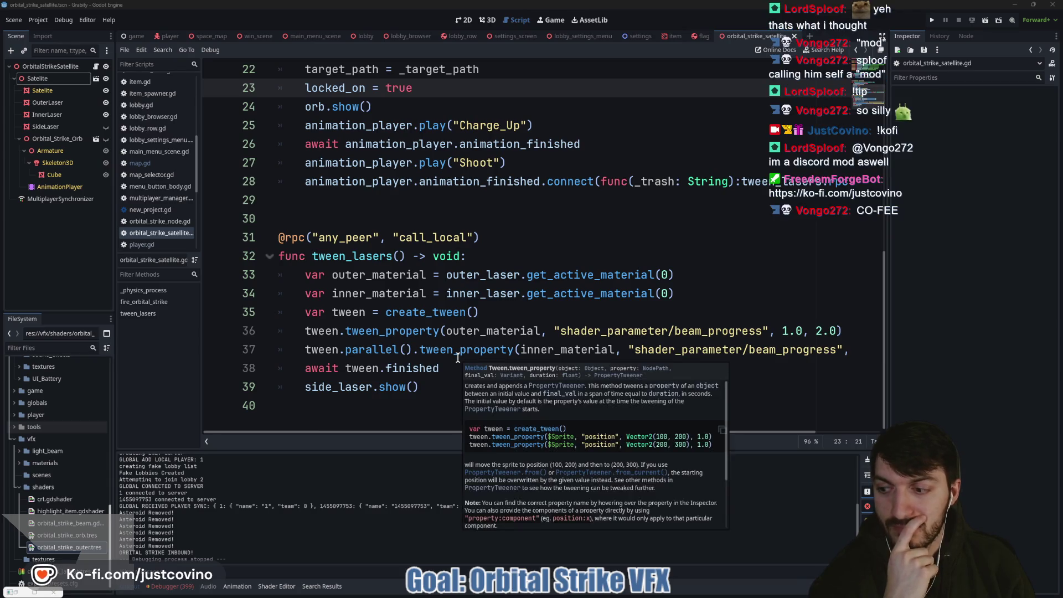
click(475, 368)
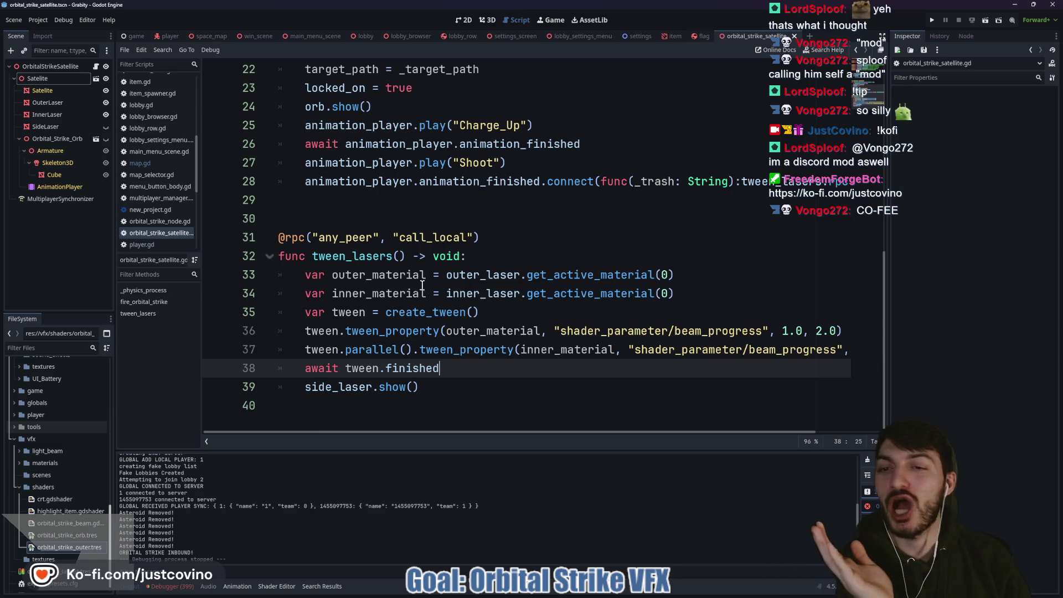
double_click(342, 257)
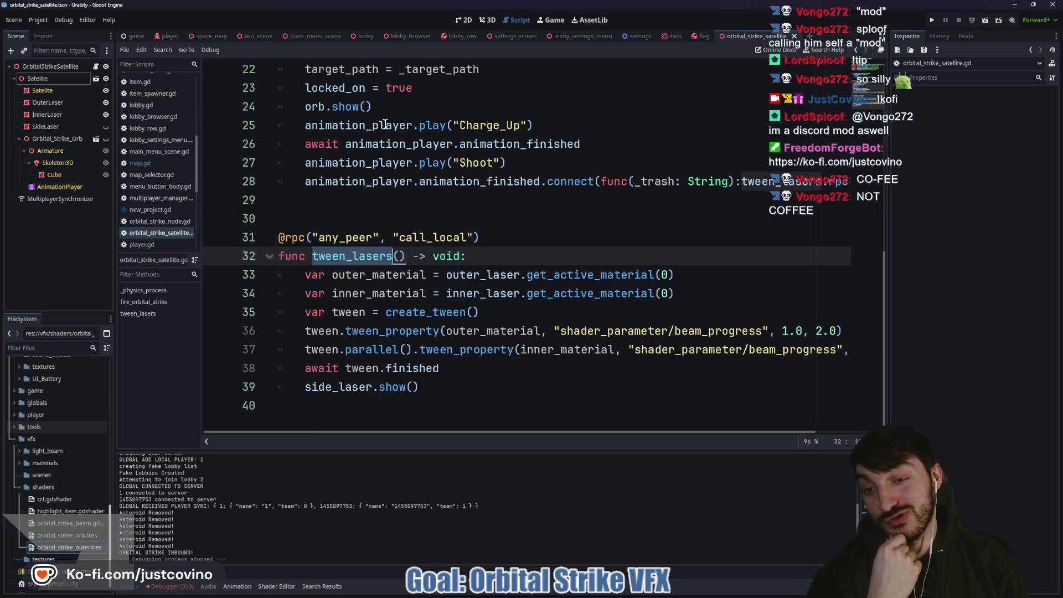
click(206, 36)
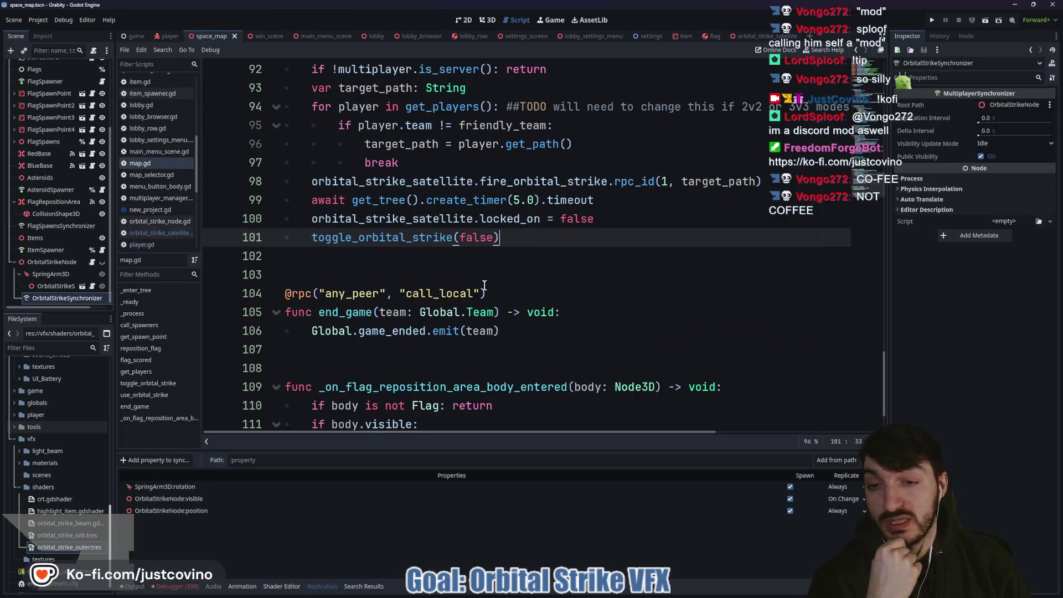
Step: Change the orbital strike timer wait on line 99 to 7 seconds and save map.gd
double_click(382, 236)
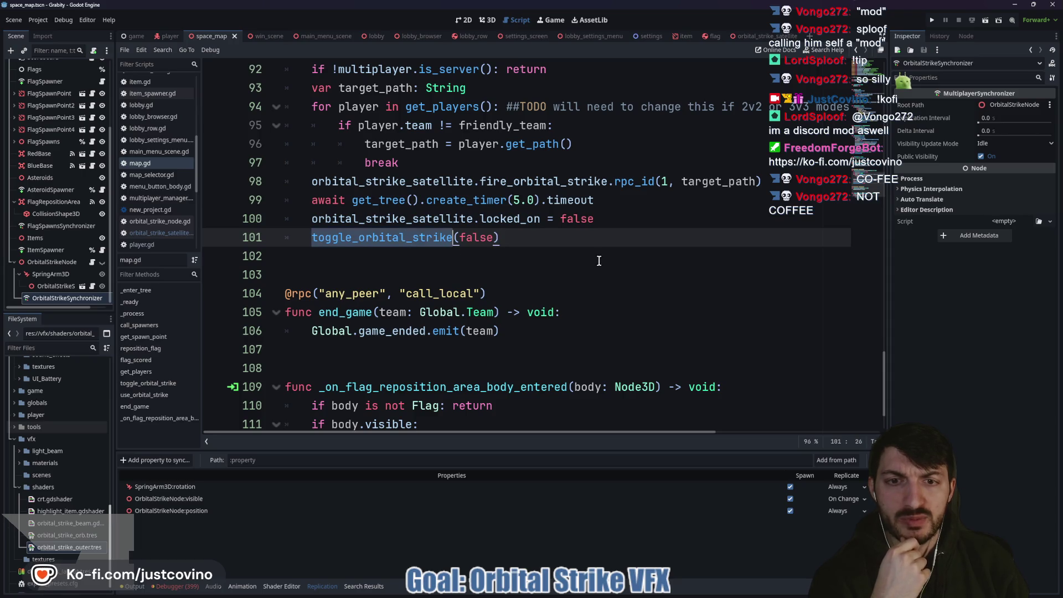
scroll(573, 256, up, 1)
click(519, 256)
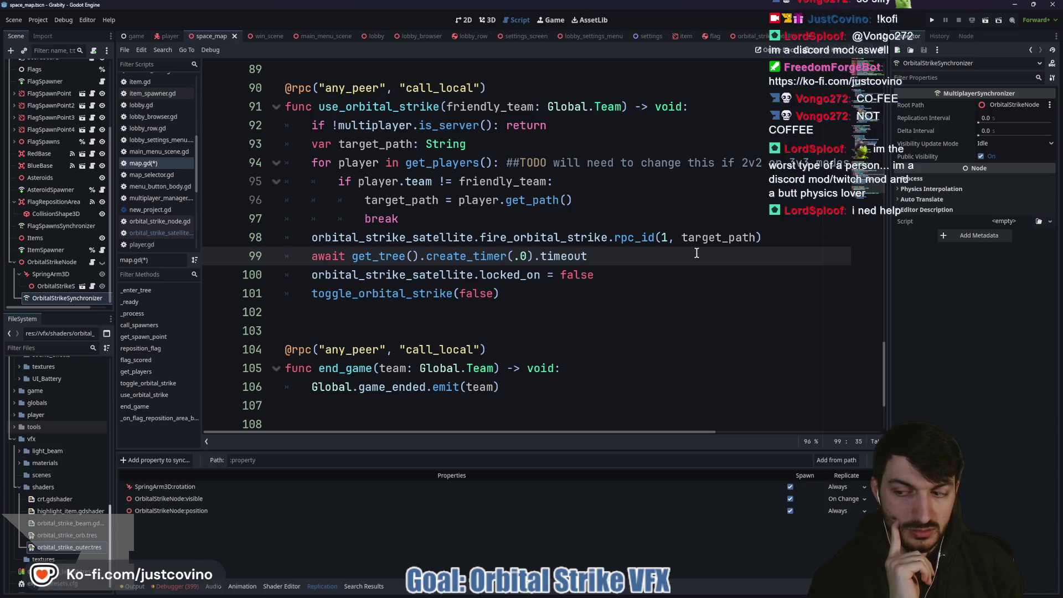
text(7)
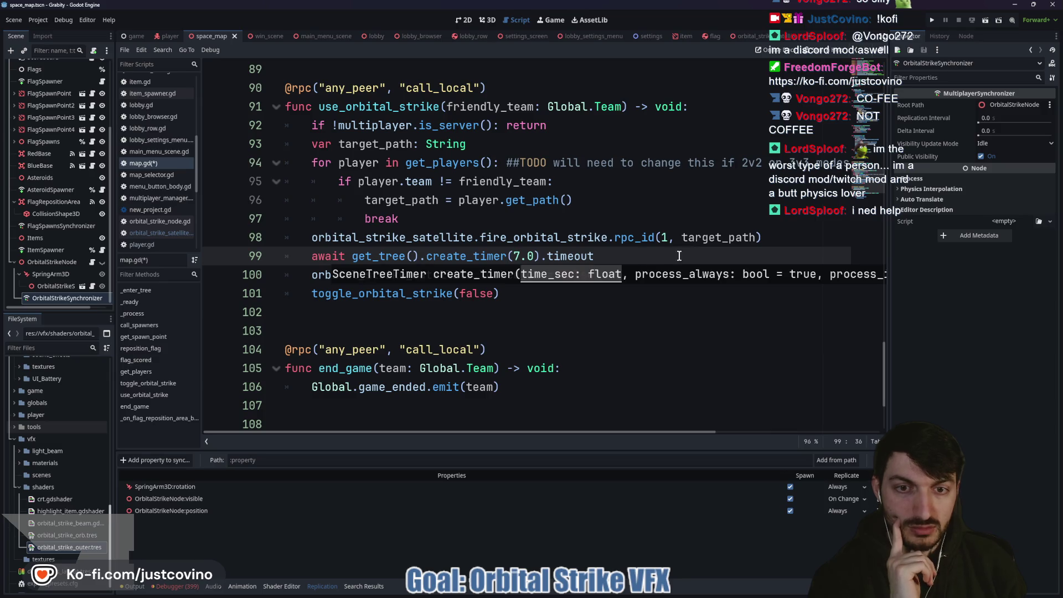
click(601, 254)
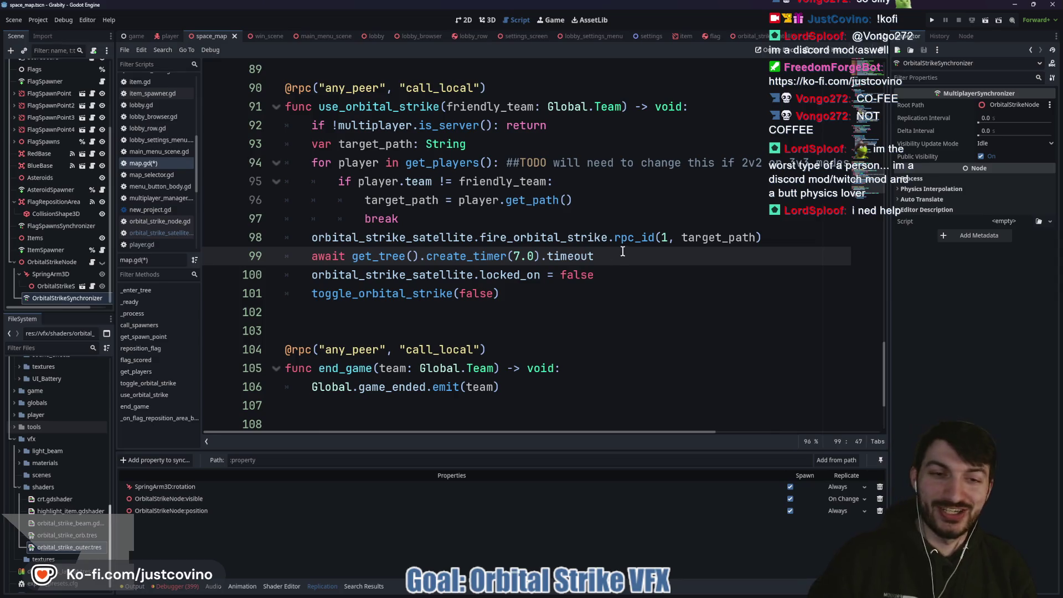
key(ctrl+s)
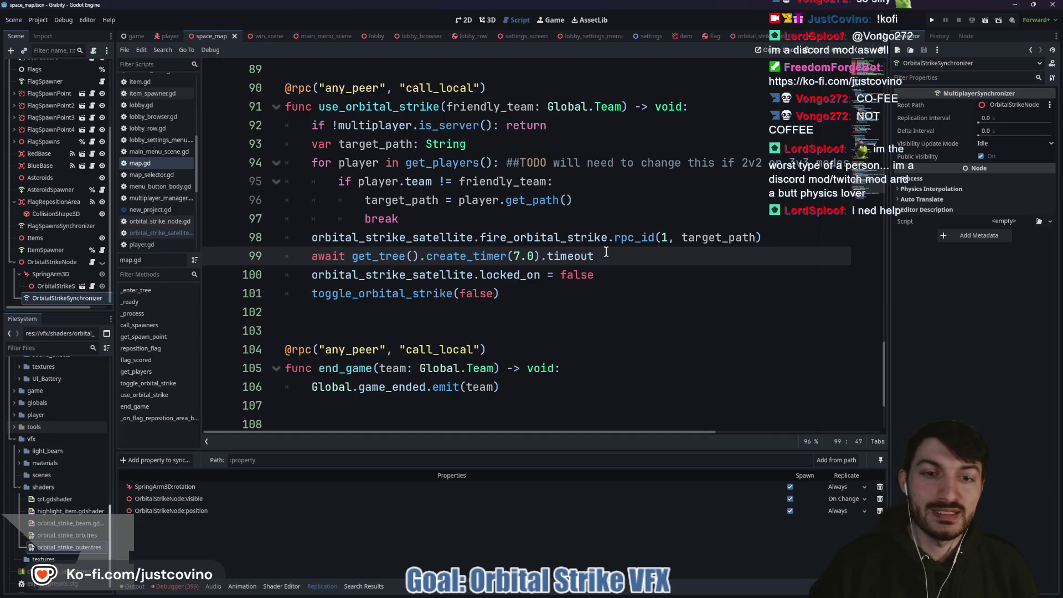
Step: Add get_node(target_path).die() on a new line 100 after the timer wait
click(635, 277)
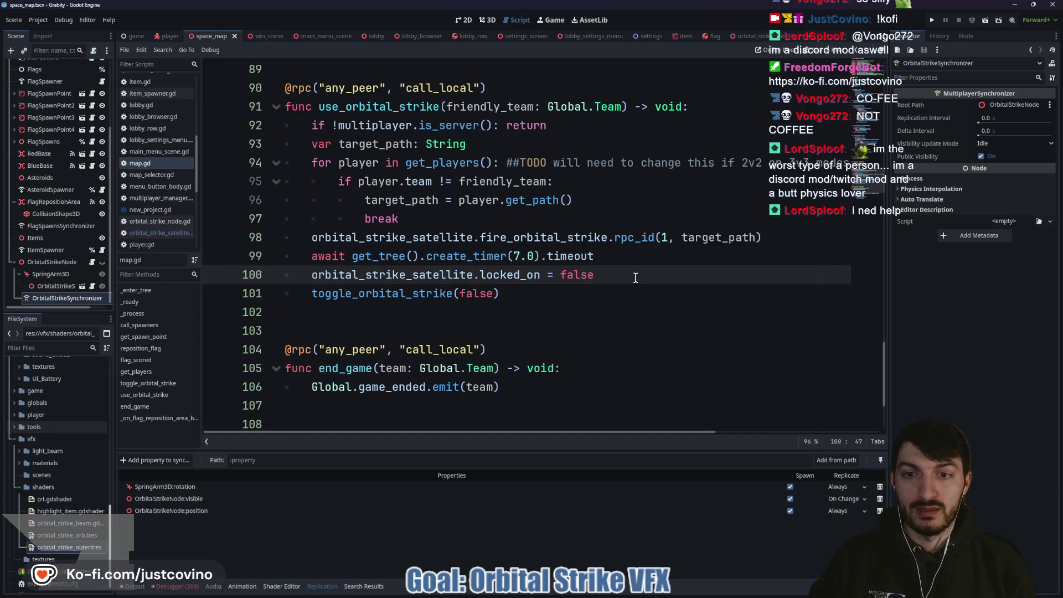
click(576, 292)
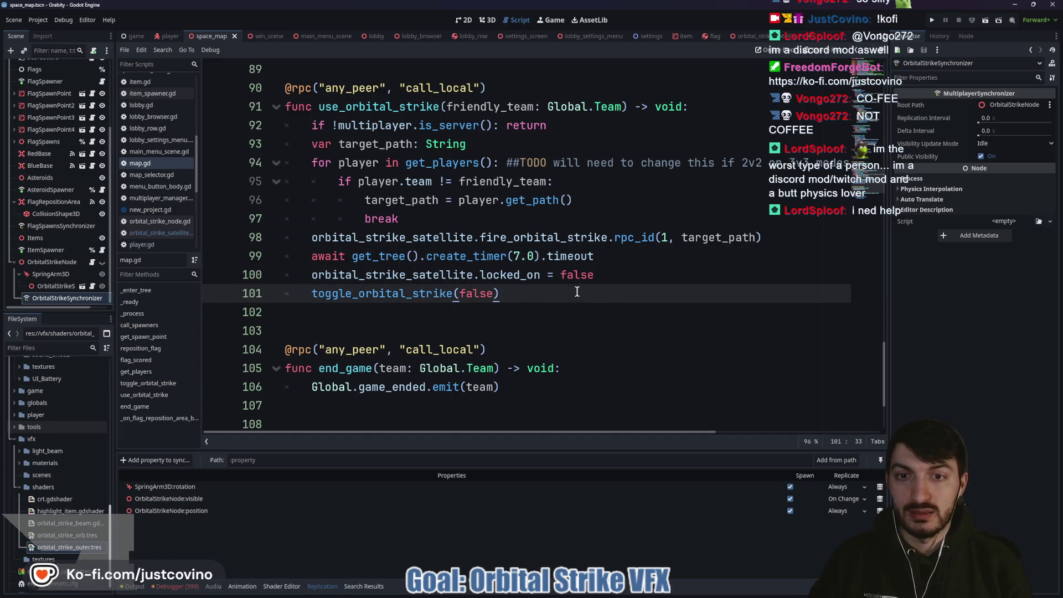
click(611, 256)
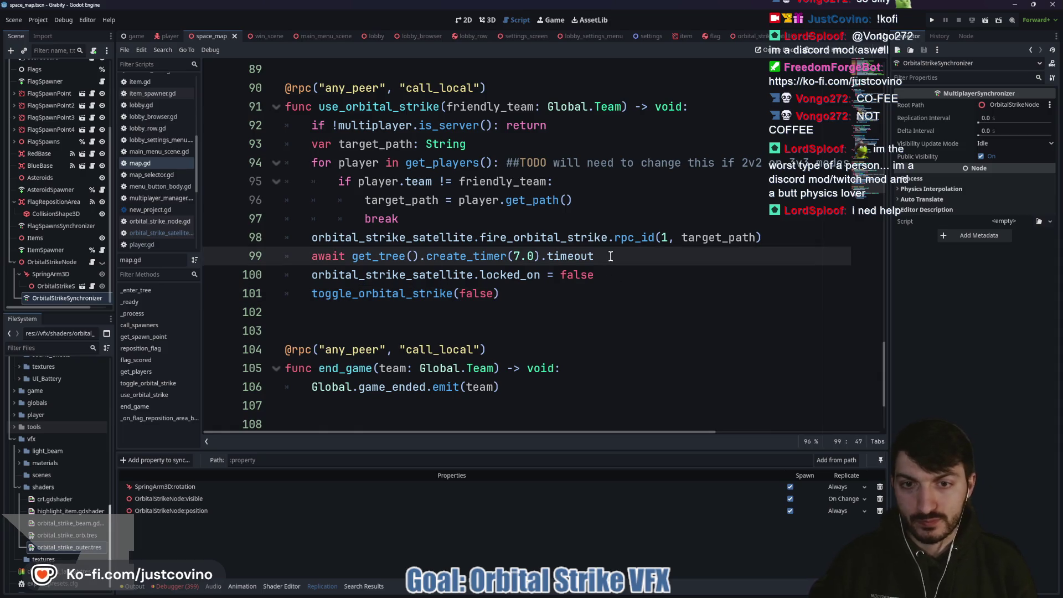
key(Return)
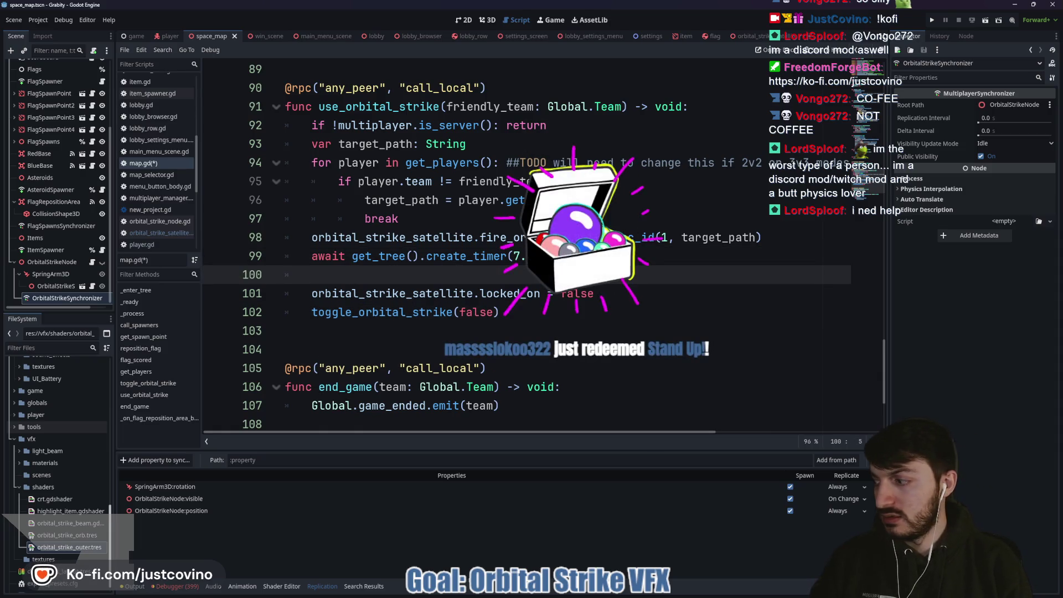
text(play)
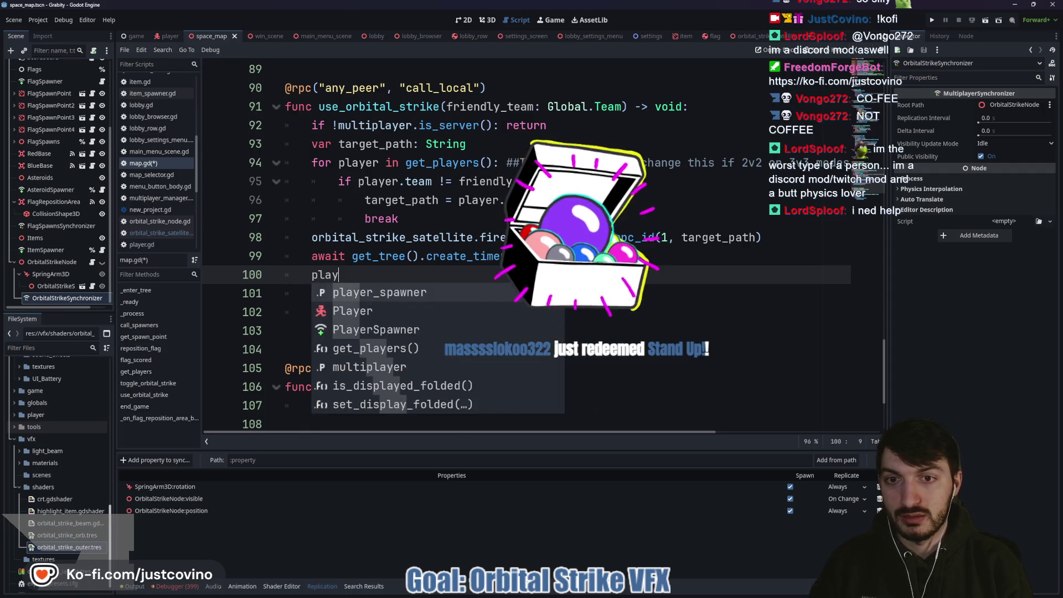
key(BackSpace)
key(BackSpace)
key(BackSpace)
text(get_)
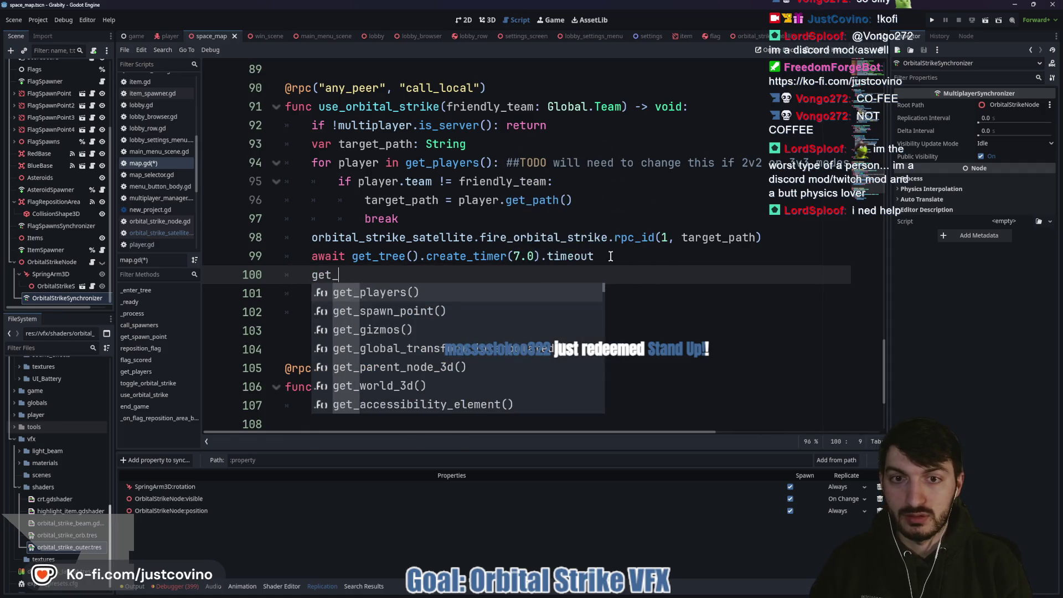
key(BackSpace)
key(BackSpace)
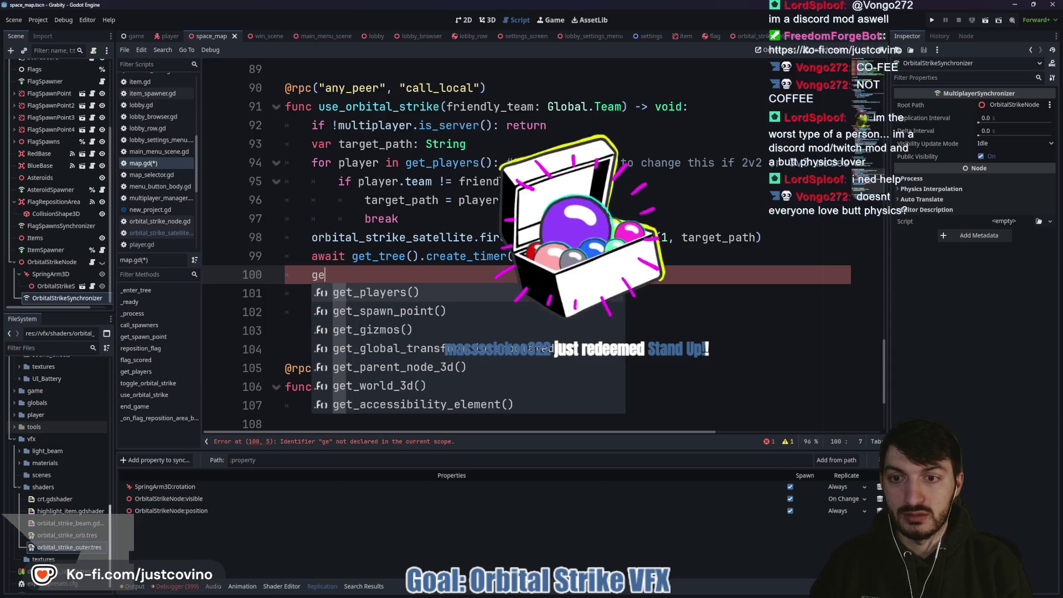
key(BackSpace)
text(et)
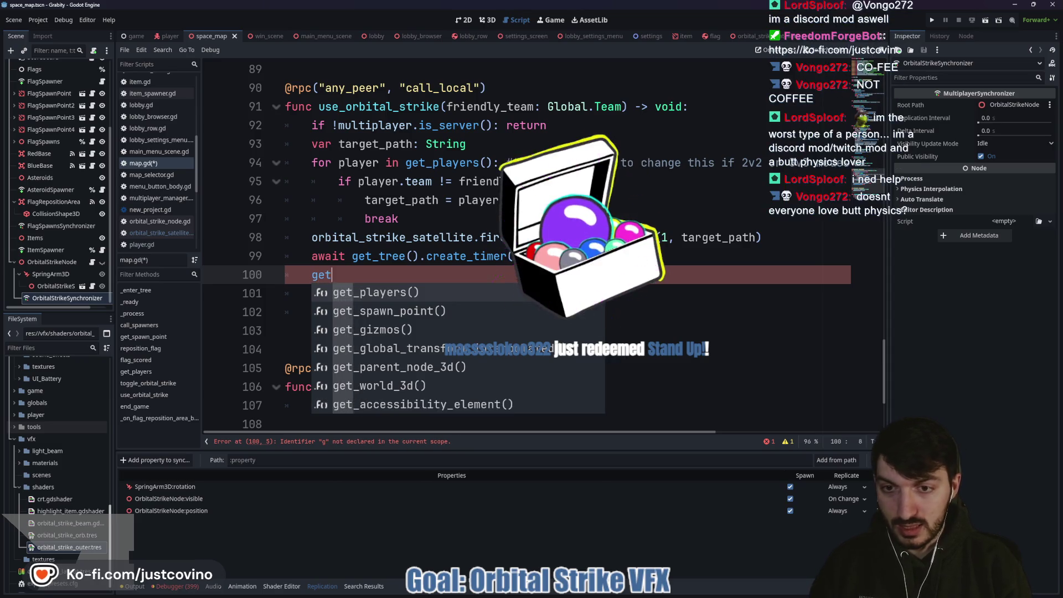
text(_node(target)
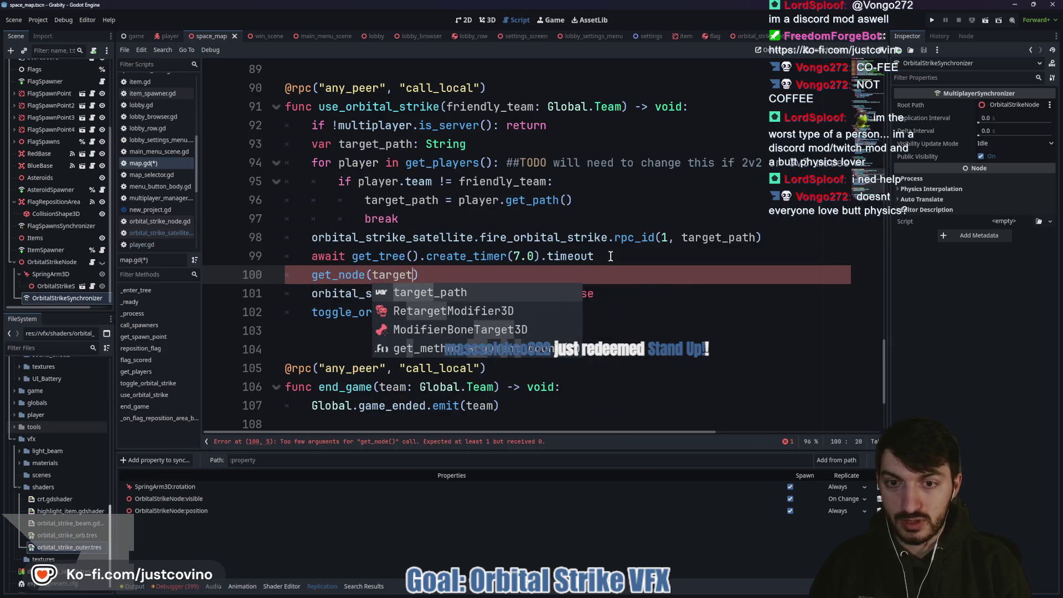
key(Return)
text(.die)
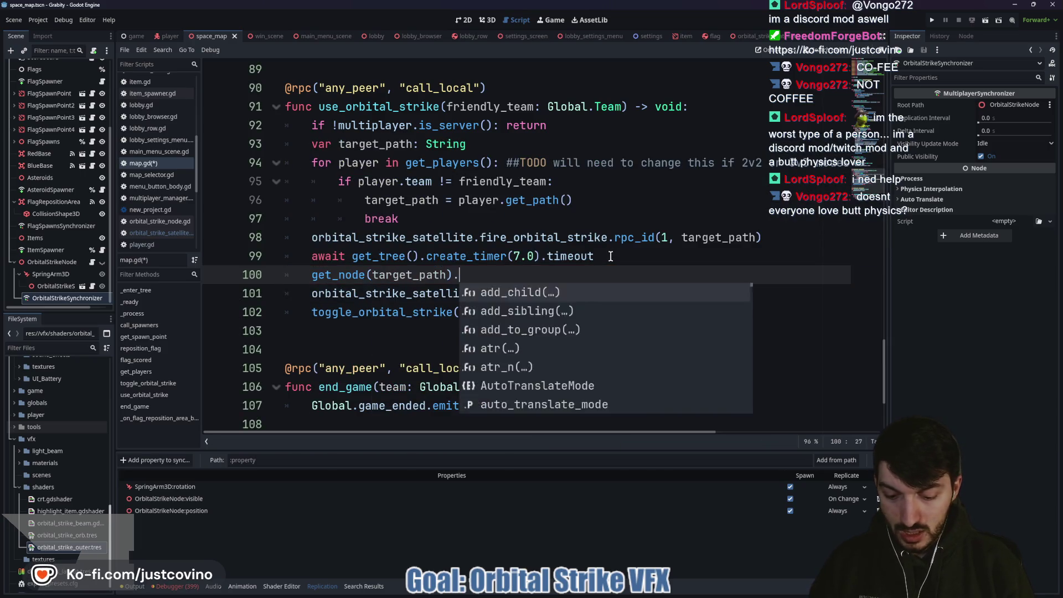
key(Return)
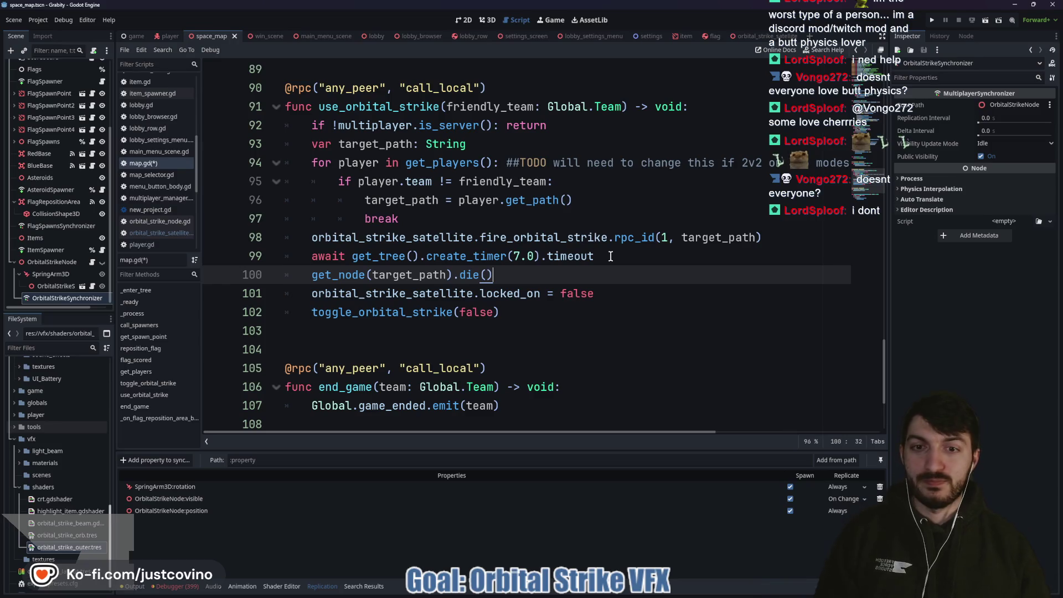
Step: Check the die() function in player.gd, save the scripts, and launch the game
click(168, 36)
scroll(437, 330, down, 2)
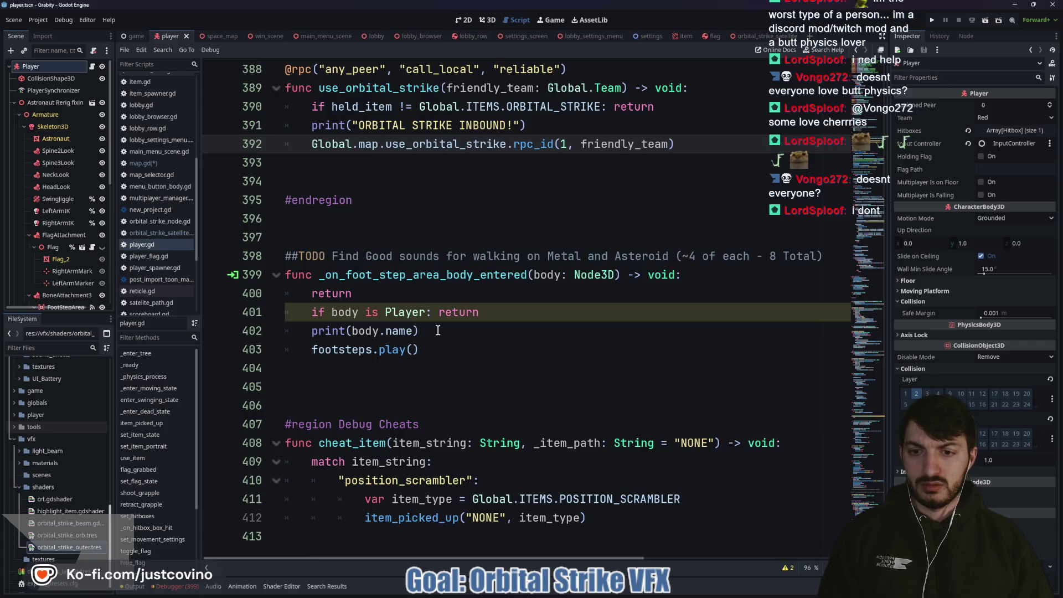
scroll(438, 330, up, 11)
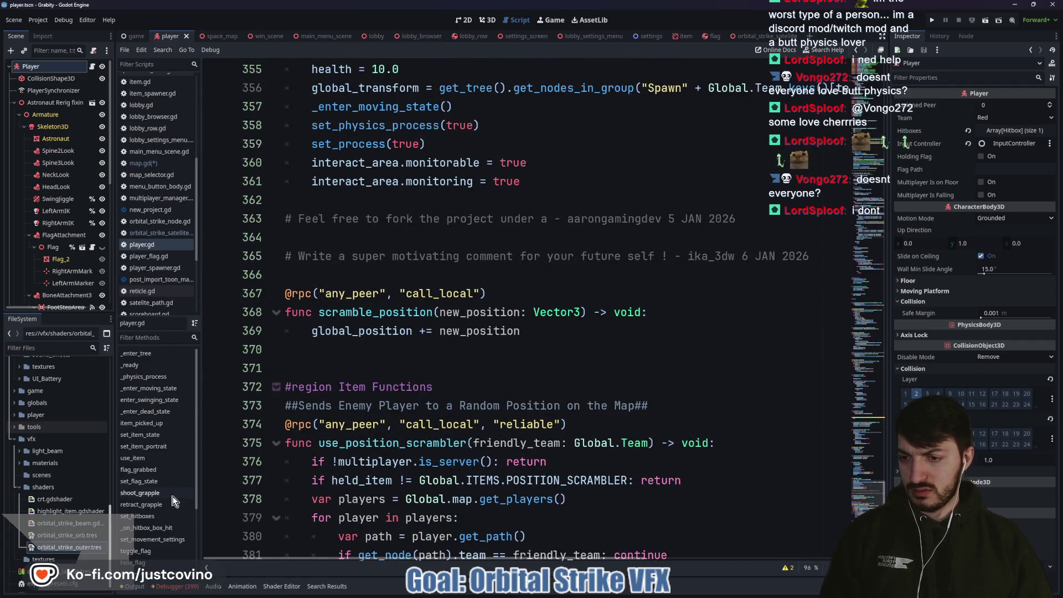
scroll(166, 498, down, 4)
click(133, 496)
click(477, 348)
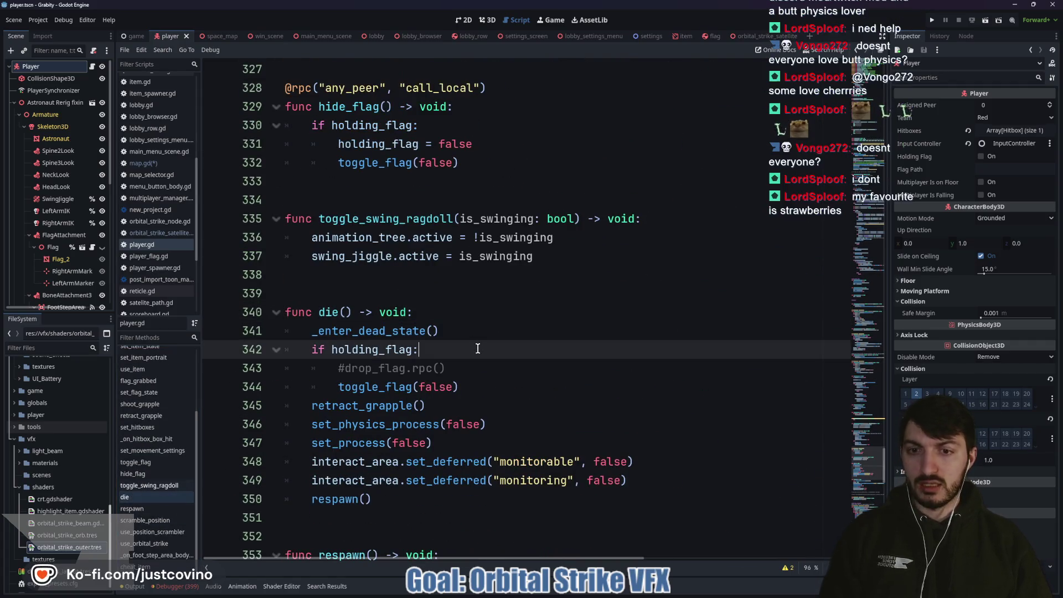
key(ctrl+s)
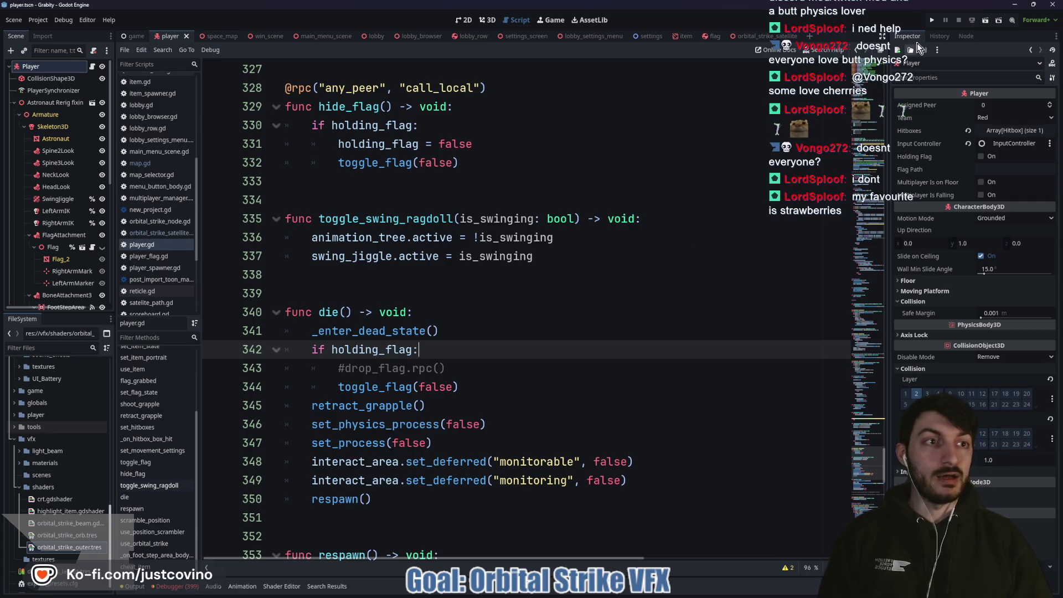
click(931, 20)
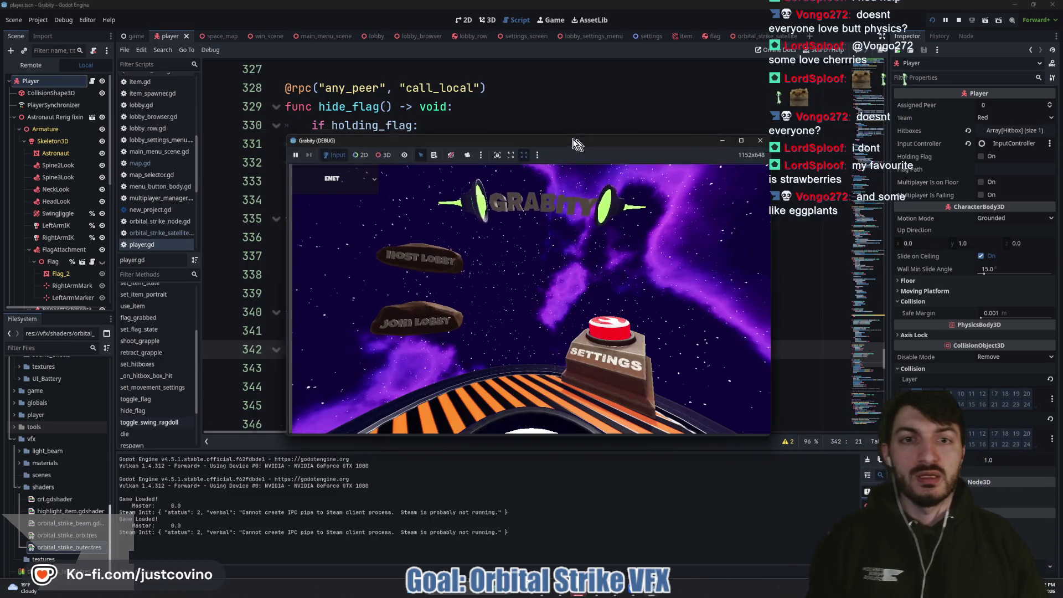
Step: Host a private lobby in one window, join Fake Lobby 74 from the other, ready both, and start
drag(576, 144, 303, 121)
click(138, 251)
click(559, 160)
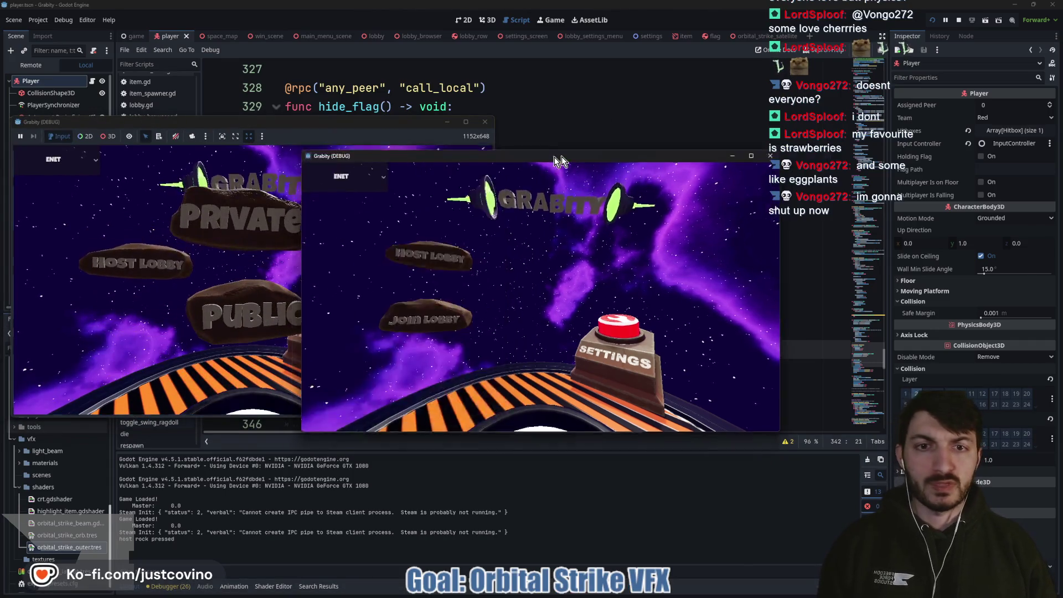
drag(559, 160, 809, 123)
click(265, 224)
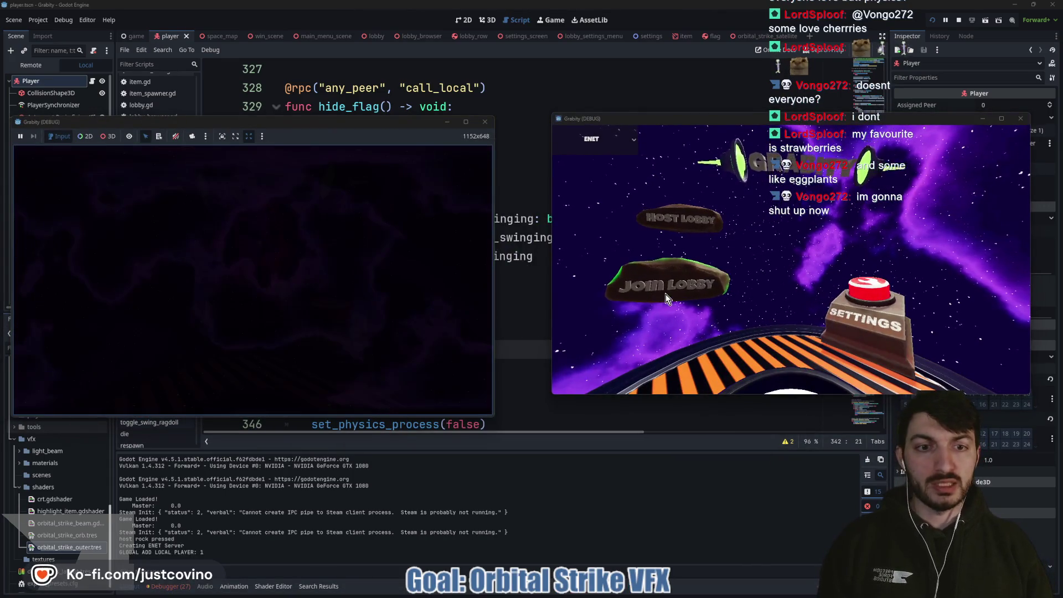
click(666, 299)
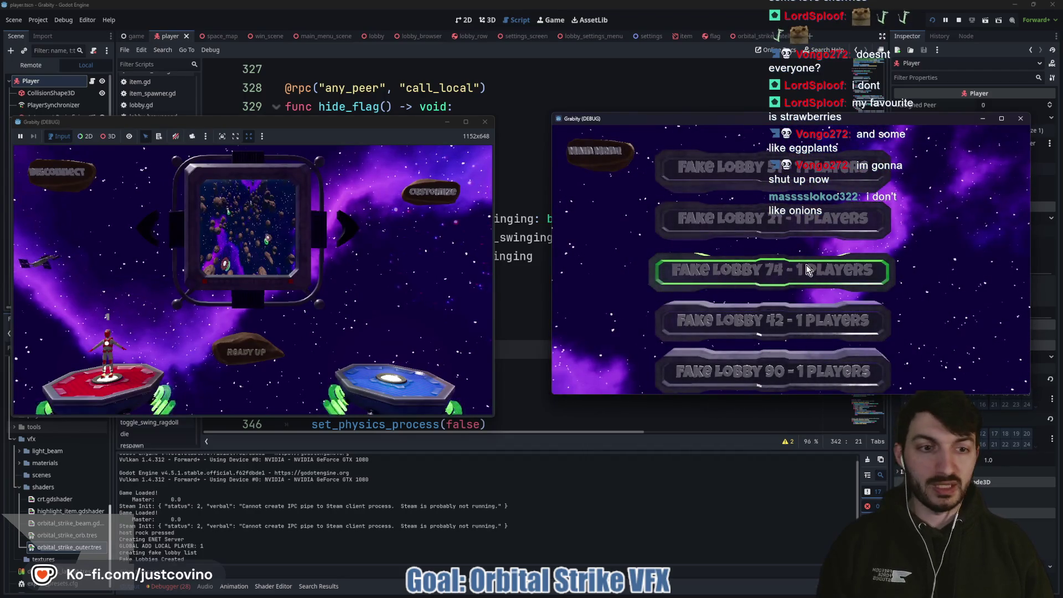
click(806, 267)
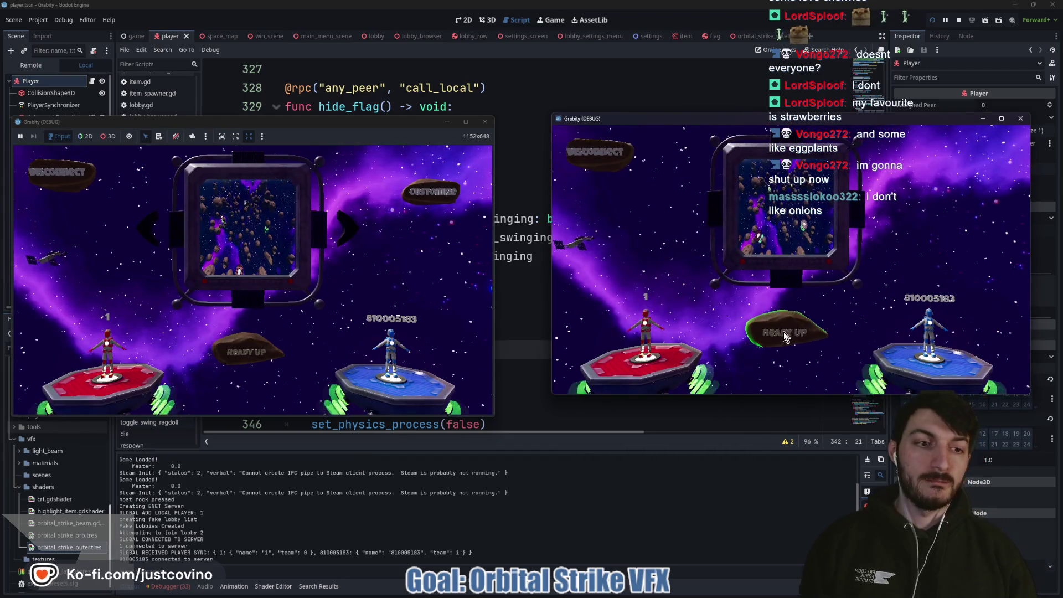
click(782, 331)
click(246, 352)
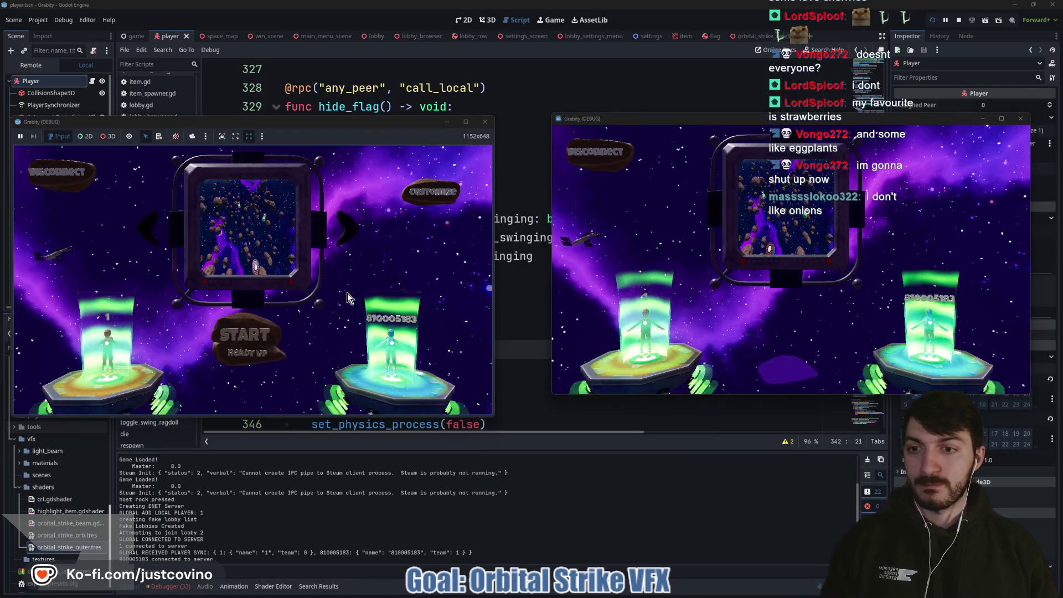
click(253, 352)
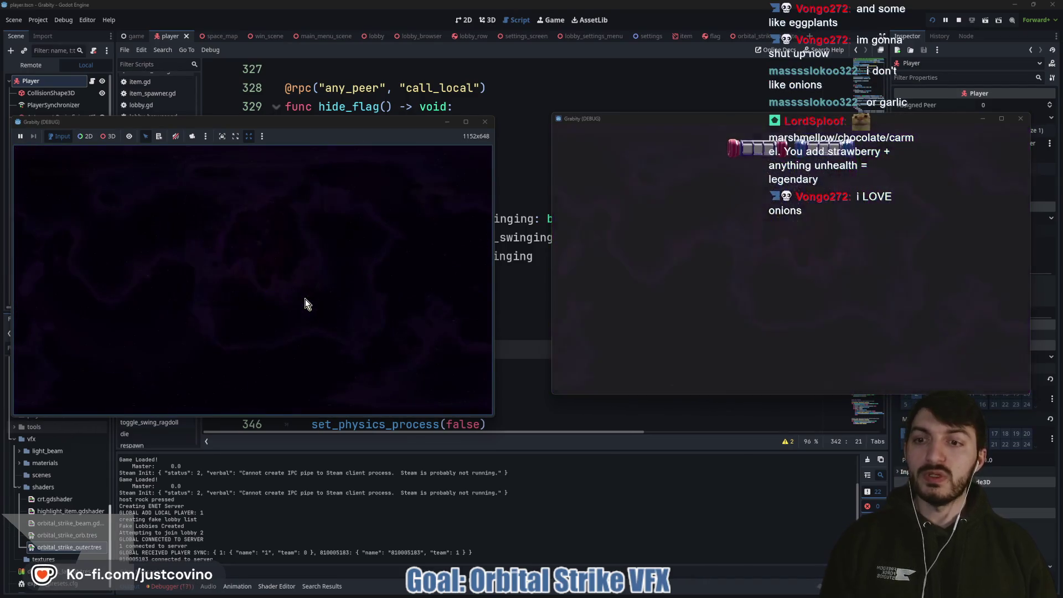
Step: Run the red player off the platform and grapple through the asteroids
key(super)
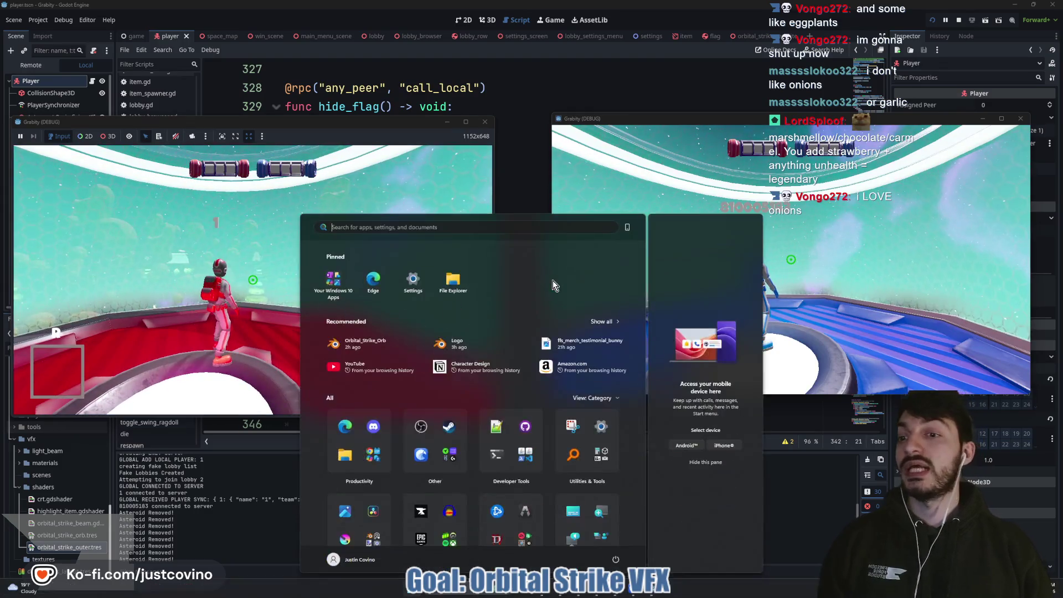
key(super)
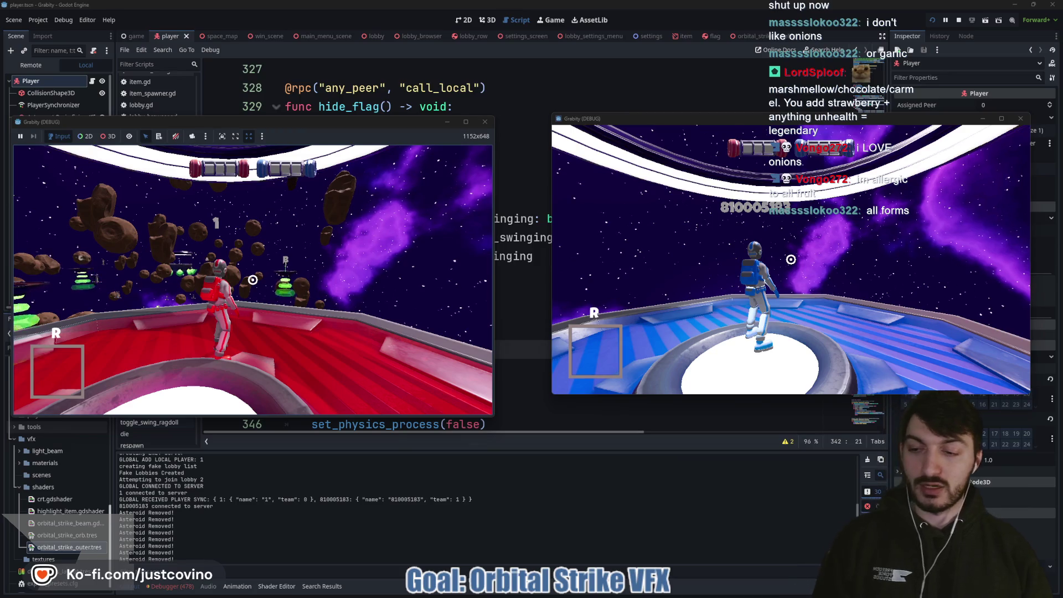
key(w)
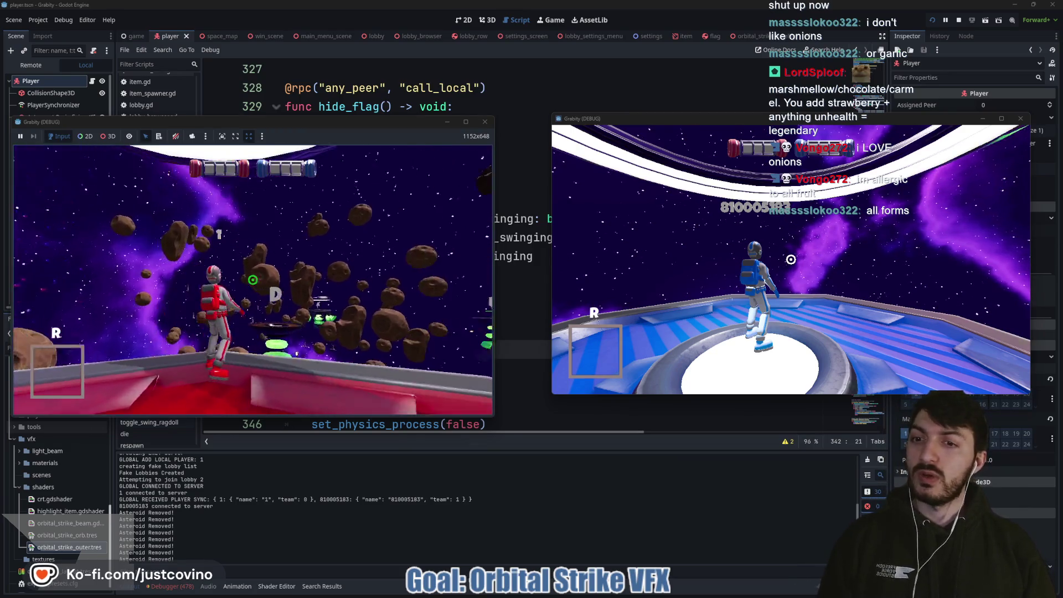
key(space)
click(252, 279)
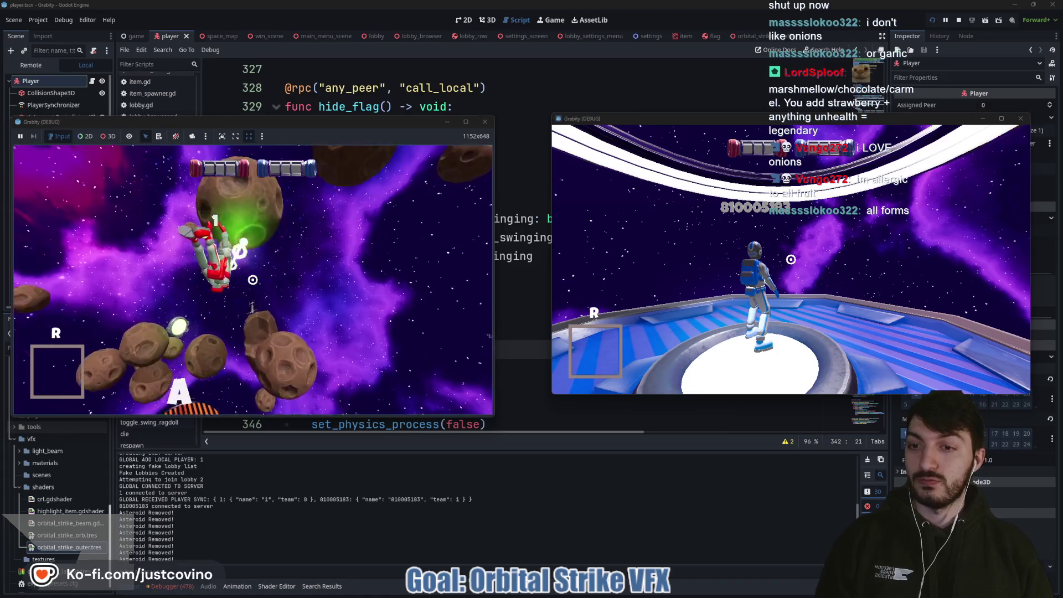
click(253, 280)
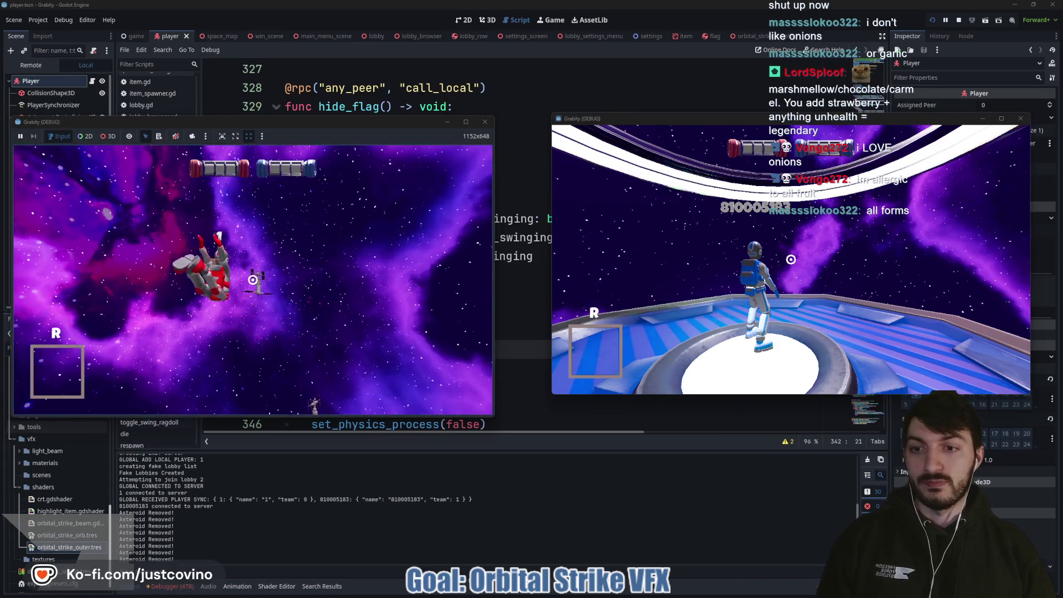
click(253, 280)
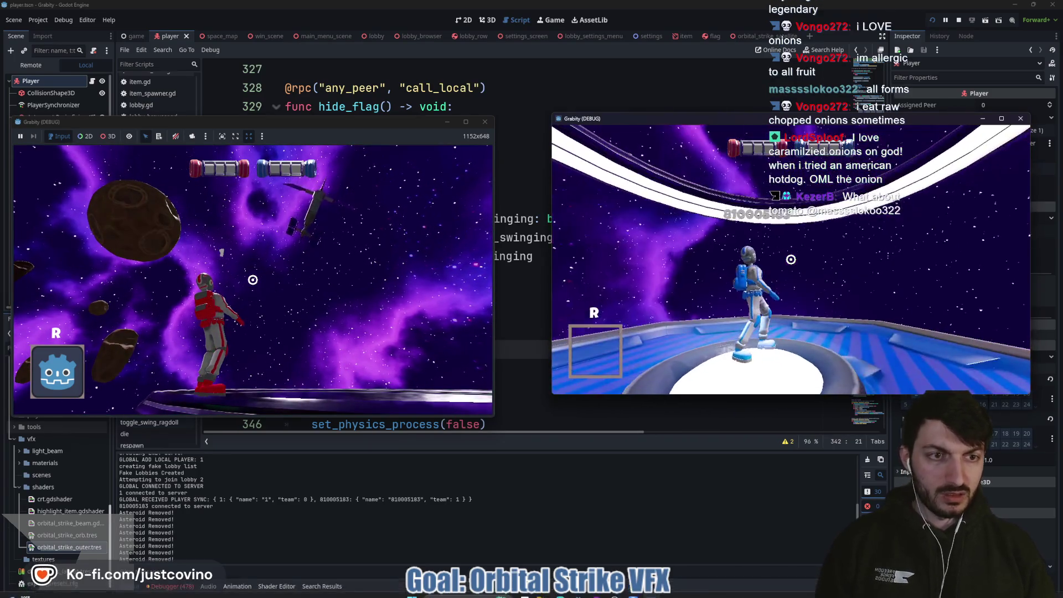
Step: Fire the orbital strike from the red player, walk the blue player along the platform, then stop with F8
key(w)
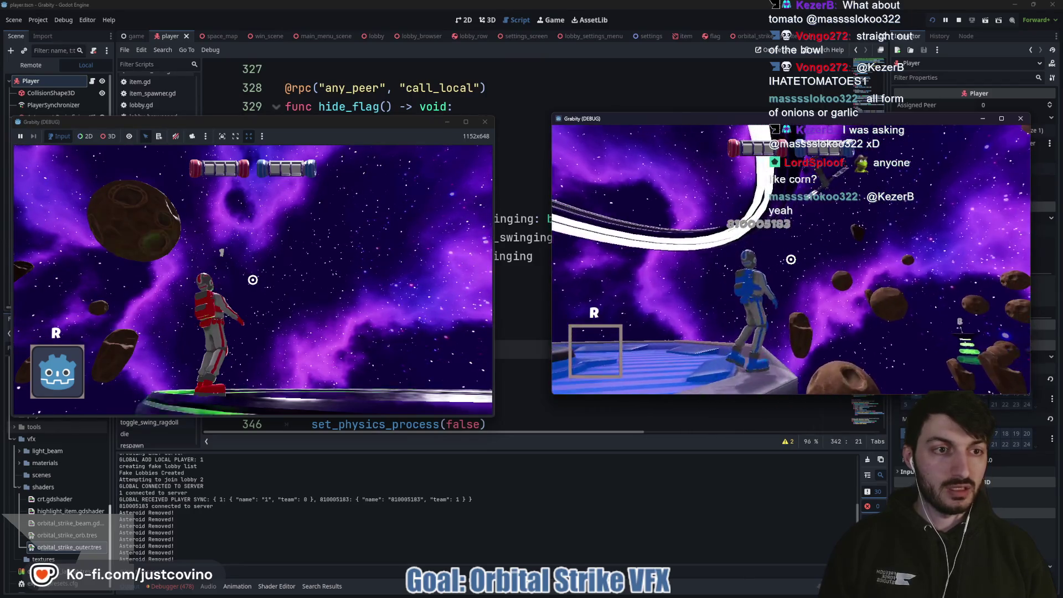
click(320, 270)
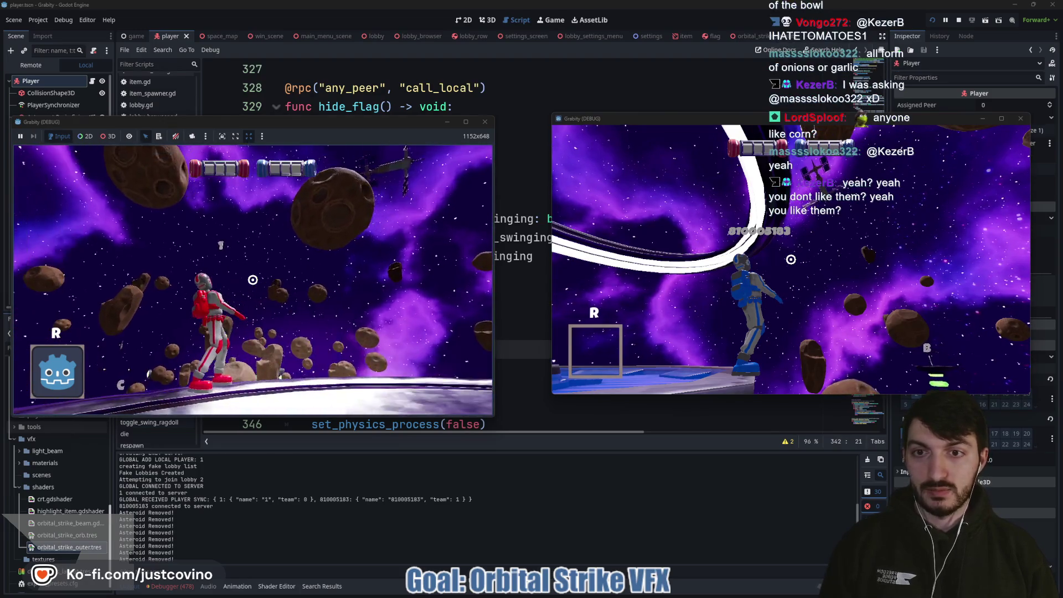
click(252, 280)
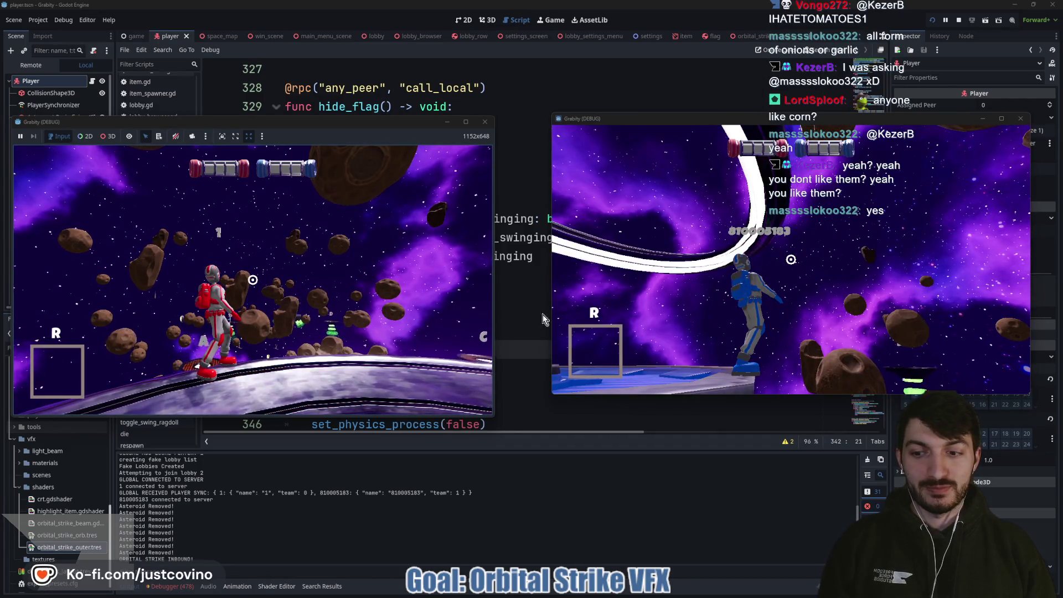
click(558, 318)
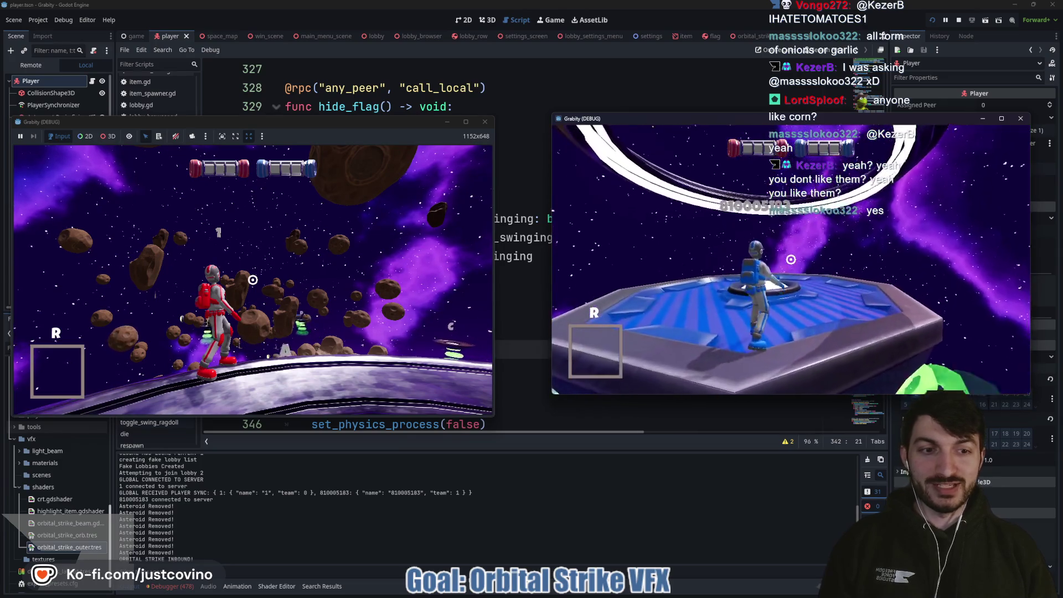
key(w)
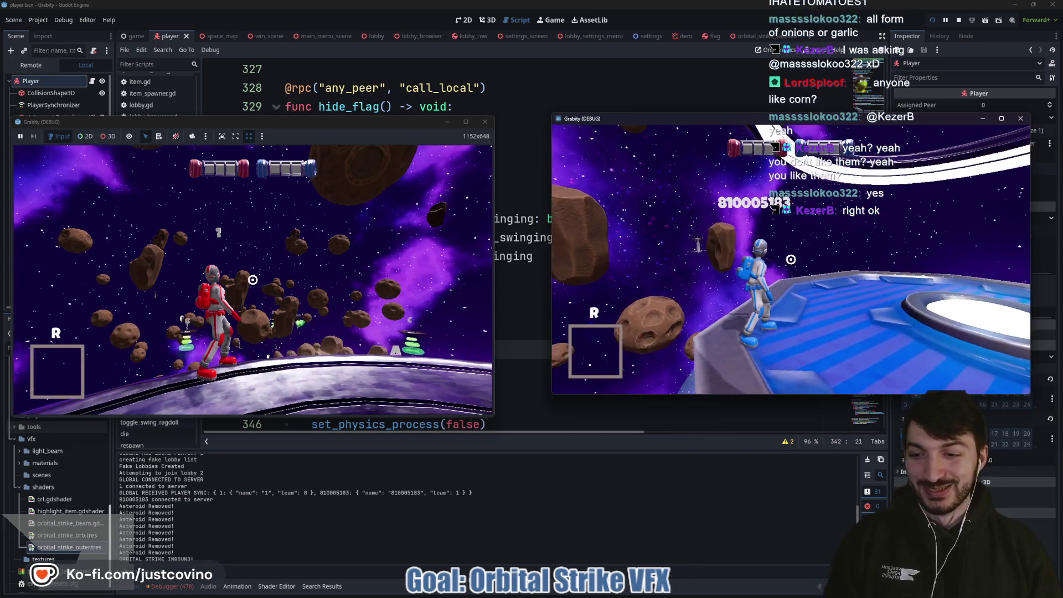
key(w)
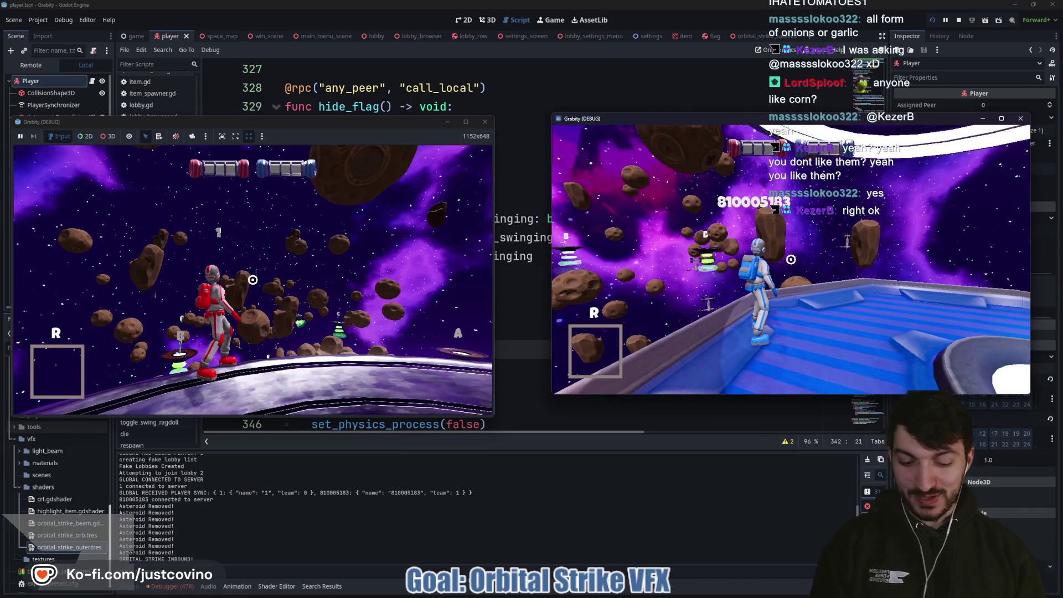
key(F8)
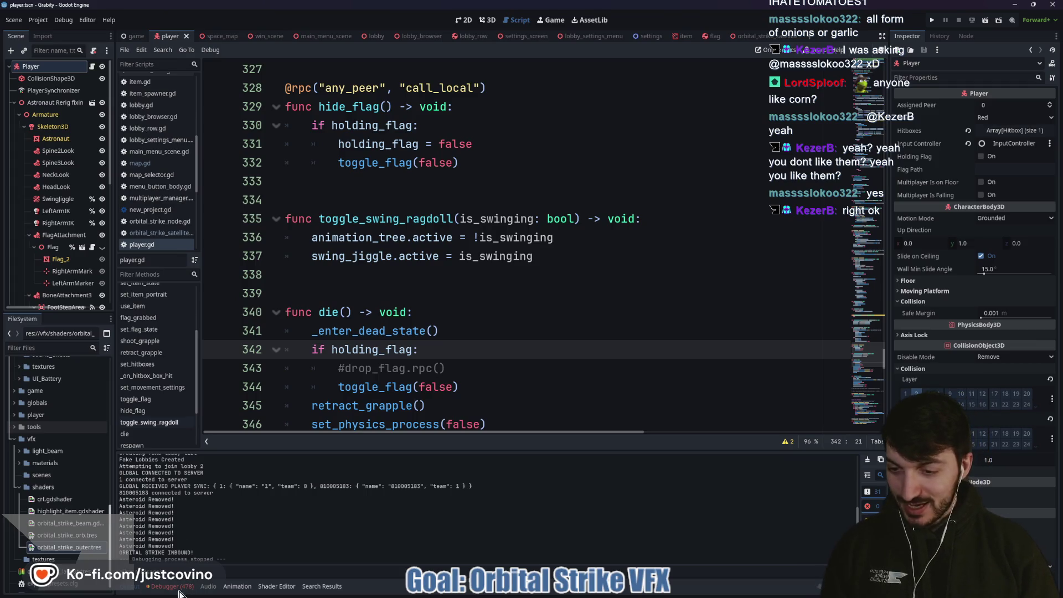
Step: Scroll the Debugger's spawn and despawn errors for Session 1 and Session 2, then collapse the panel
click(178, 587)
click(181, 470)
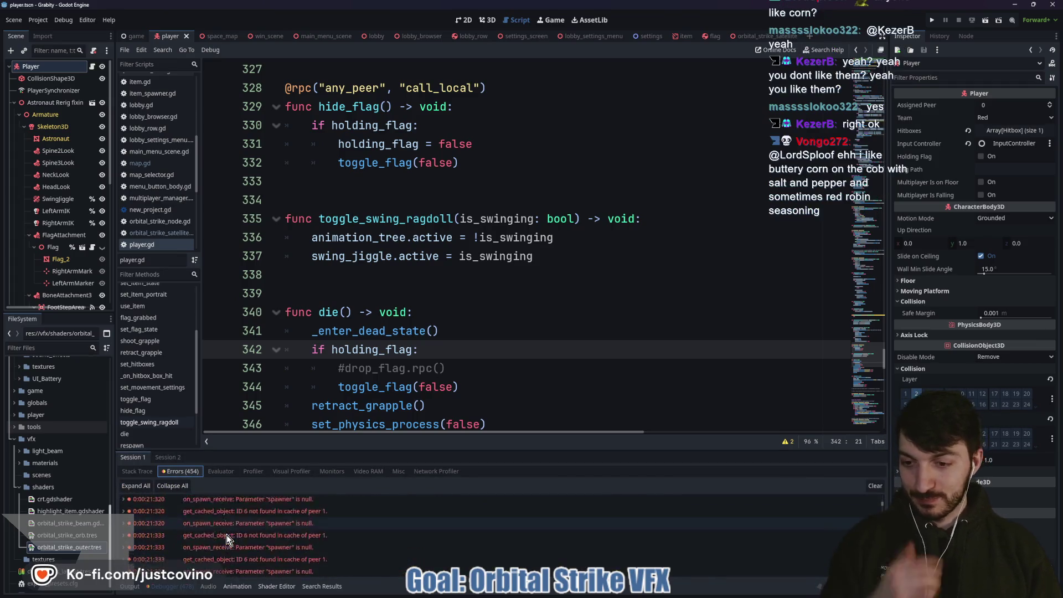
scroll(227, 535, down, 2)
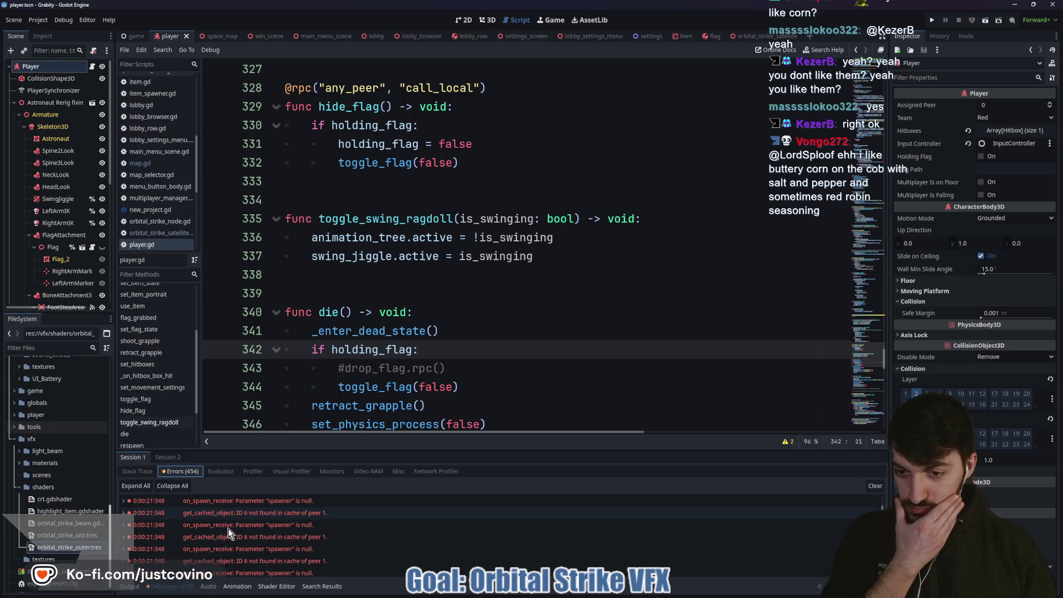
scroll(243, 530, down, 2)
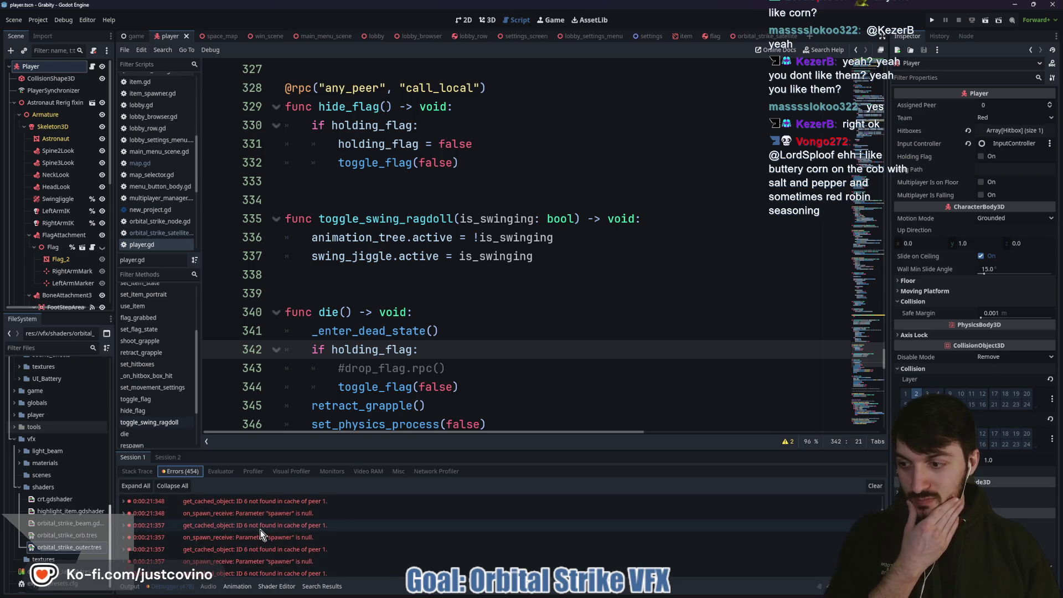
scroll(260, 529, down, 4)
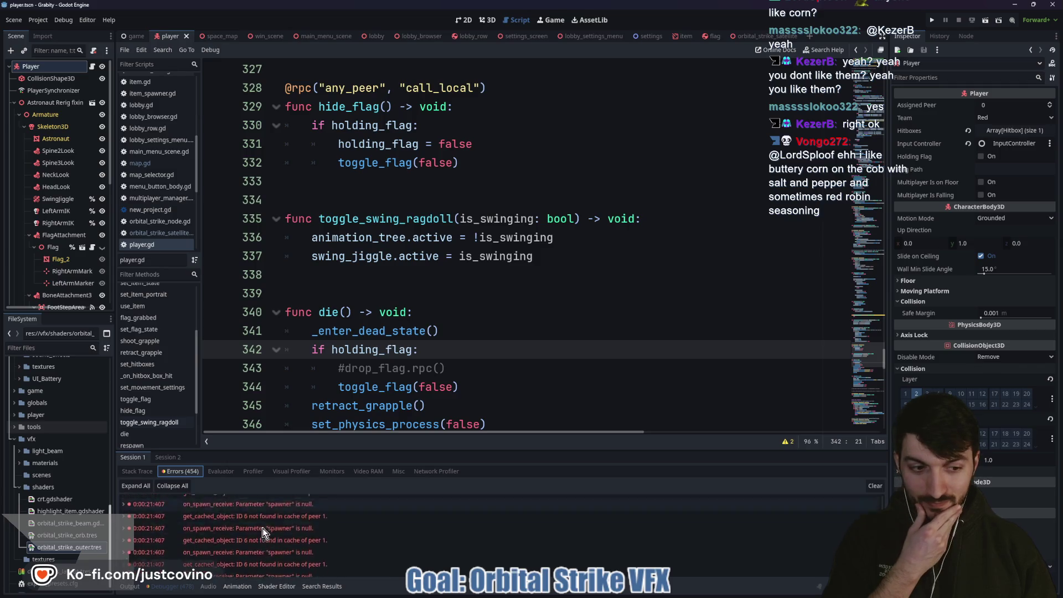
scroll(262, 532, down, 10)
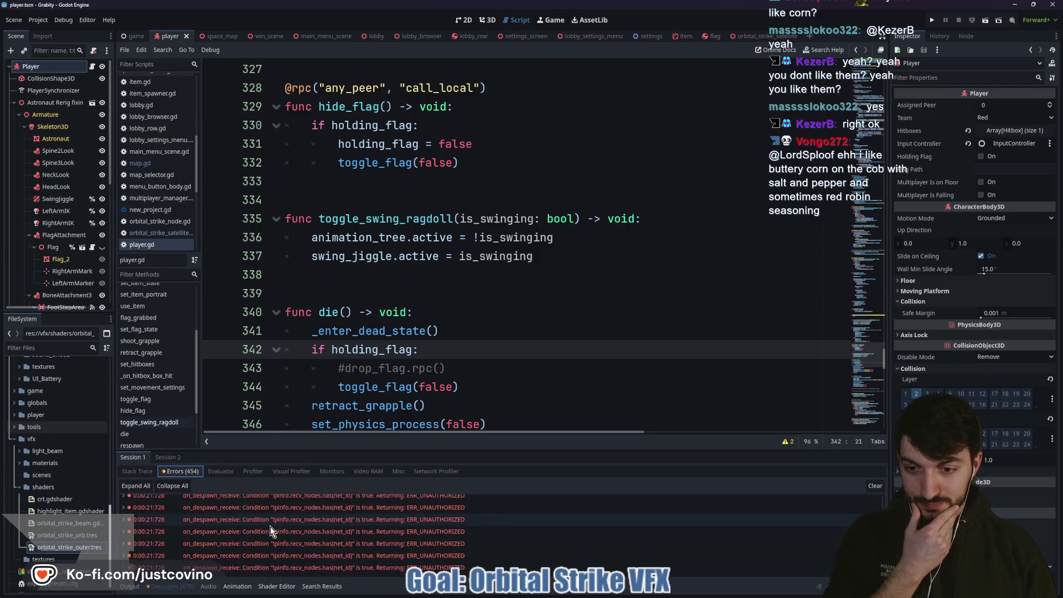
scroll(270, 526, down, 5)
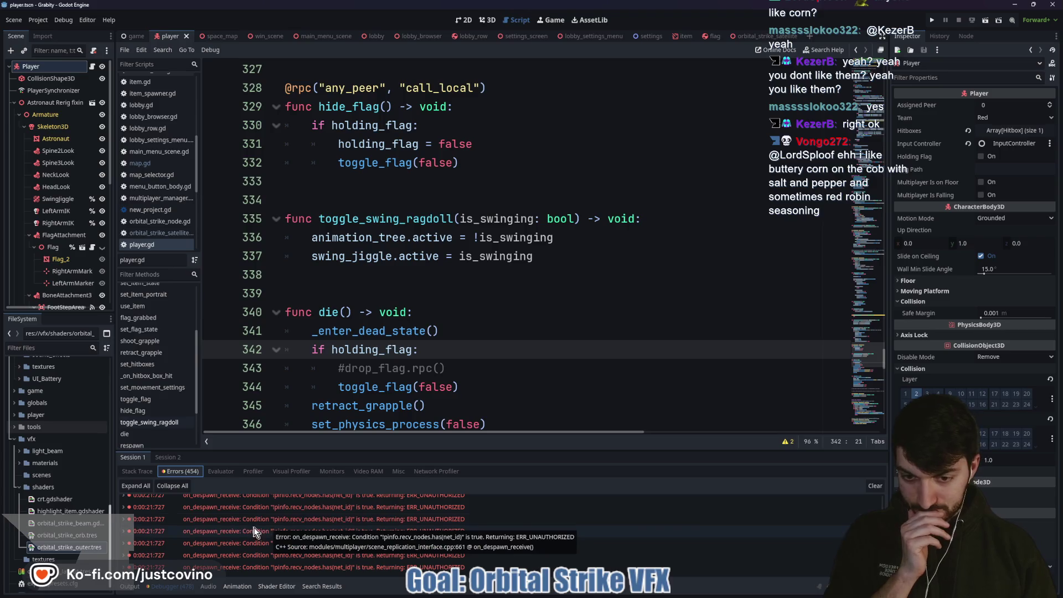
click(165, 456)
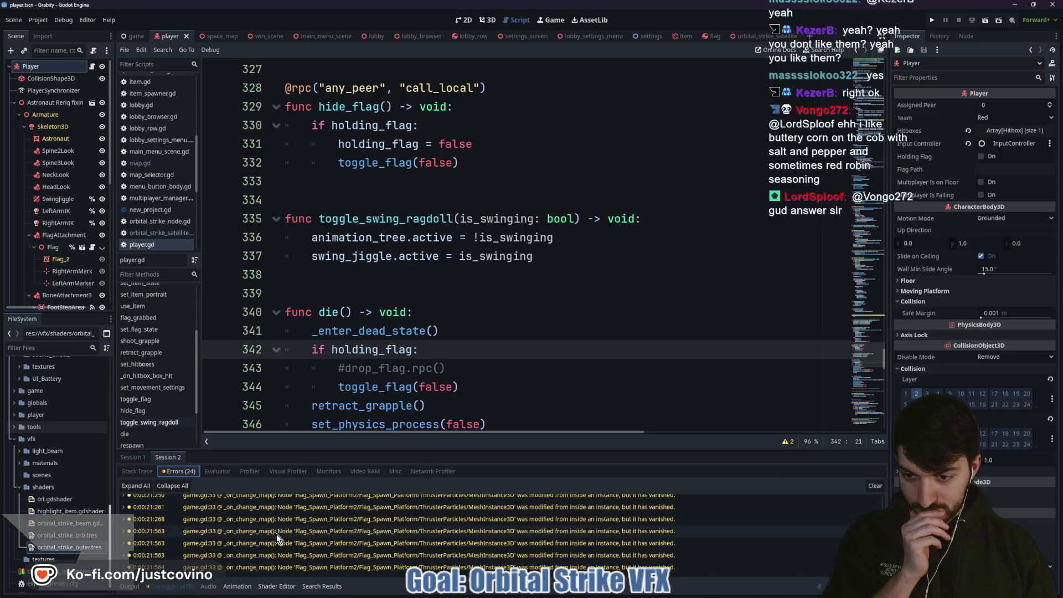
scroll(274, 533, up, 1)
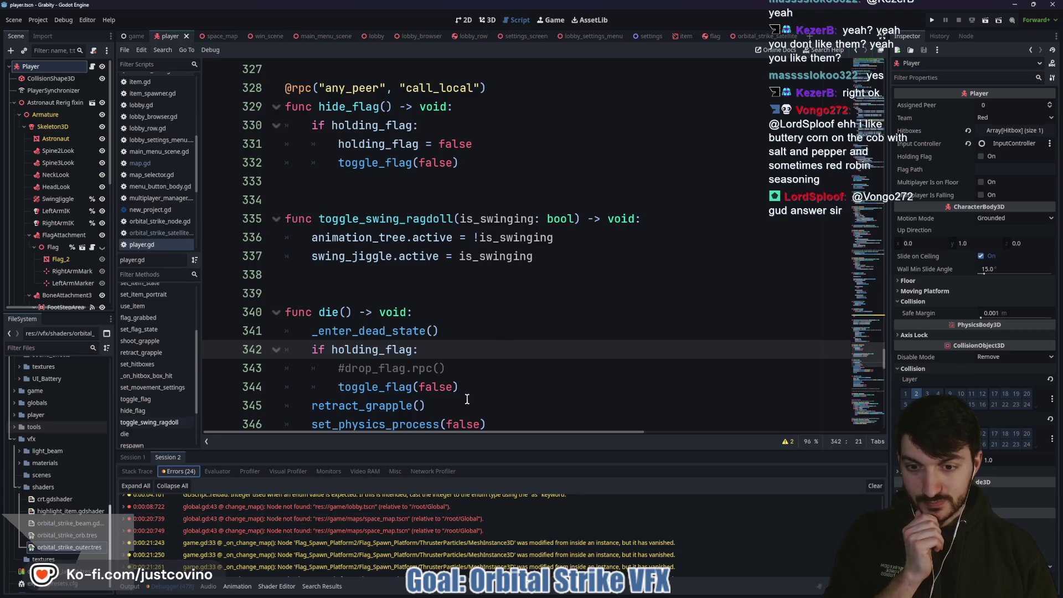
click(139, 586)
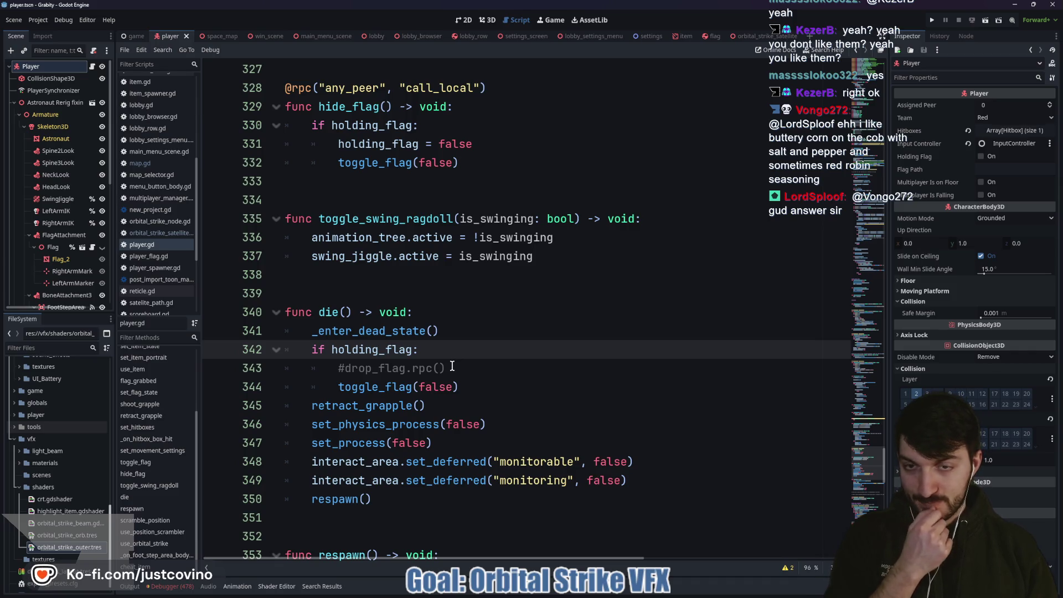
scroll(451, 365, down, 10)
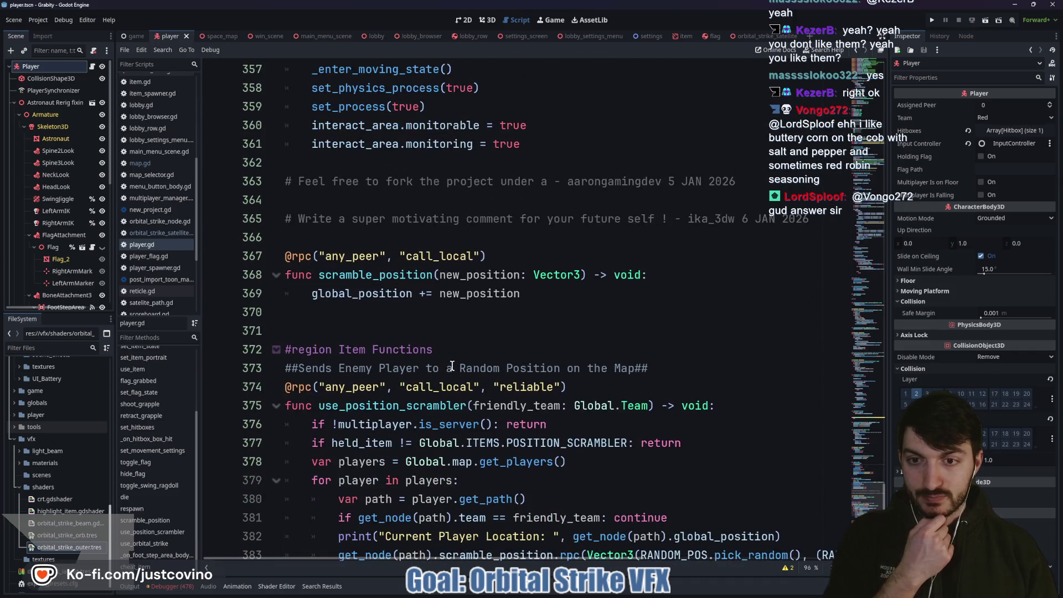
scroll(487, 331, down, 5)
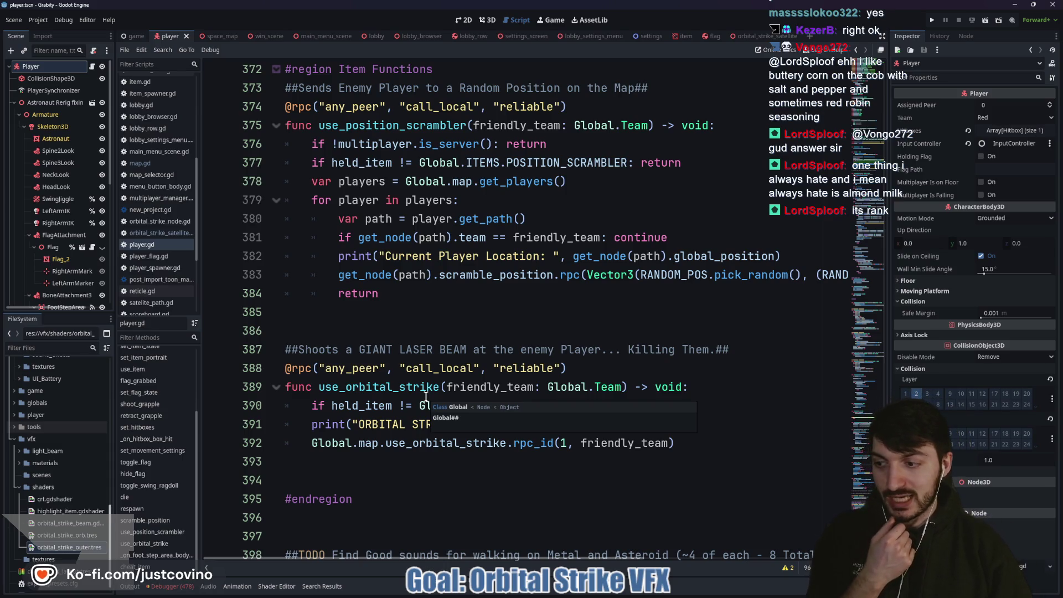
click(443, 330)
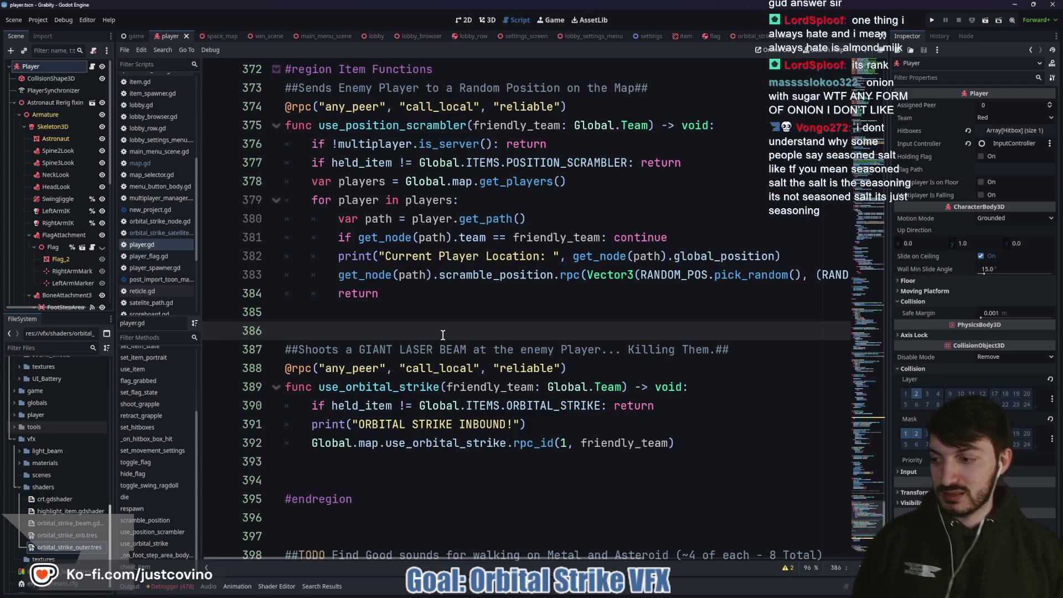
click(479, 309)
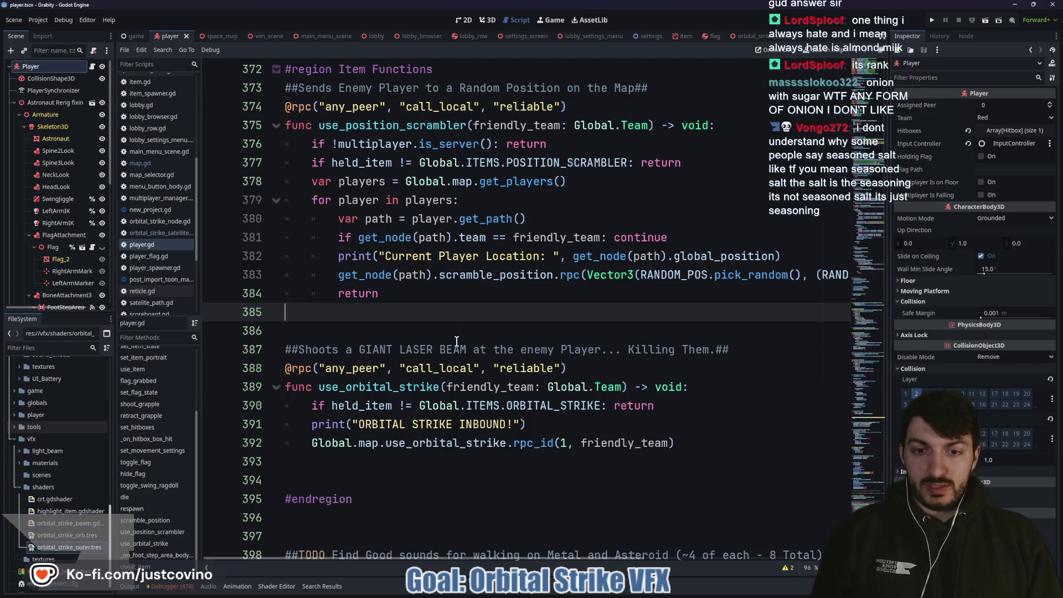
scroll(456, 341, down, 2)
click(415, 336)
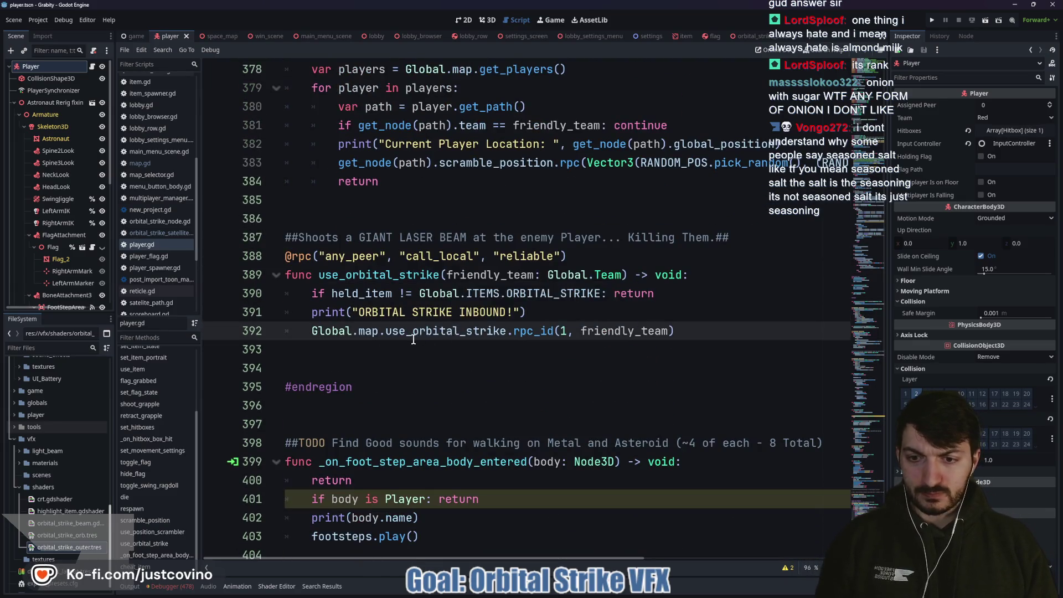
scroll(413, 339, down, 3)
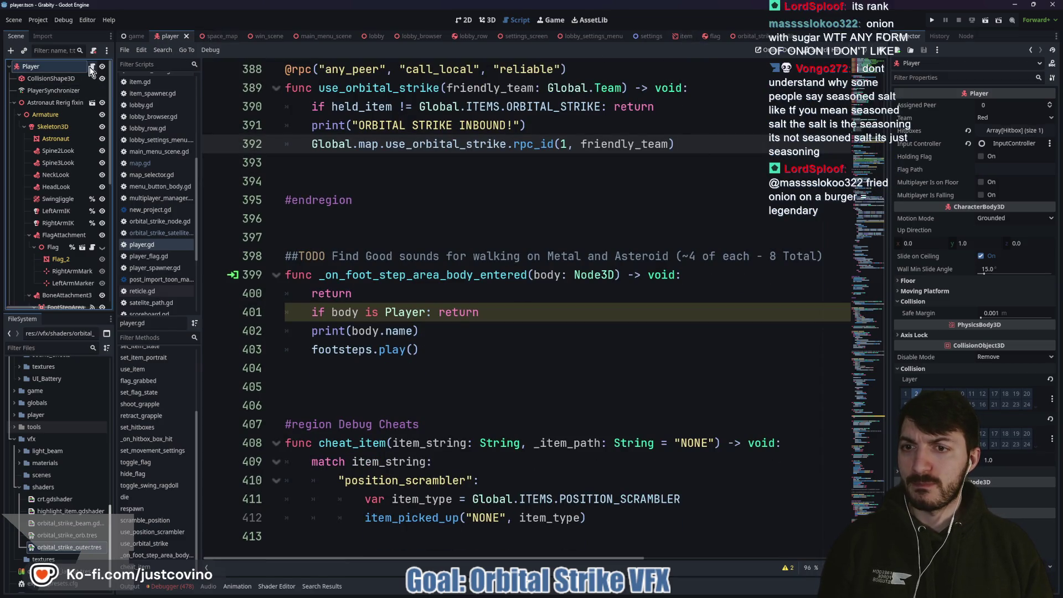
scroll(432, 268, up, 10)
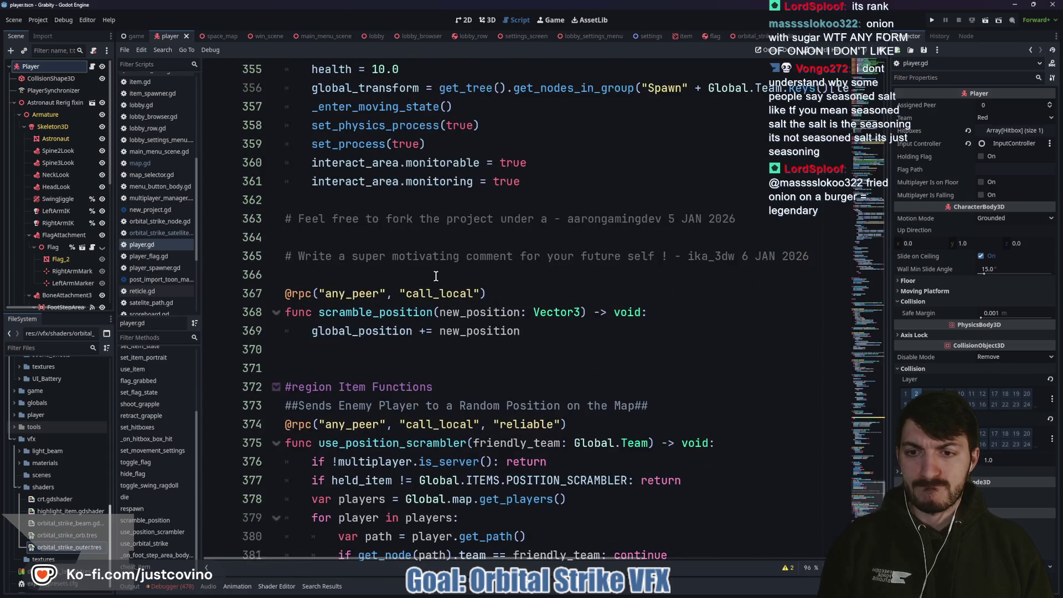
scroll(423, 299, up, 5)
scroll(329, 320, up, 4)
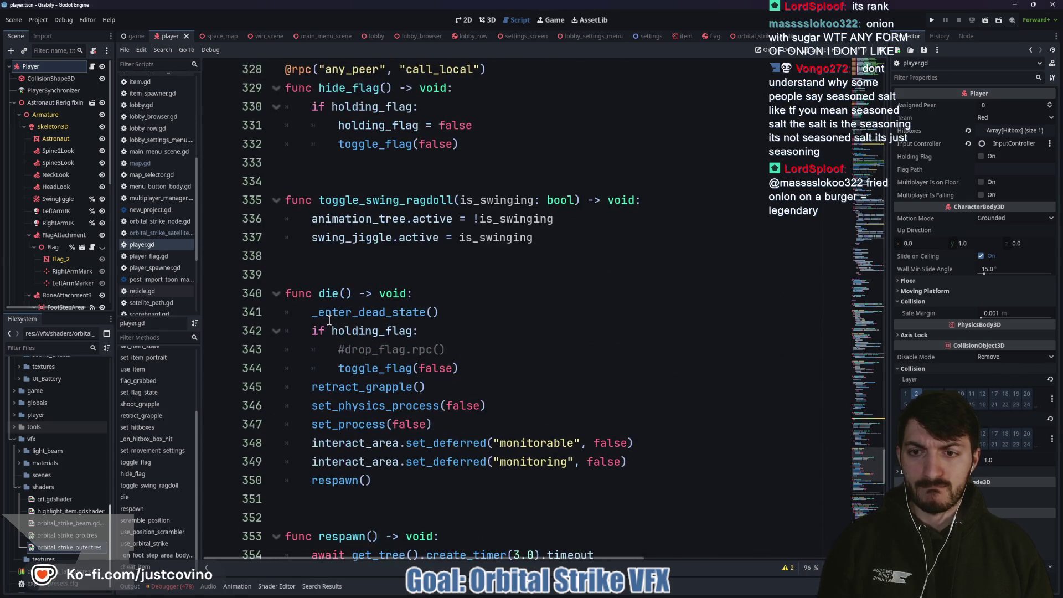
double_click(330, 293)
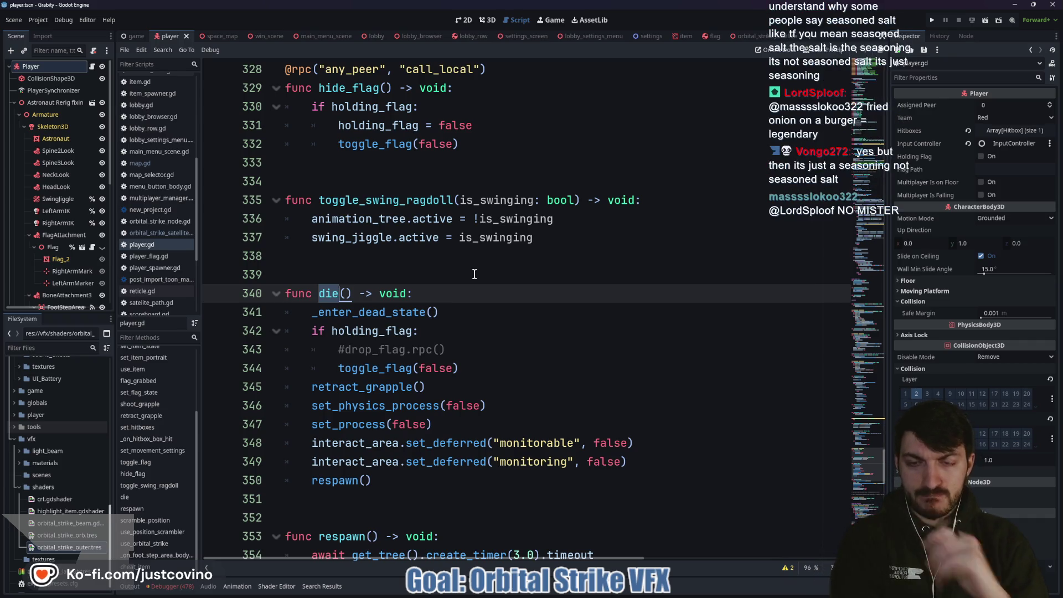
Step: In map.gd's use_orbital_strike, inspect the 7.0-second timer wait and the die() call on lines 99–100
click(209, 37)
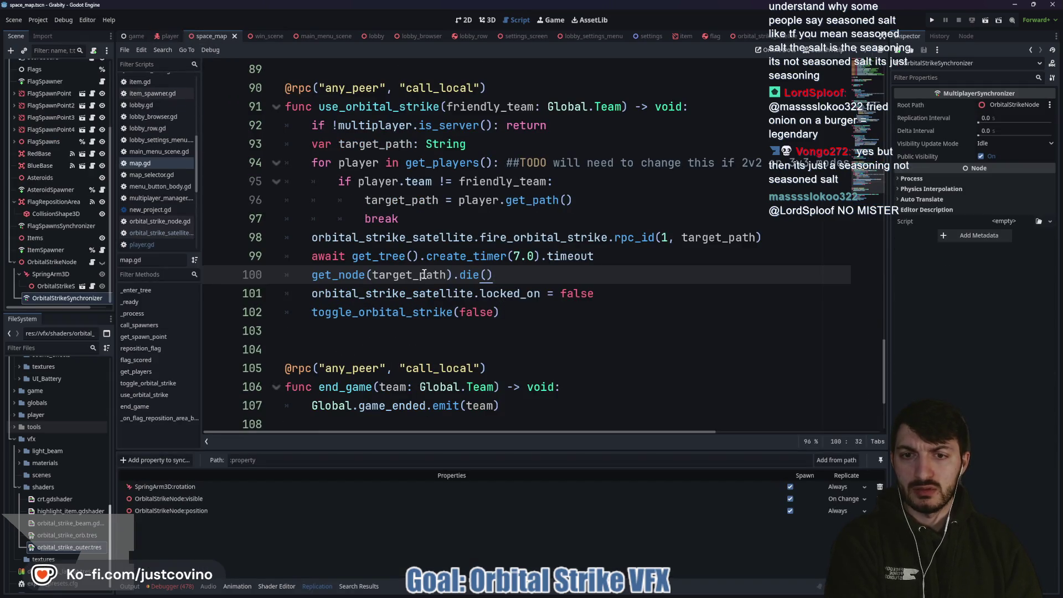
mouse_move(423, 274)
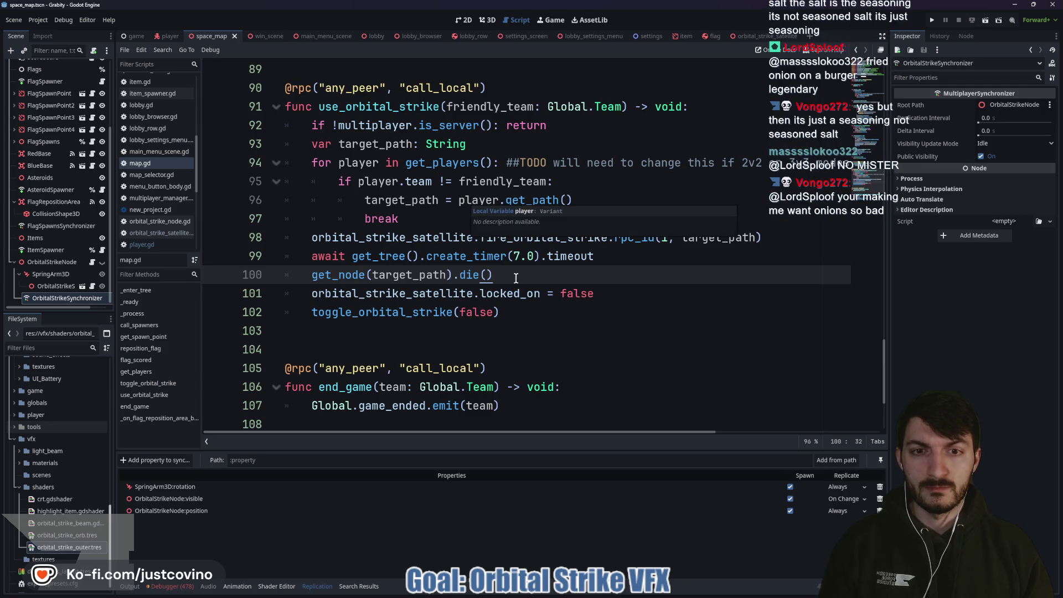
drag(594, 256, 308, 255)
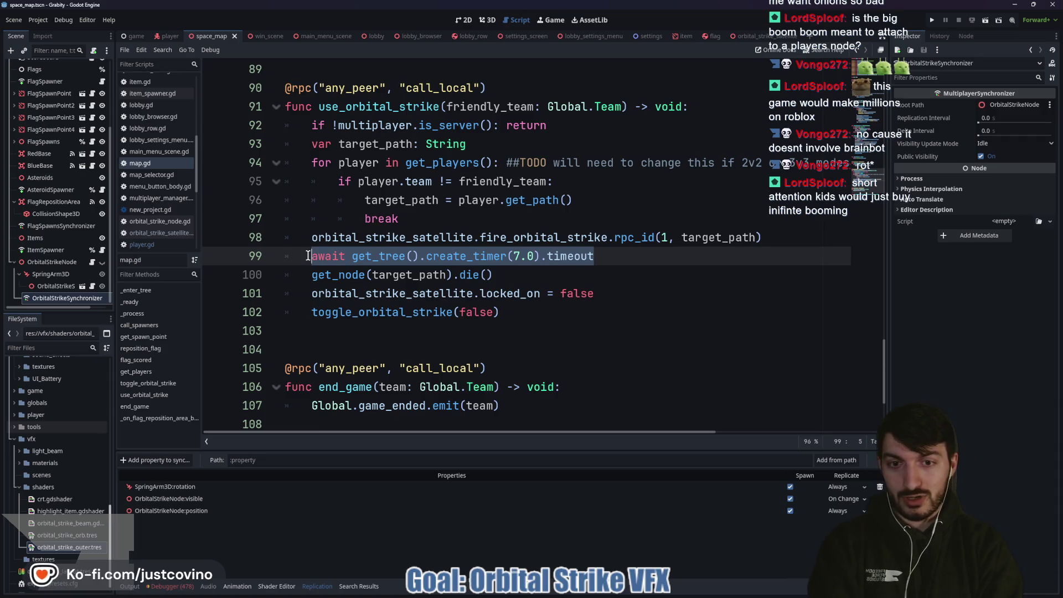
click(491, 269)
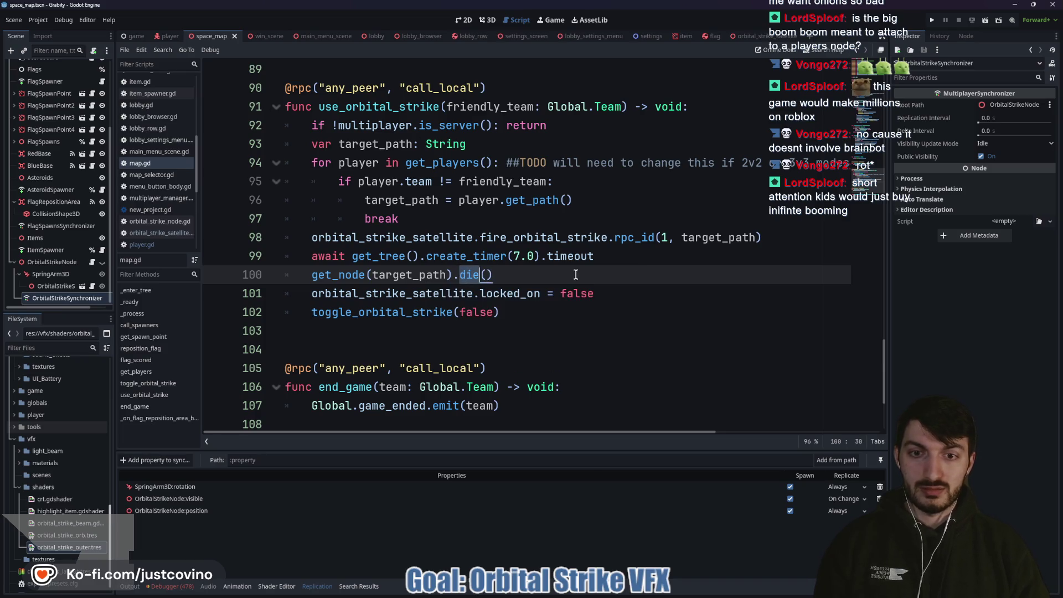
click(515, 275)
double_click(471, 275)
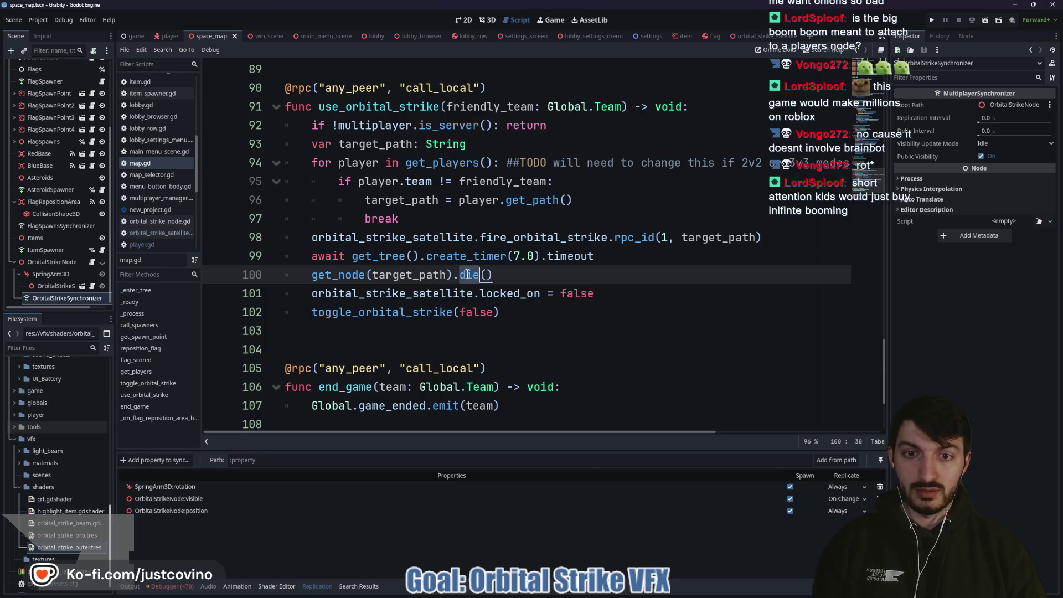
click(519, 275)
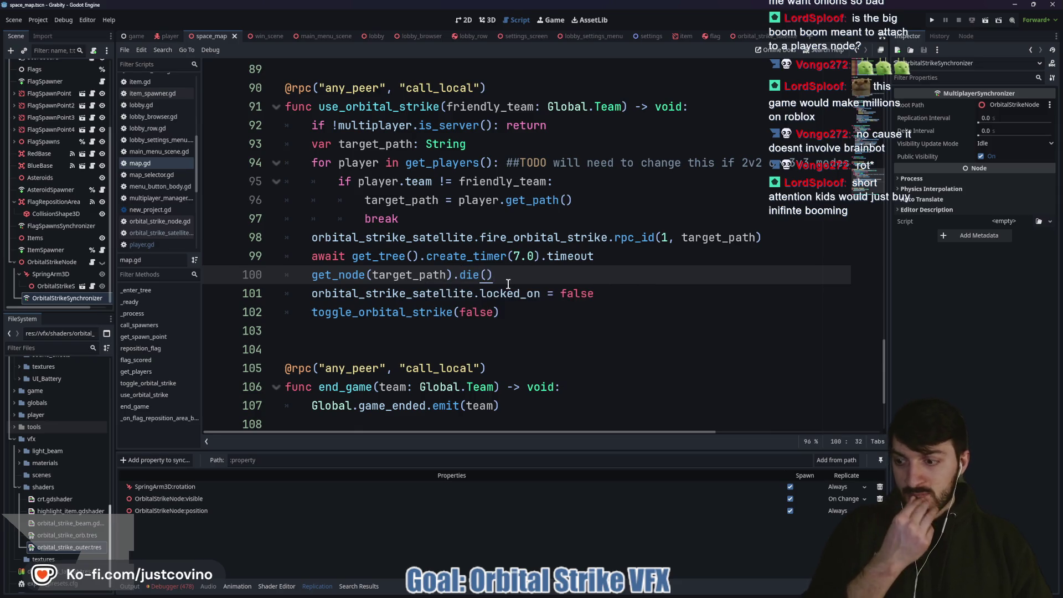
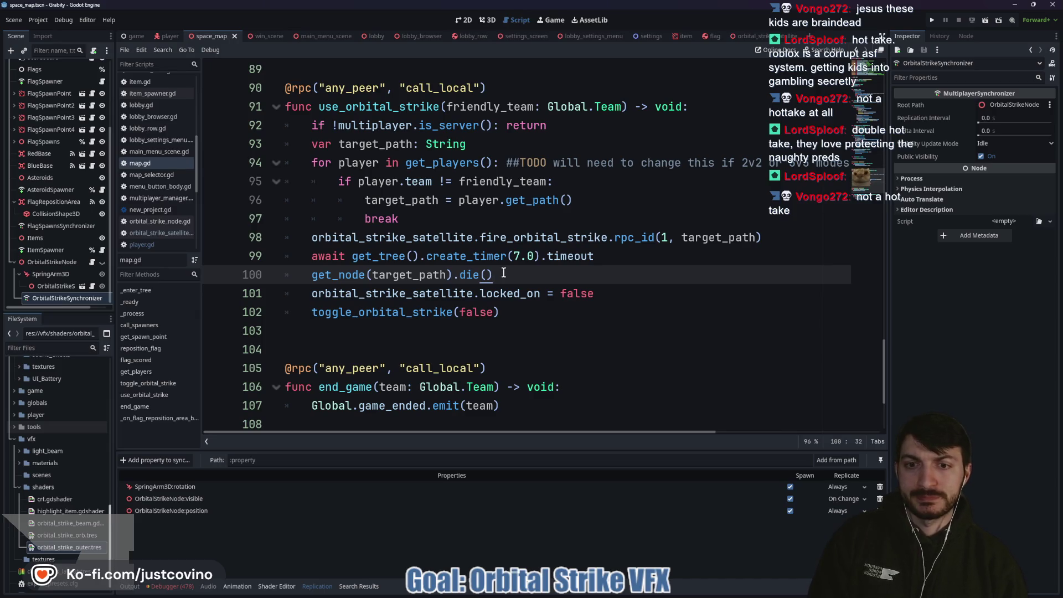
Step: Select the die() call in map.gd's orbital strike, then jump to die() in player.gd
key(ctrl+shift+Left)
key(ctrl+shift+Left)
key(ctrl+shift+Left)
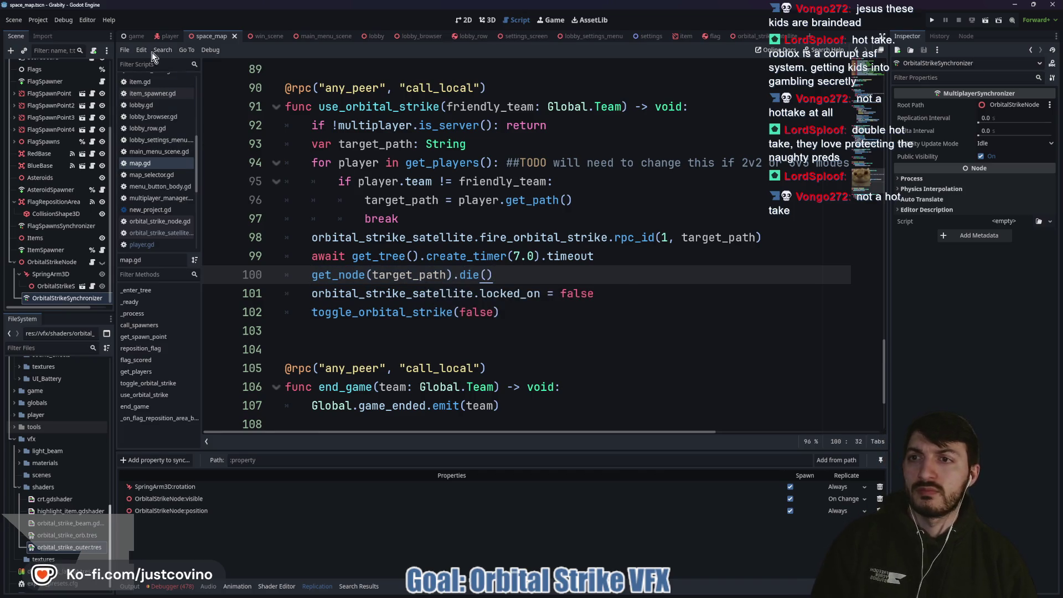
click(168, 36)
click(479, 297)
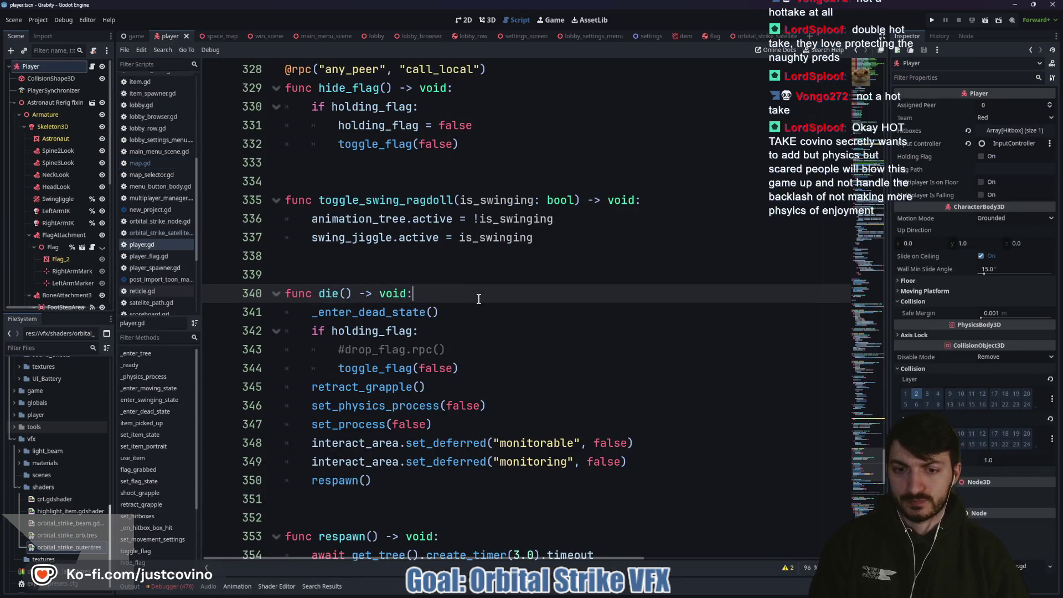
Step: Insert print(name, " ouch I'm dead.") as die()'s first line and save player.gd
key(Return)
text(print()
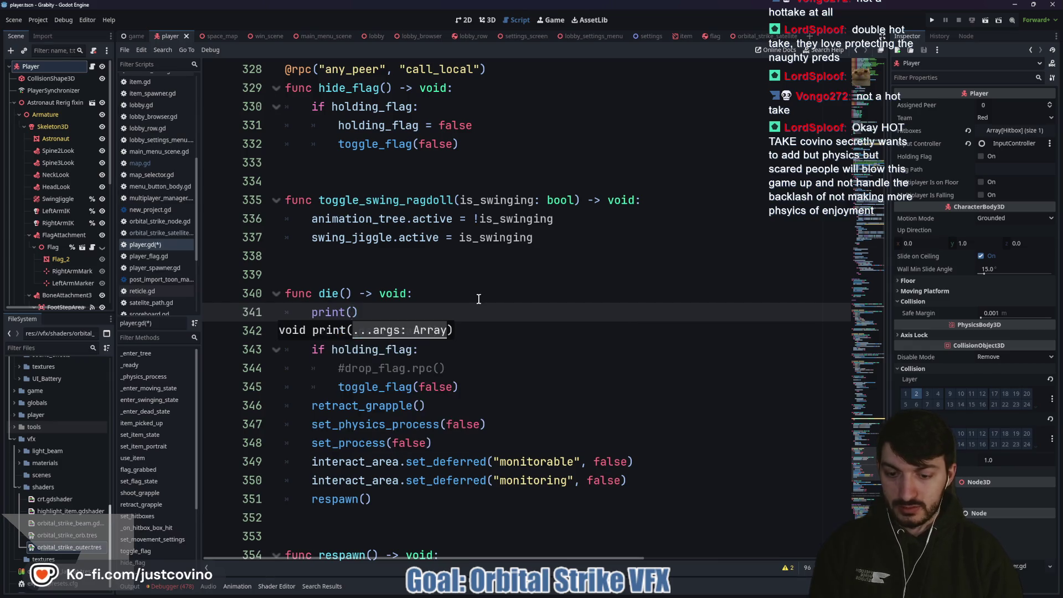
text(name, " )
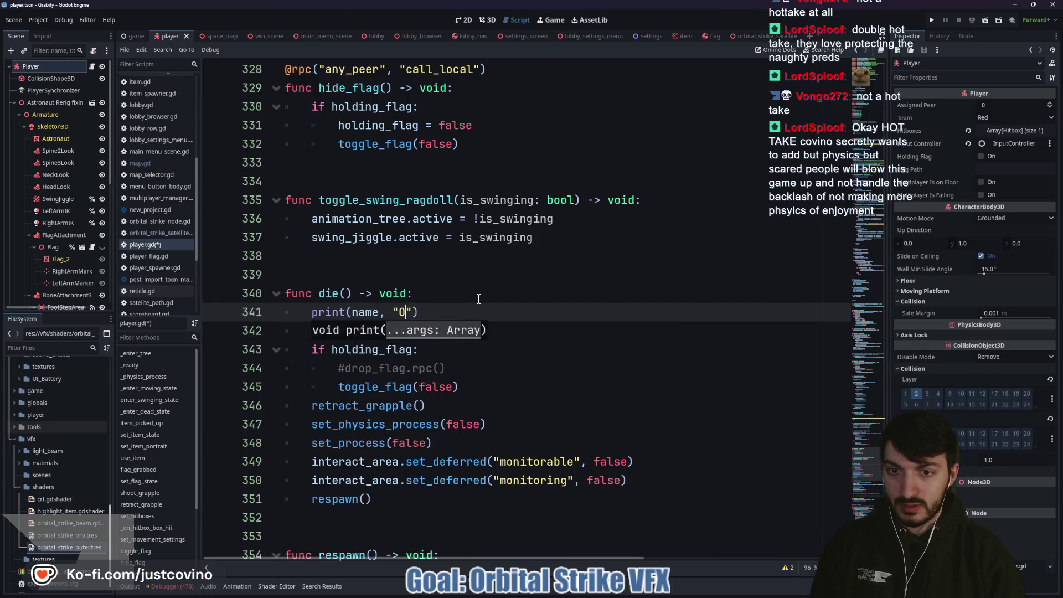
text(ouch I')
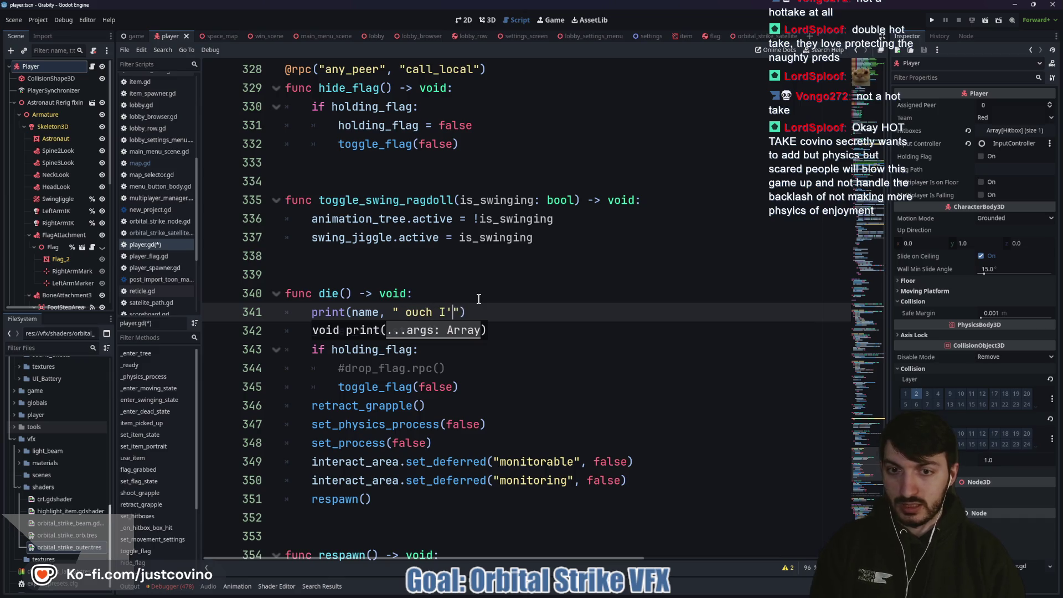
text(m dead.)
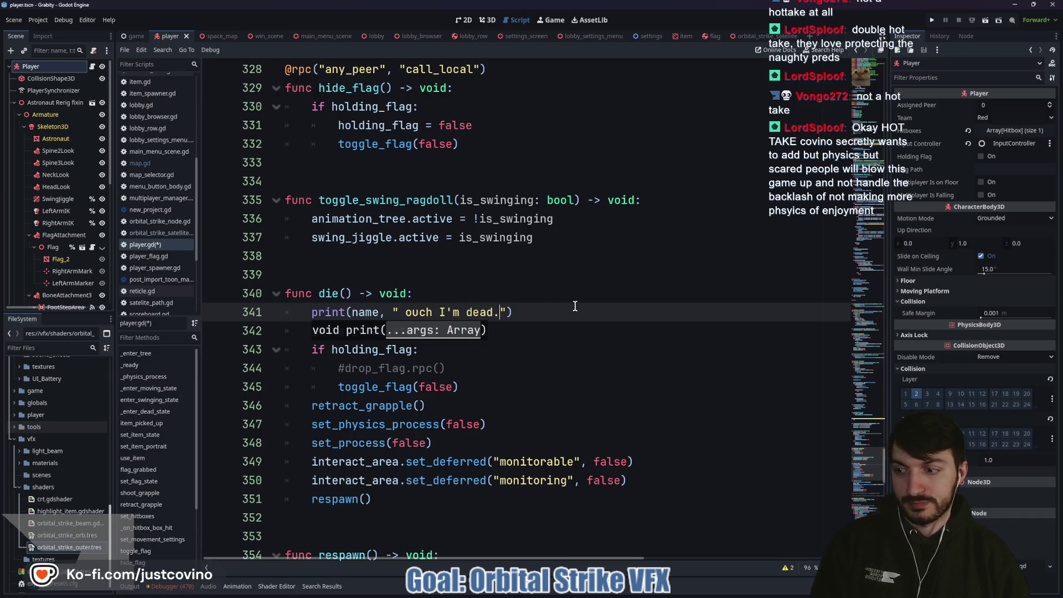
key(ctrl+s)
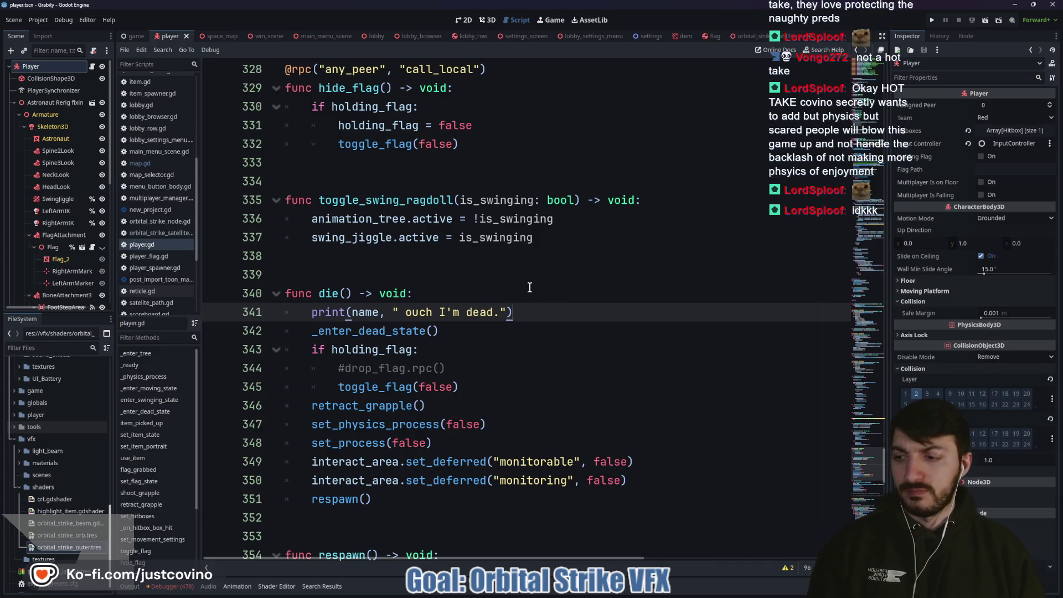
scroll(459, 313, up, 5)
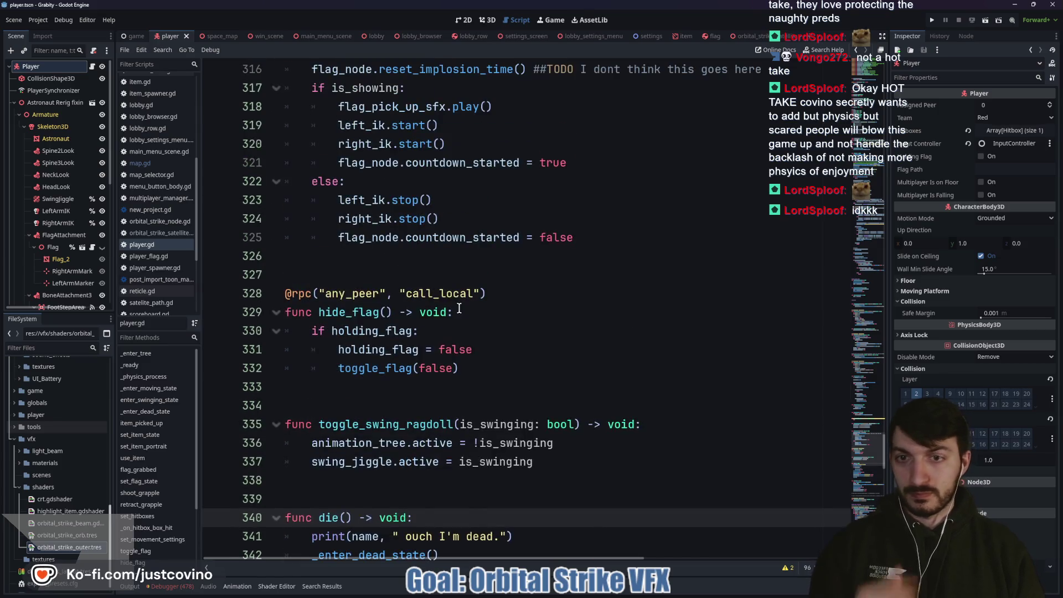
Step: Scroll up through player.gd's grapple and item code and save the script
scroll(459, 314, up, 4)
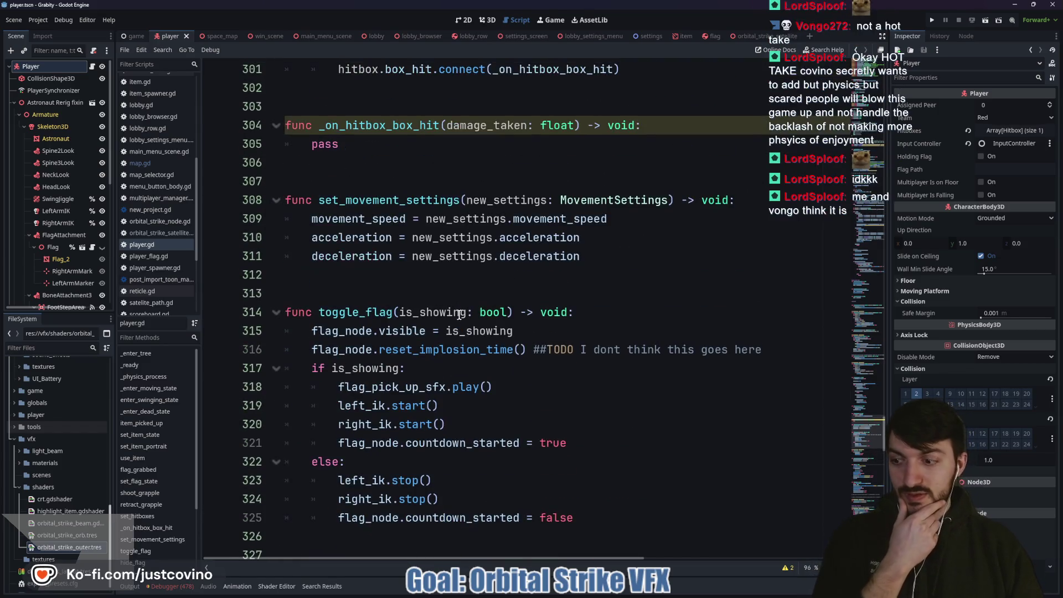
scroll(457, 329, up, 3)
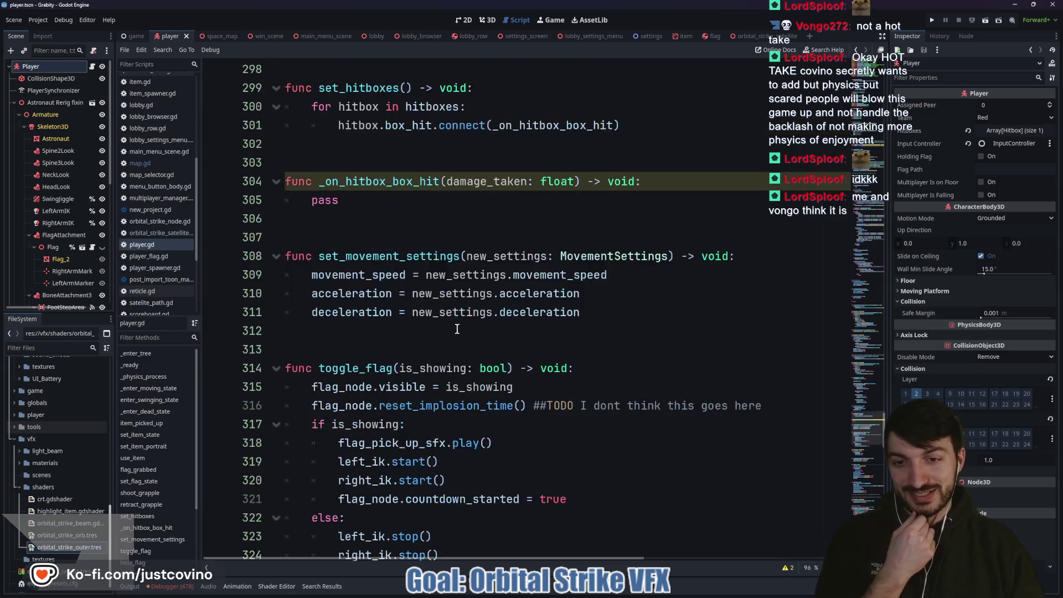
scroll(390, 321, up, 1)
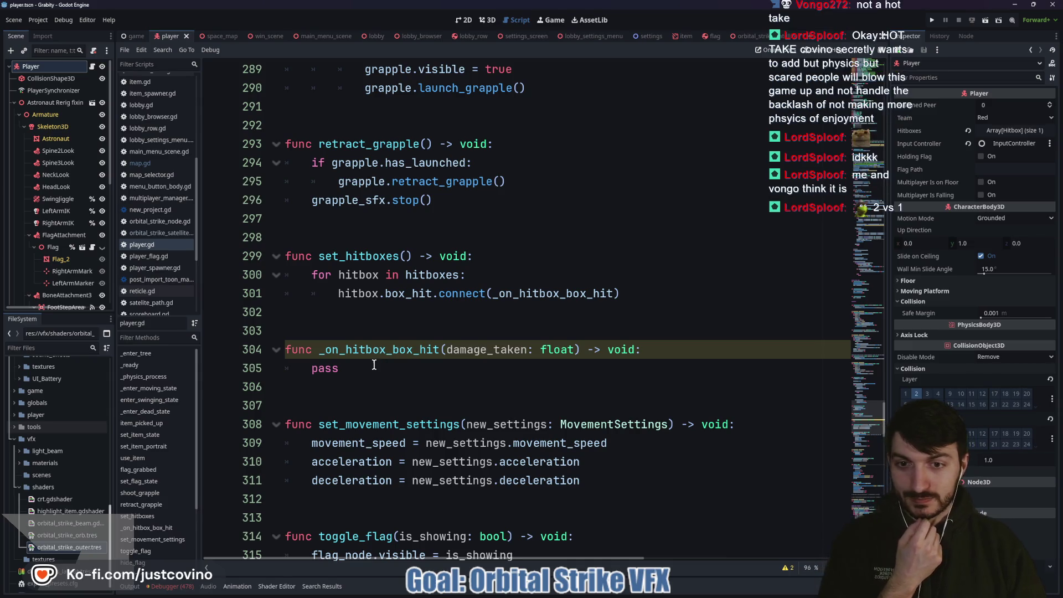
scroll(360, 365, up, 2)
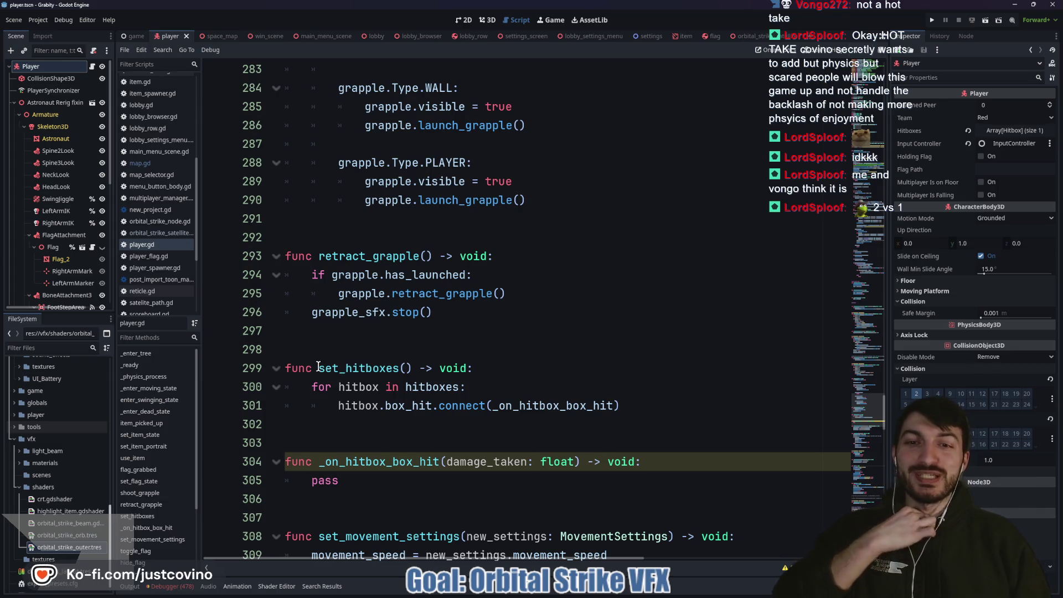
click(373, 233)
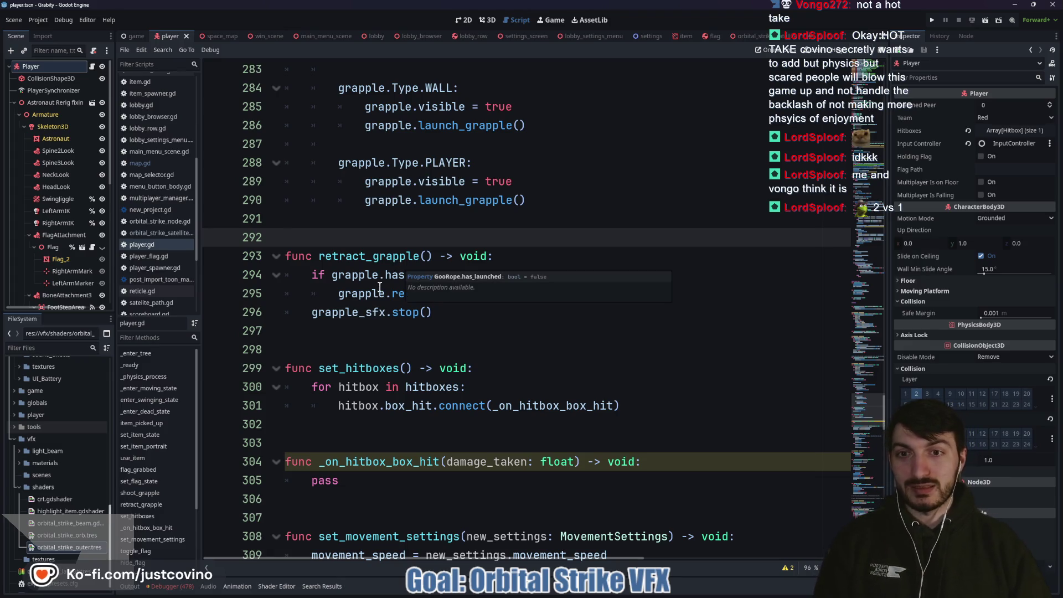
key(ctrl+s)
scroll(382, 227, up, 1)
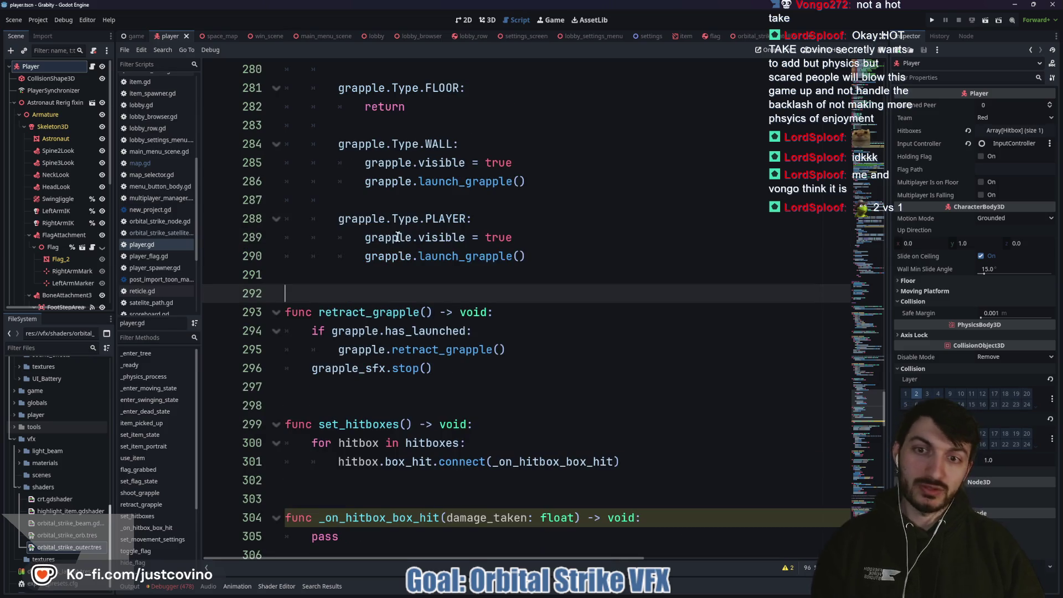
click(391, 201)
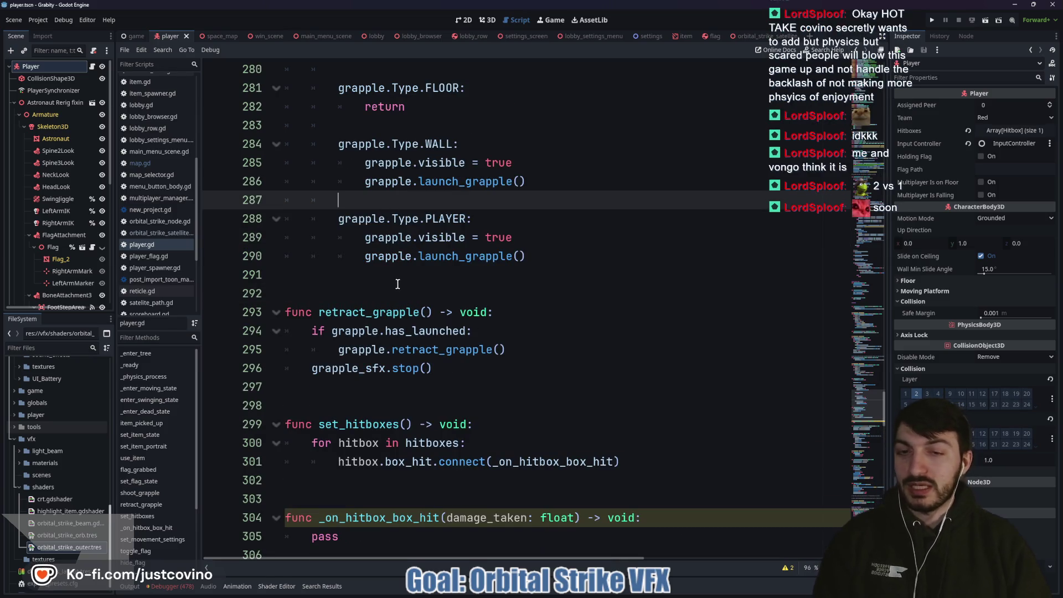
Step: Highlight player_path in use_item, then scroll down to the Debug Cheats region near line 409
scroll(413, 287, up, 5)
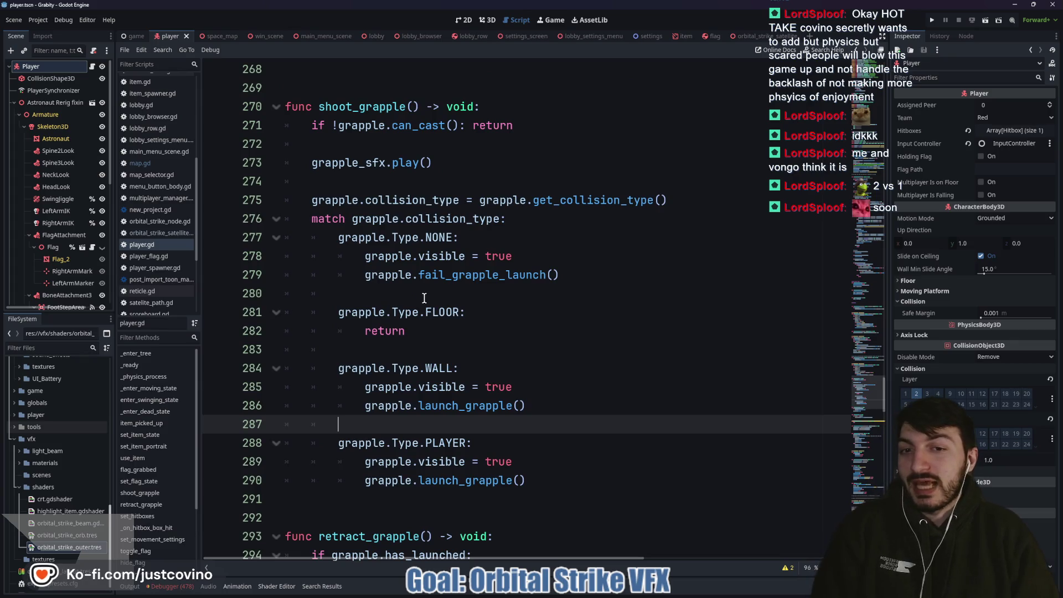
scroll(424, 298, up, 3)
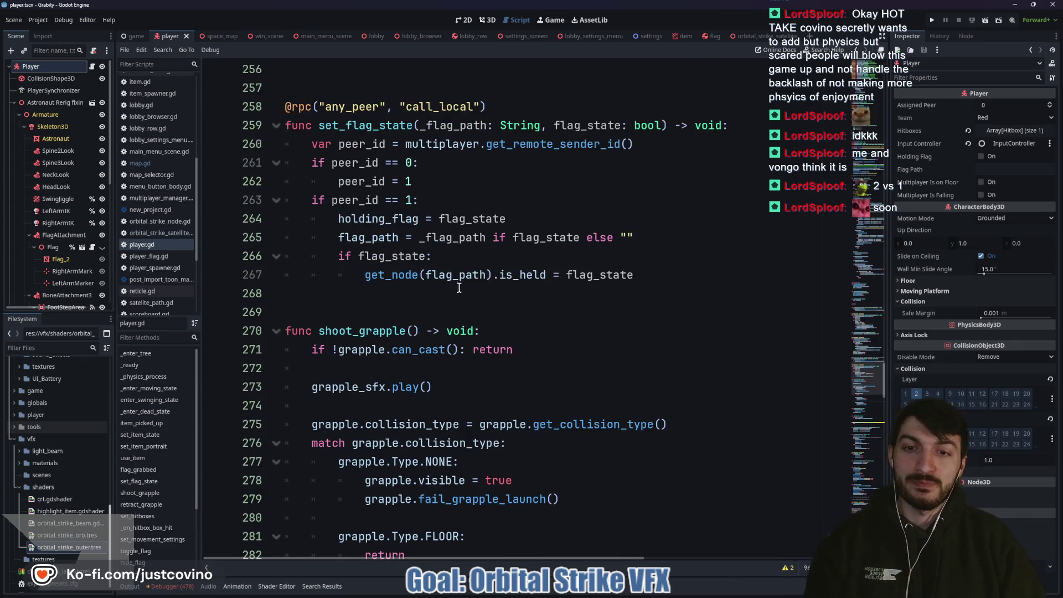
scroll(432, 299, up, 7)
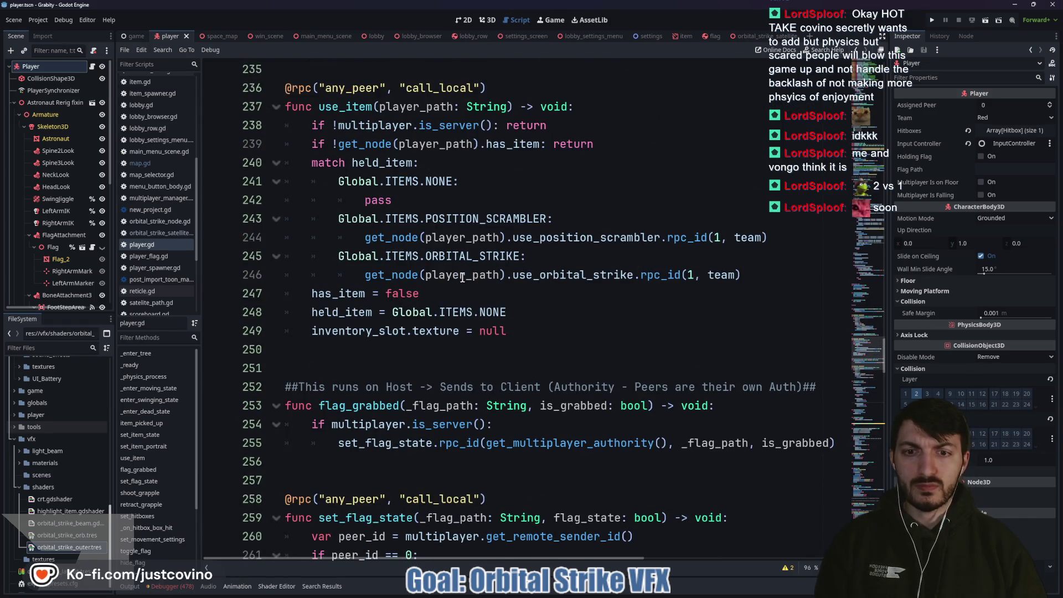
double_click(457, 275)
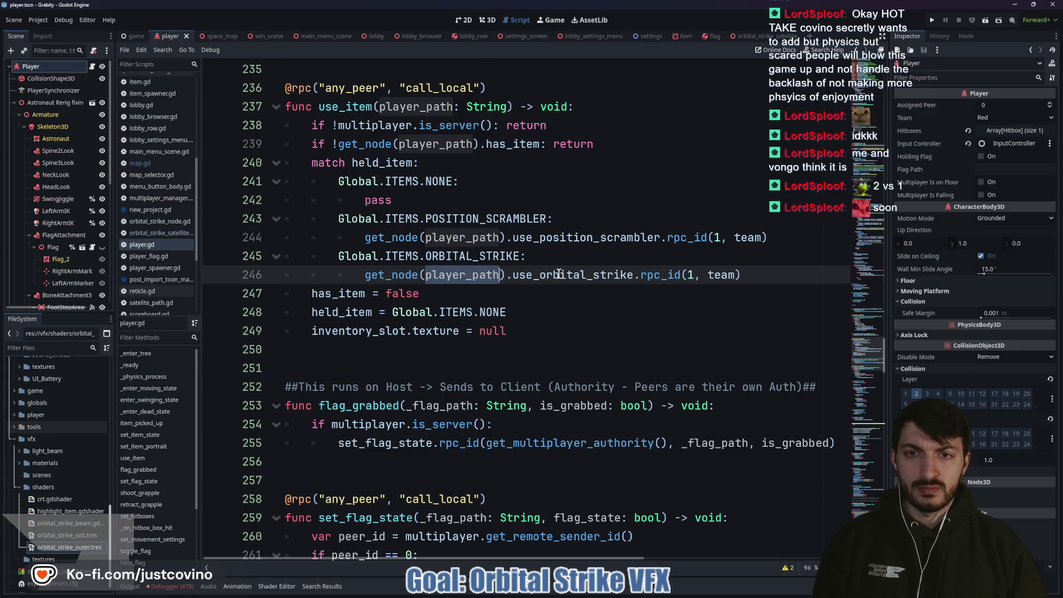
scroll(559, 273, down, 7)
scroll(557, 274, down, 17)
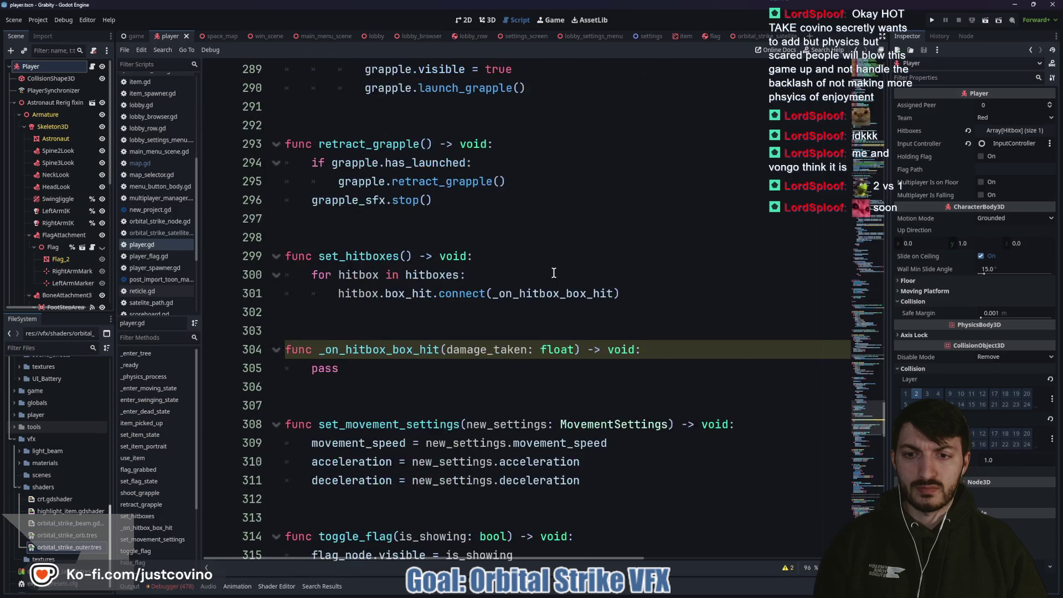
scroll(551, 272, down, 5)
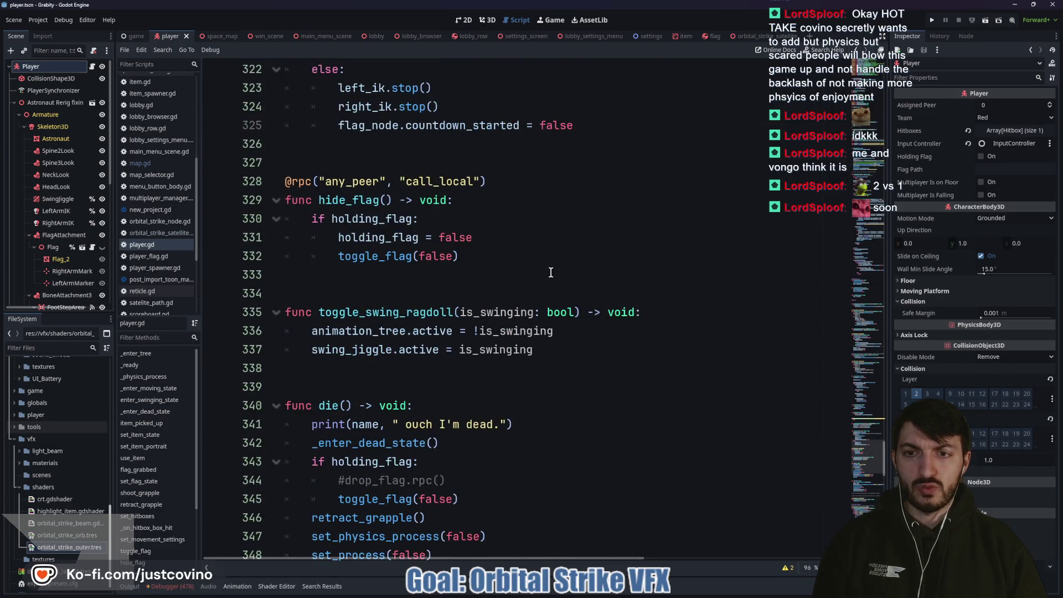
scroll(550, 273, down, 4)
scroll(547, 268, down, 18)
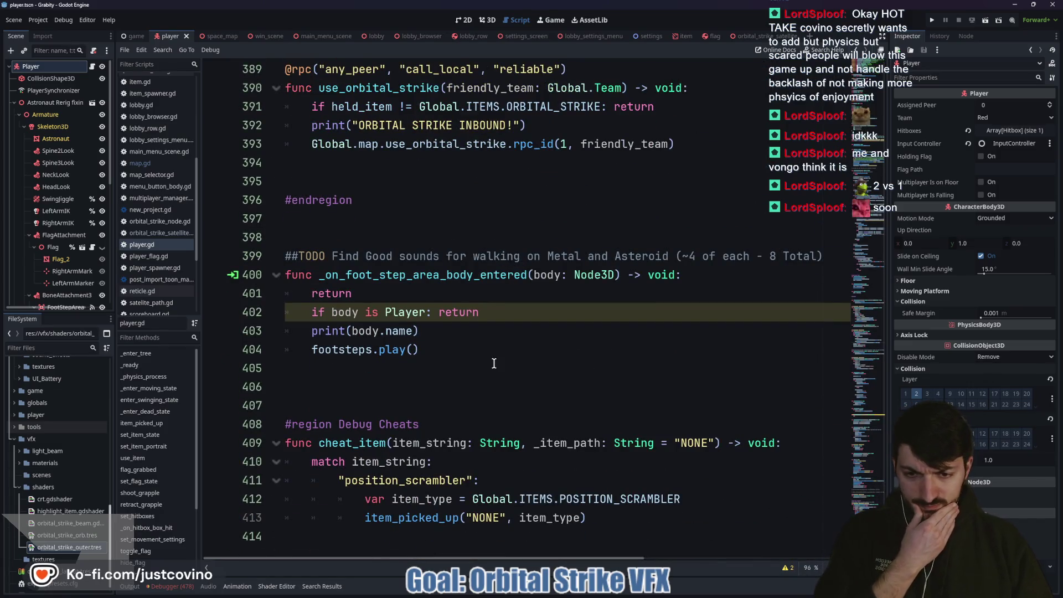
Step: Add an "orbital_strike" cheat case setting item_type to Global.ITEMS.ORBITAL_STRIKE
click(453, 535)
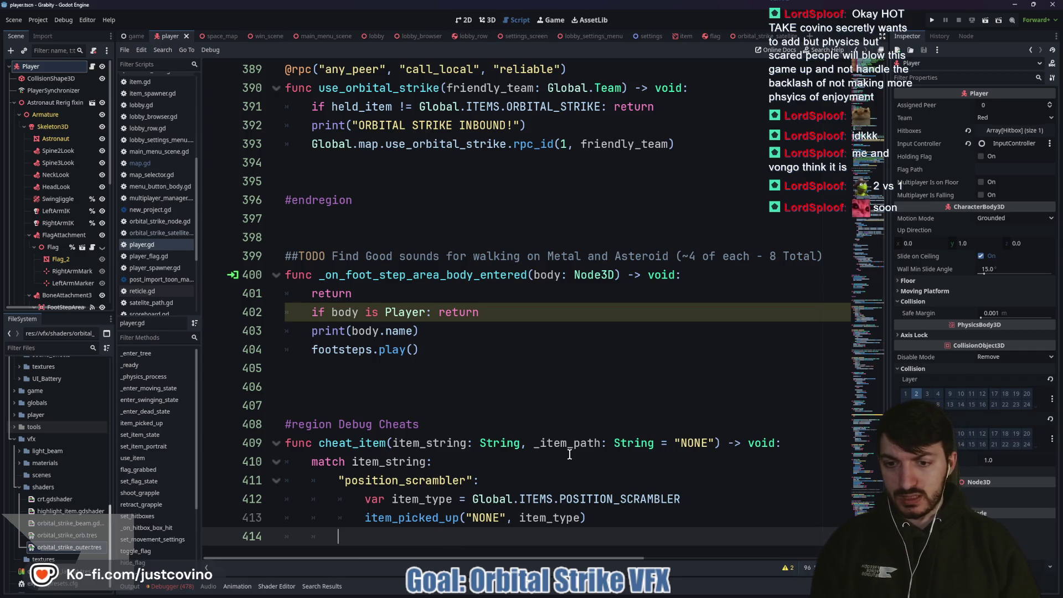
text("orbital_strike":)
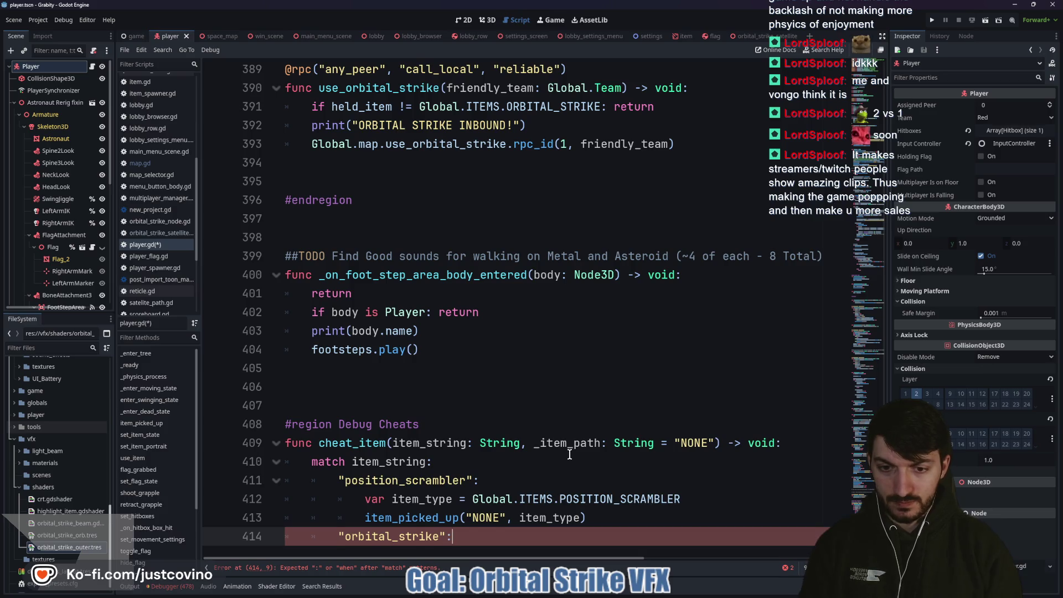
key(Return)
text(var item_type = Global.ITEMS.)
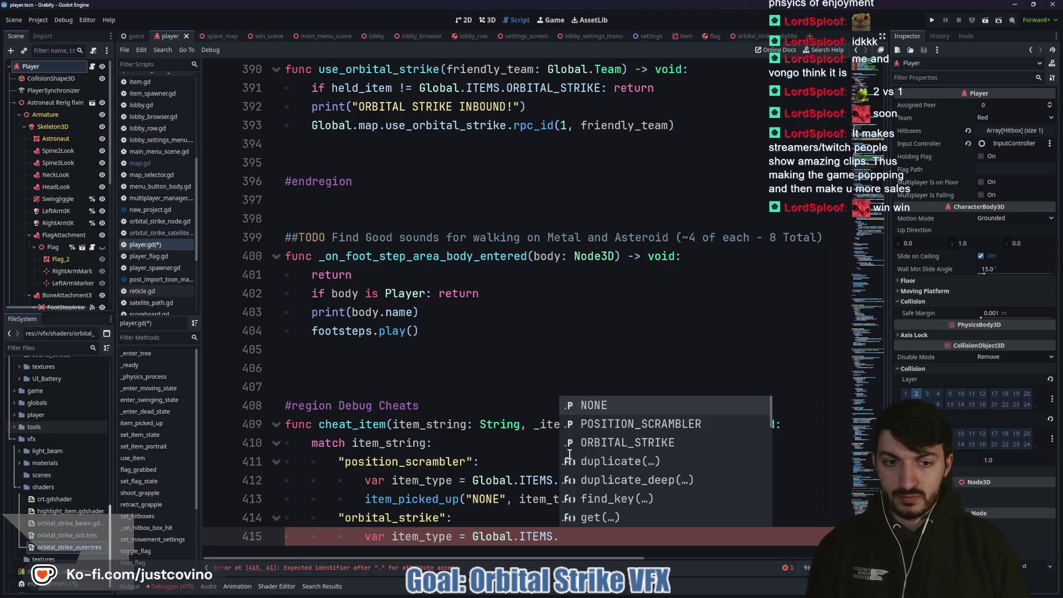
key(Down)
key(Down)
key(Return)
Step: Add the item pickup call using item_type and save player.gd to clear the error
key(Return)
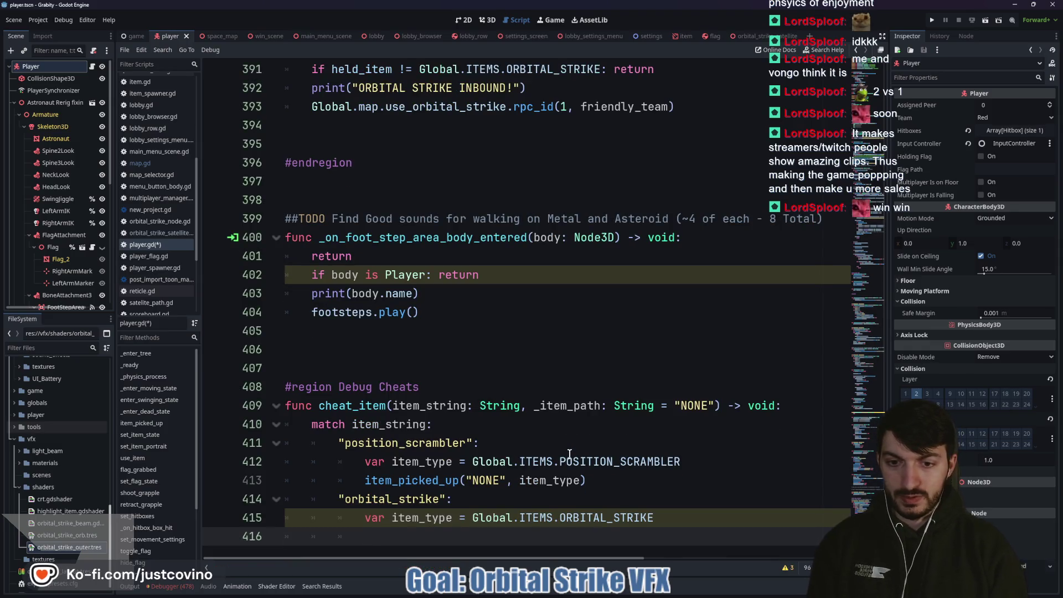
text(item)
key(Return)
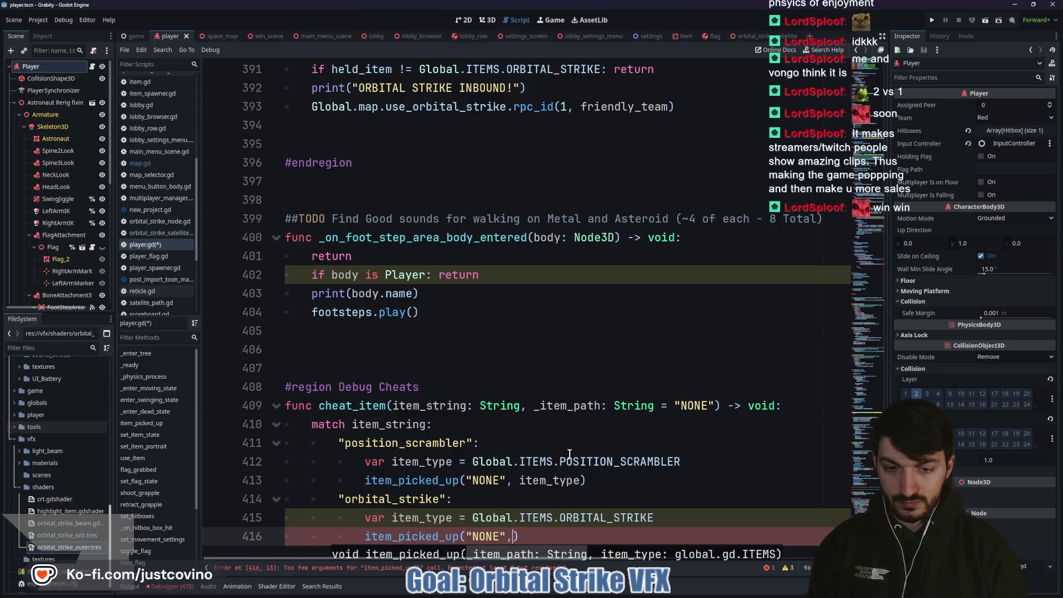
text(item_picked)
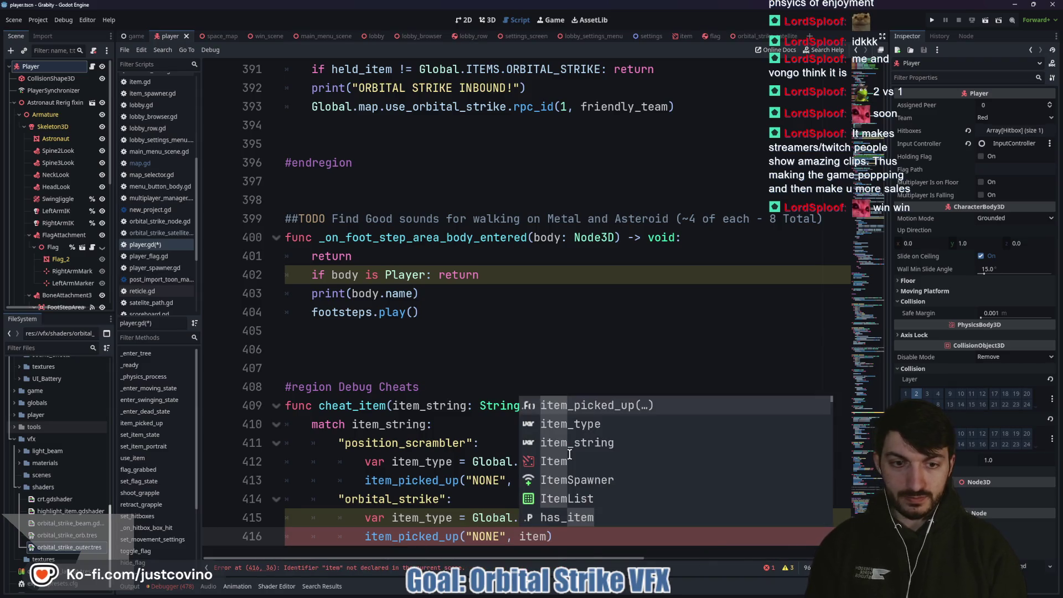
key(BackSpace)
key(BackSpace)
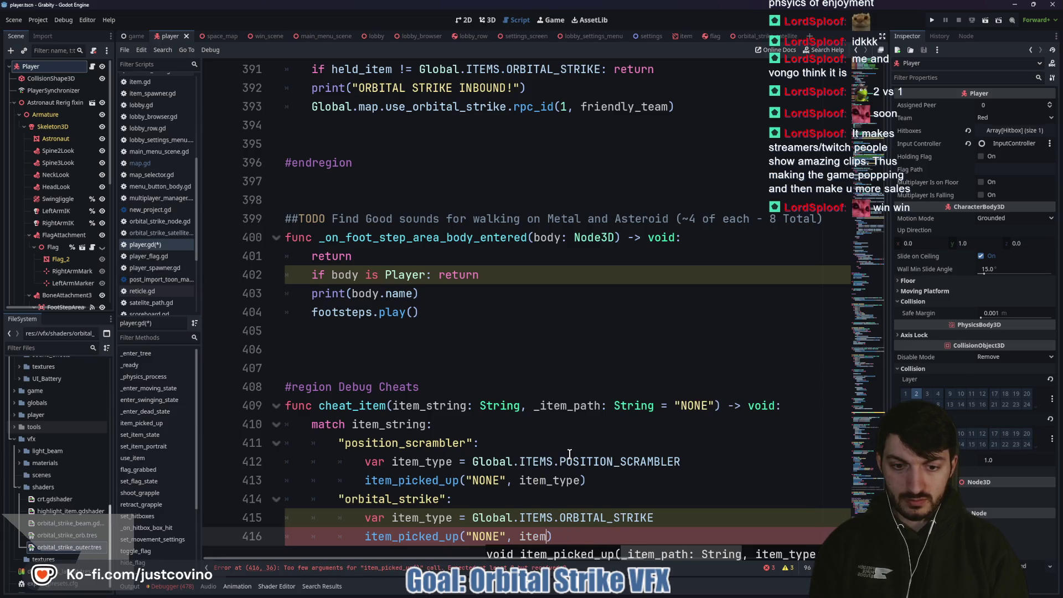
text(_type)
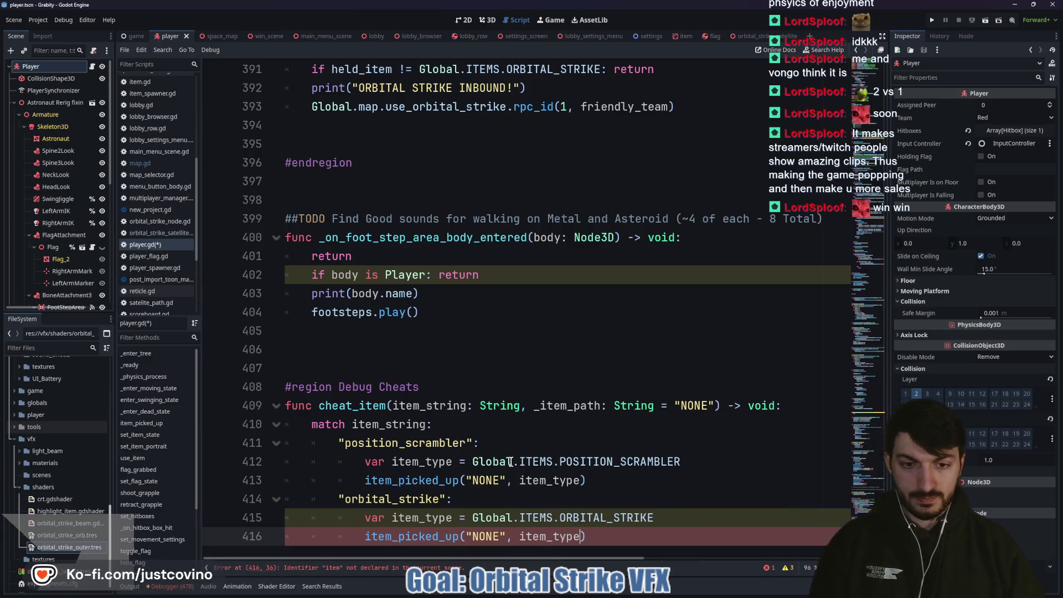
key(ctrl+s)
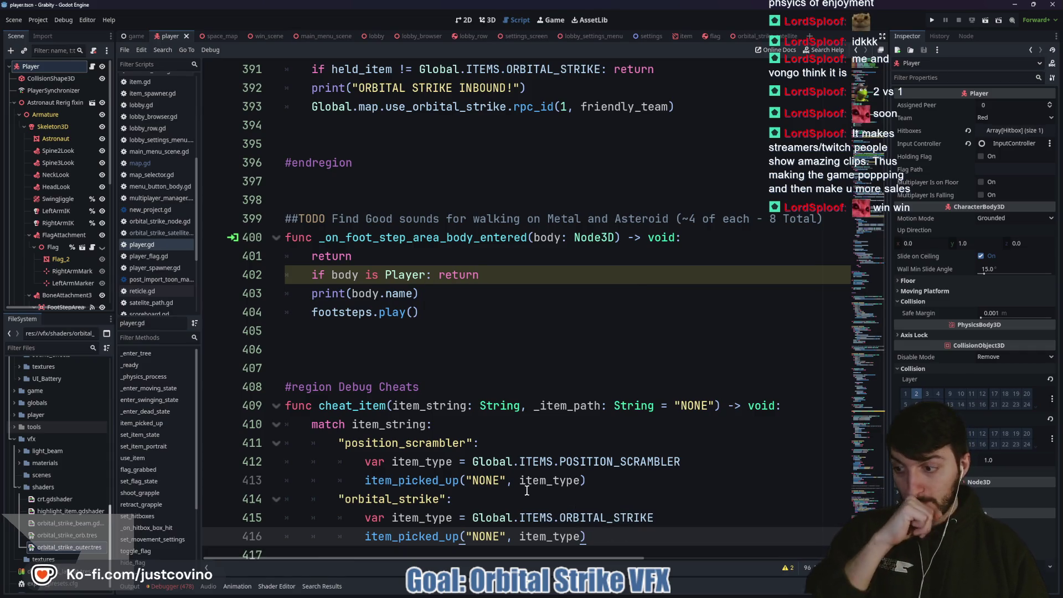
click(443, 348)
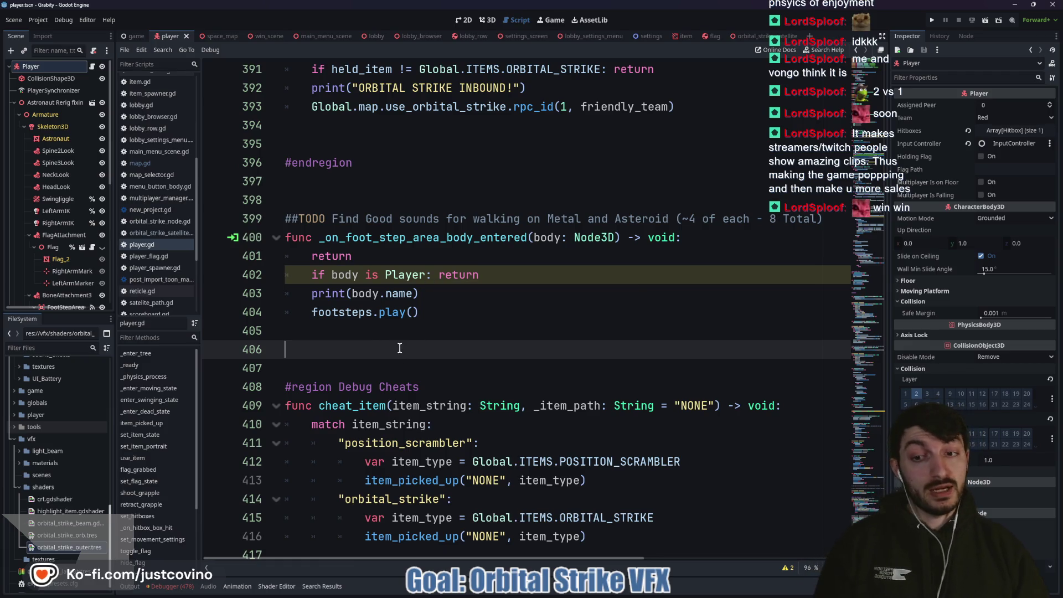
Step: Remove blank line 406, add a blank line after the position_scrambler case, and save
key(BackSpace)
key(ctrl+s)
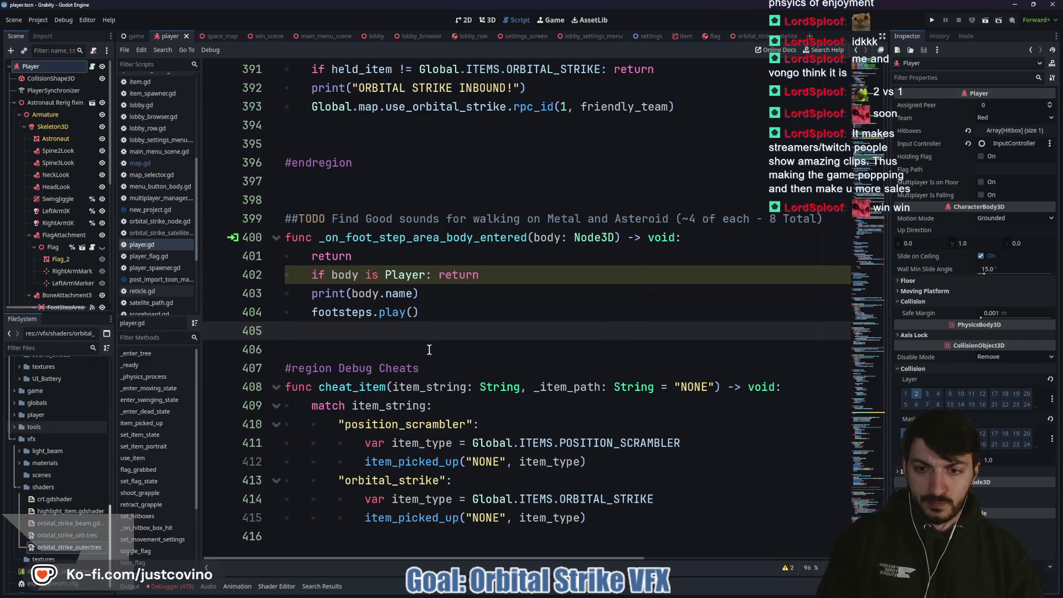
click(442, 346)
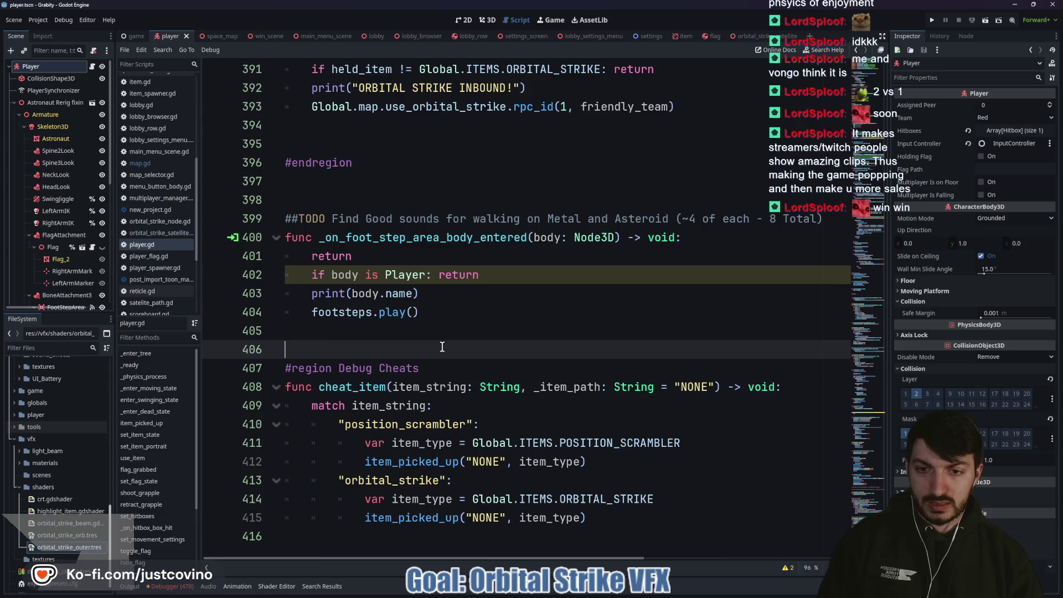
click(554, 411)
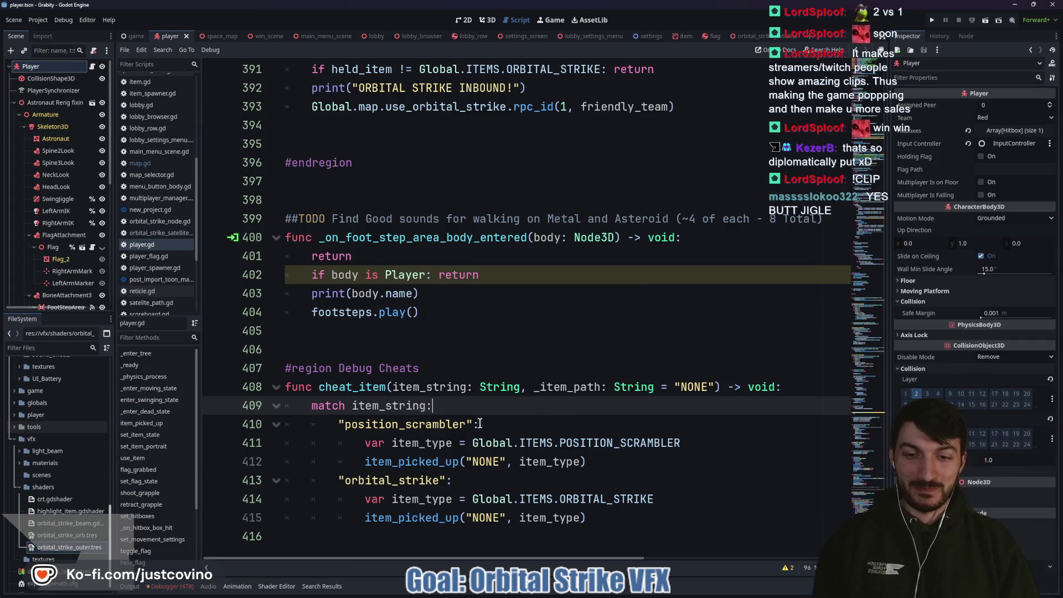
click(591, 456)
key(Return)
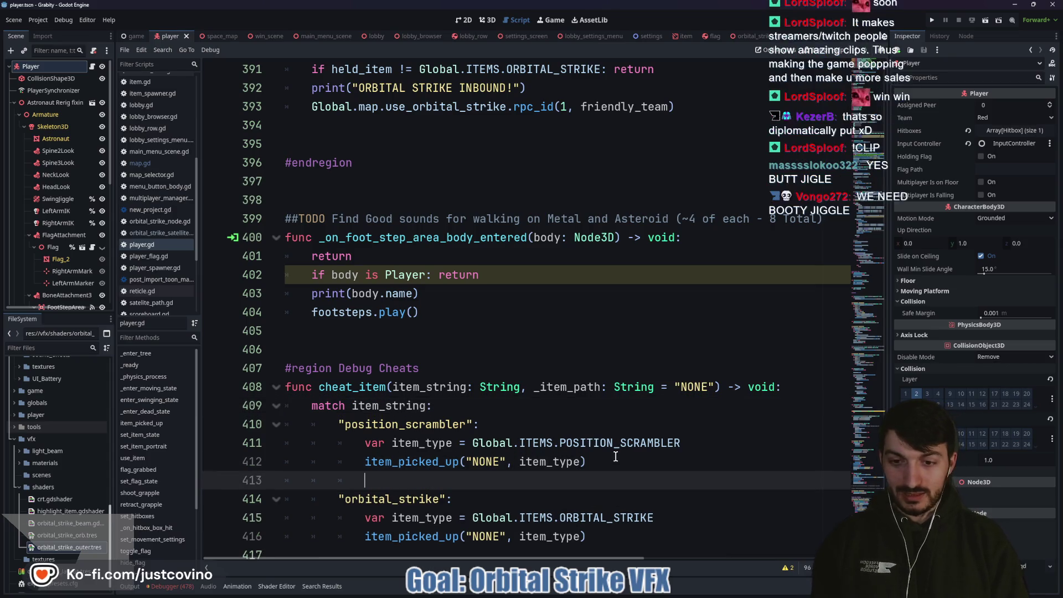
key(ctrl+s)
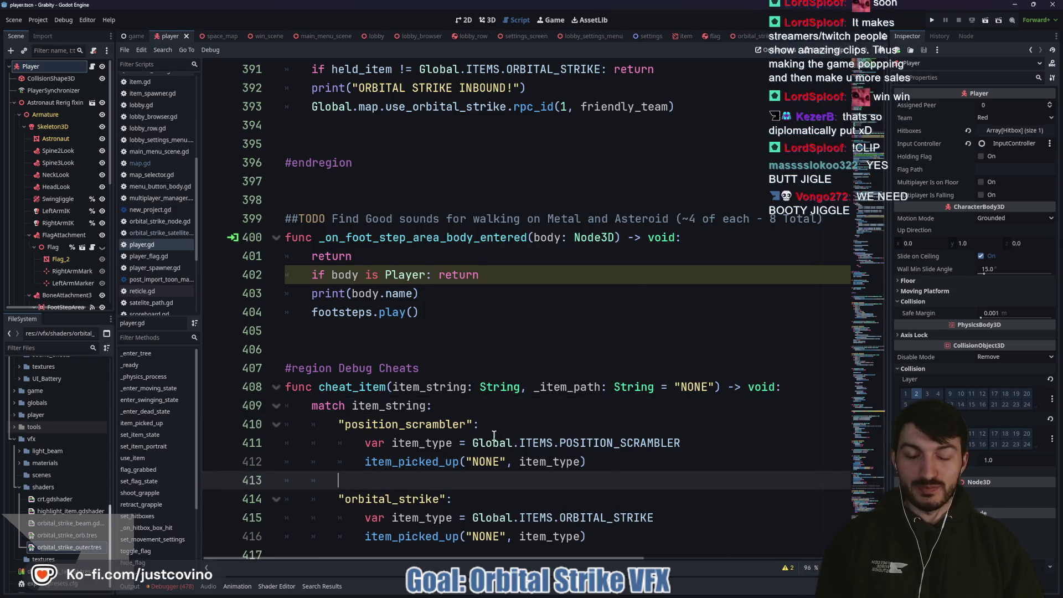
Step: Look back over the footstep handler code, then bring up map.gd's use_orbital_strike()
scroll(455, 482, down, 1)
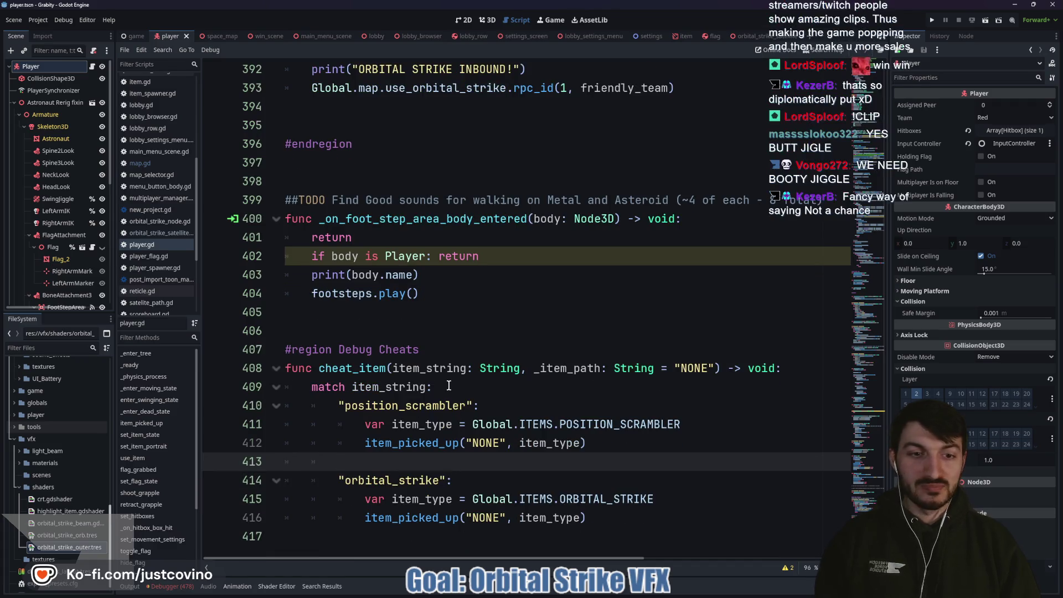
mouse_move(477, 367)
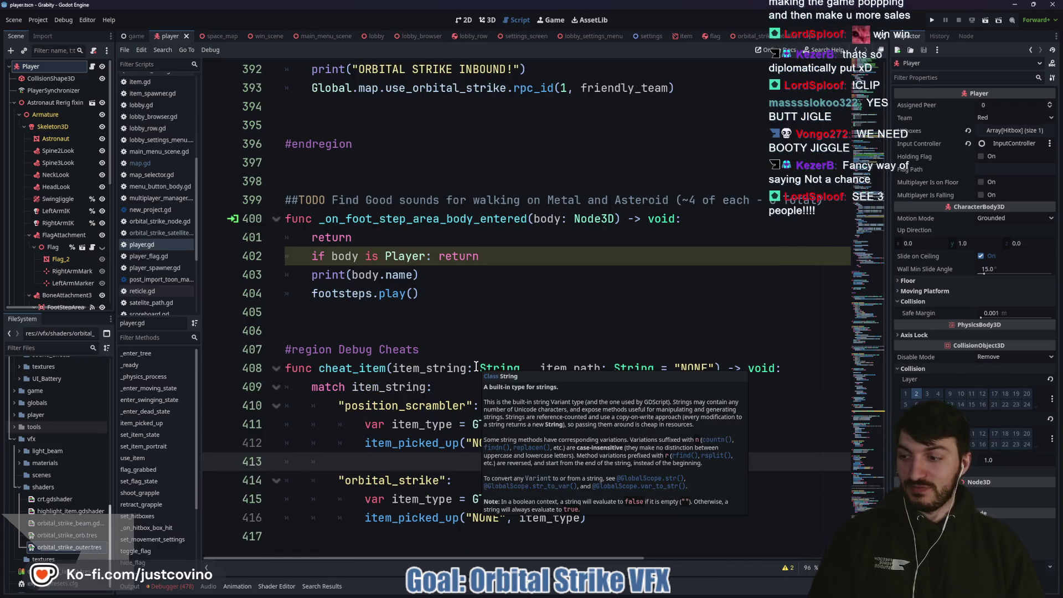
click(392, 331)
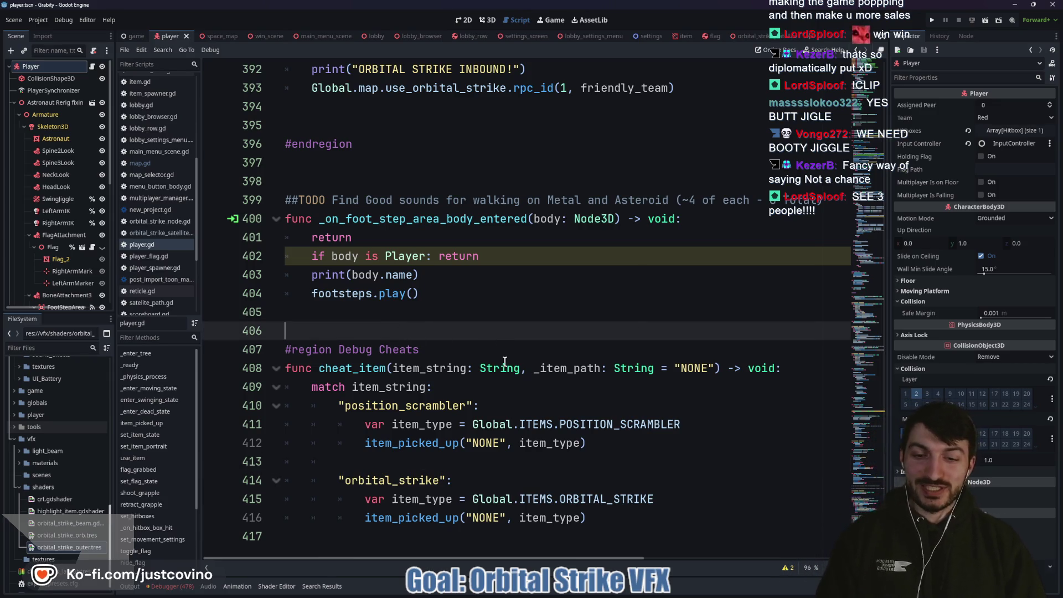
scroll(440, 337, up, 1)
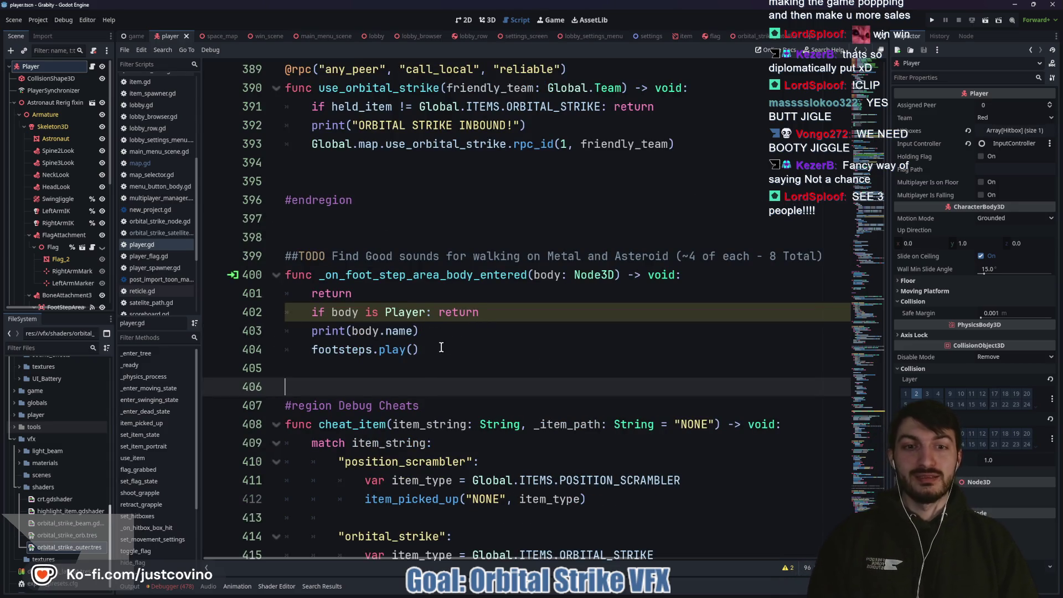
scroll(441, 347, up, 1)
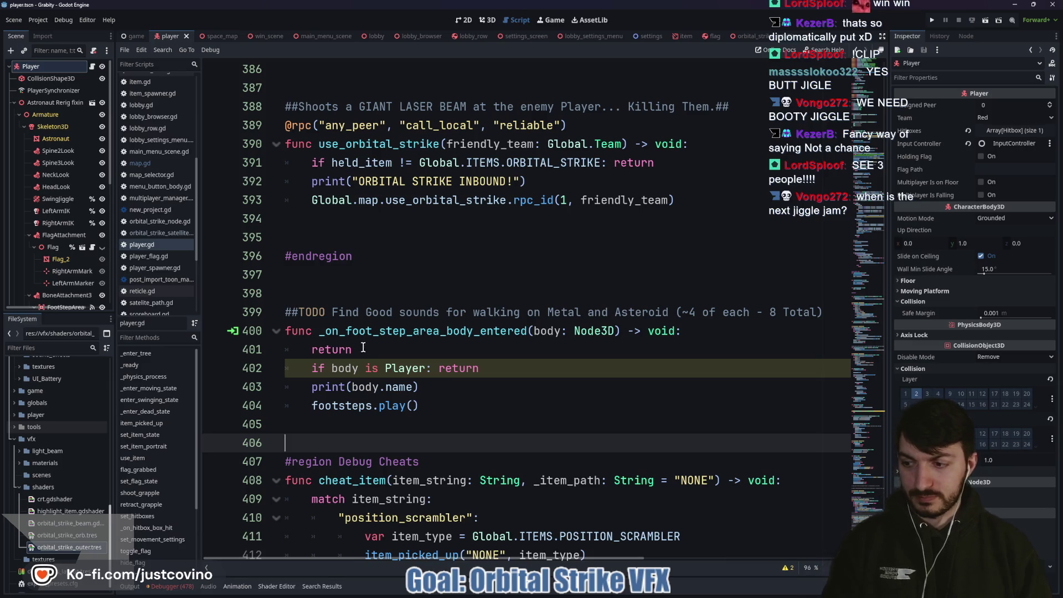
click(427, 329)
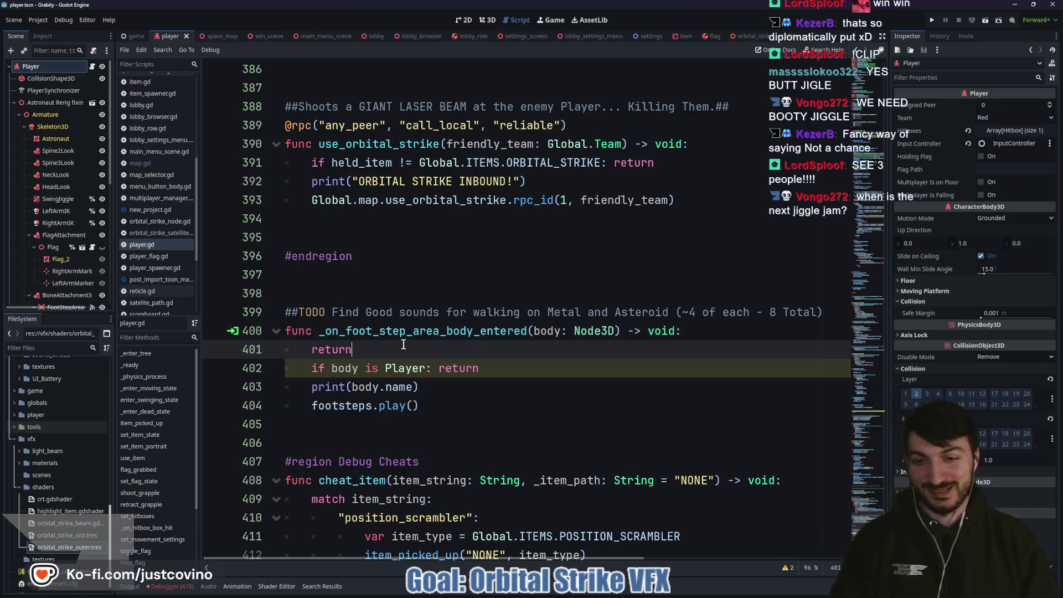
click(404, 344)
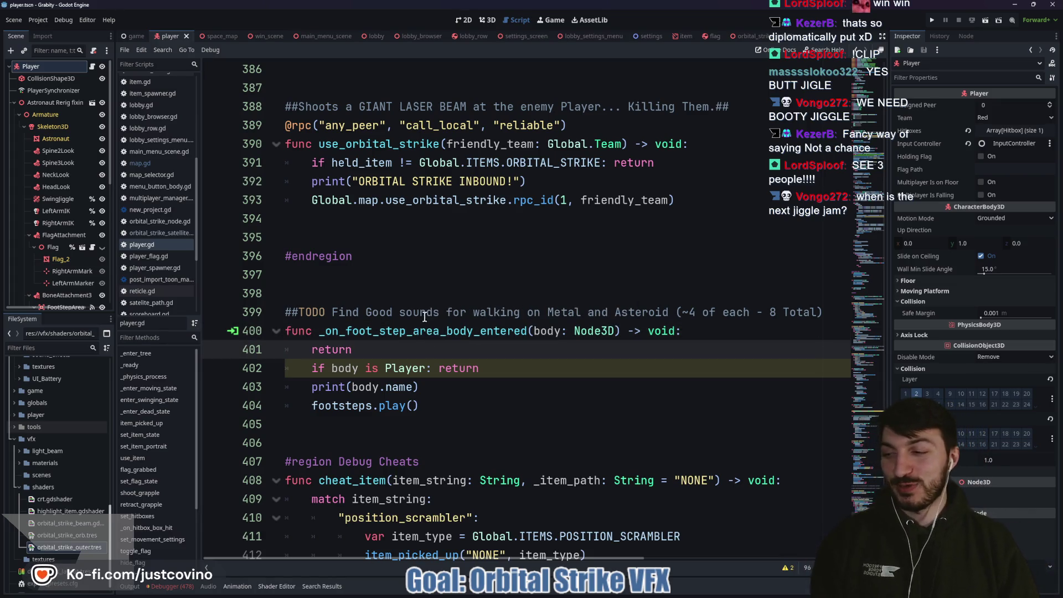
click(218, 37)
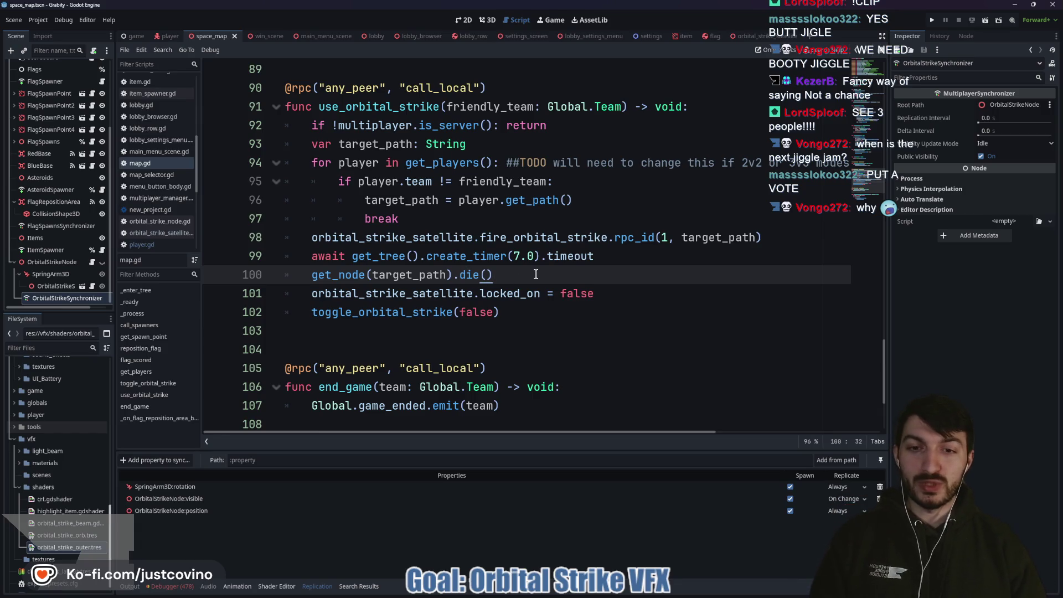
Step: Launch two debug game instances and arrange their windows side by side
click(929, 22)
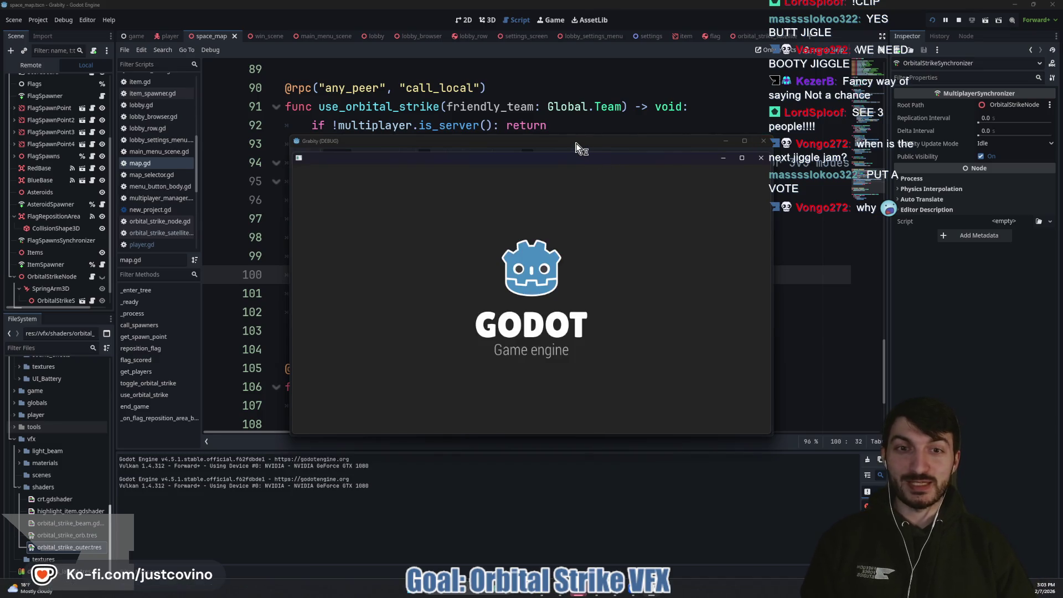
drag(577, 144, 312, 126)
drag(534, 159, 769, 133)
drag(337, 126, 326, 121)
Step: Host a private lobby in the left client, join it from the right, ready both, and start
click(148, 238)
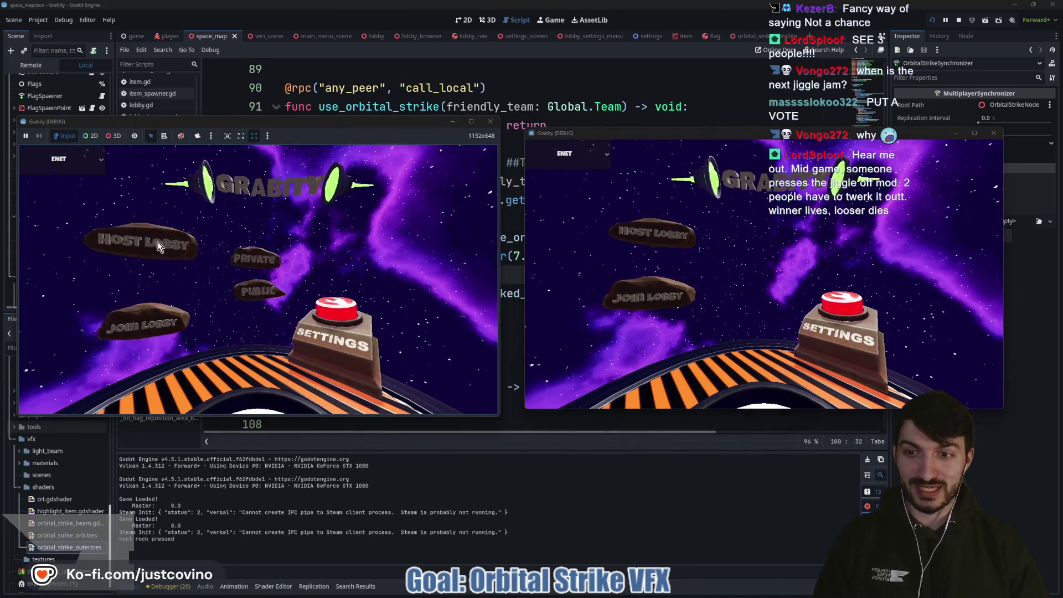
click(281, 229)
click(617, 303)
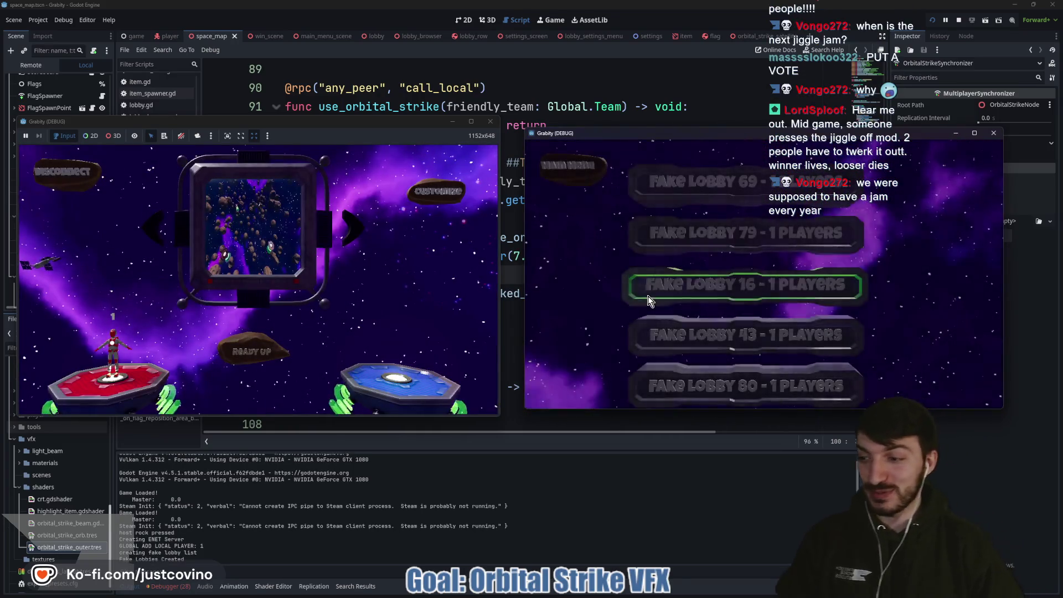
click(689, 247)
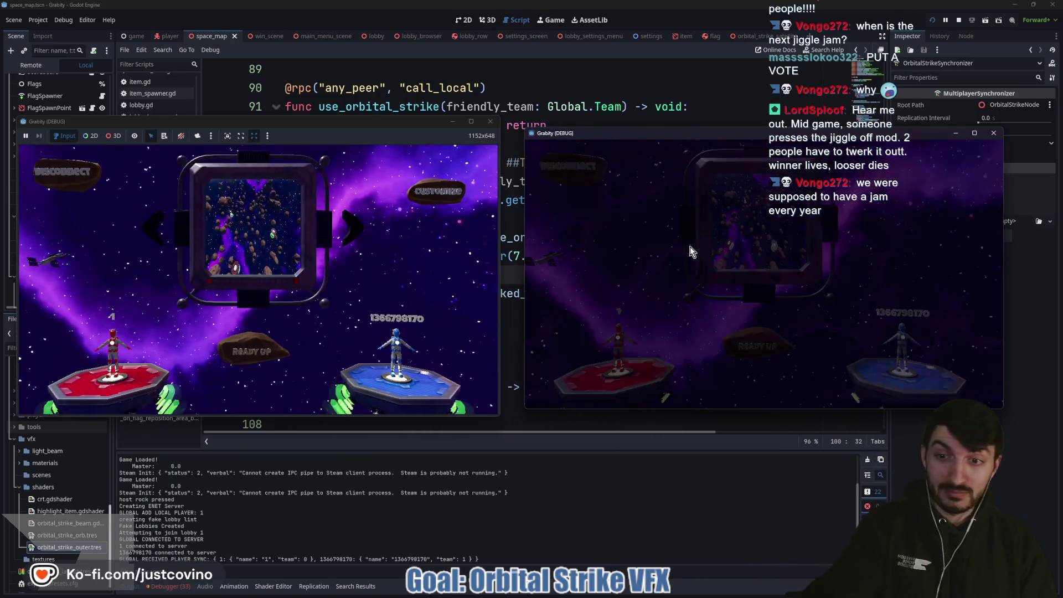
click(775, 348)
click(255, 348)
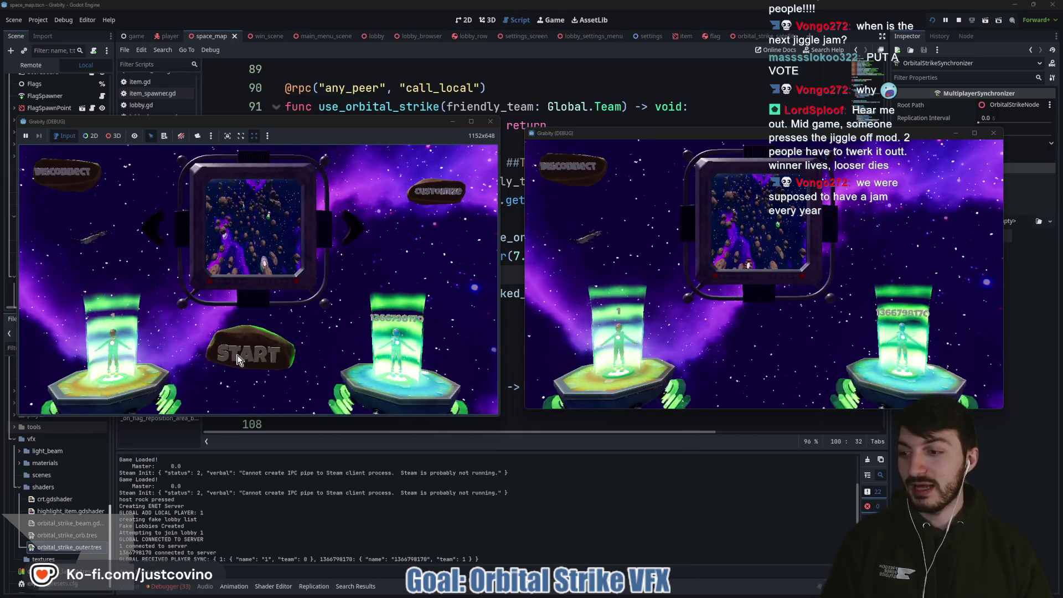
click(238, 360)
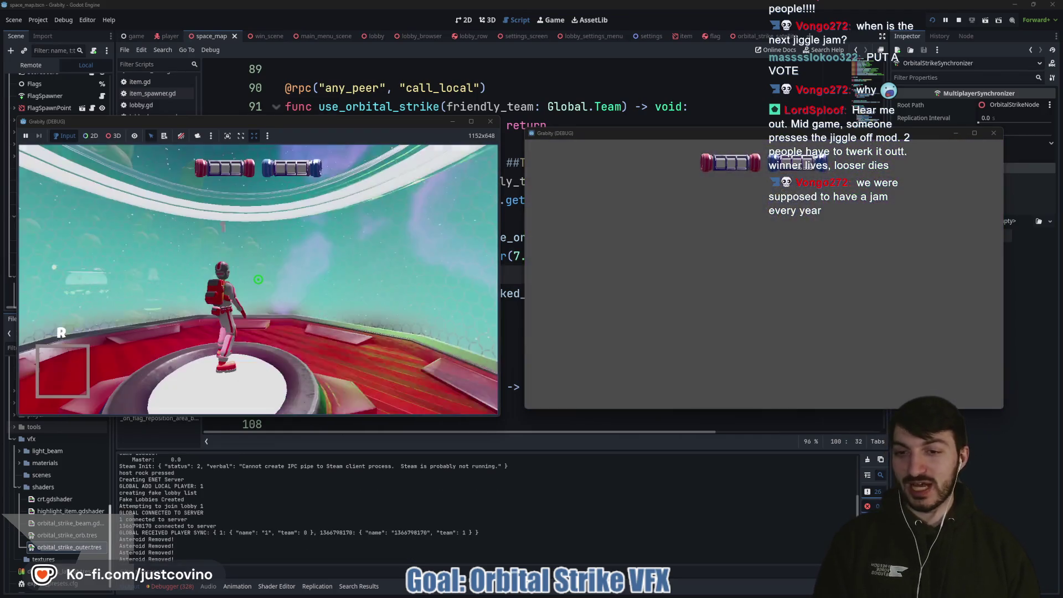
Step: Cheat in an orbital strike from the left client's console and fire it
key(grave)
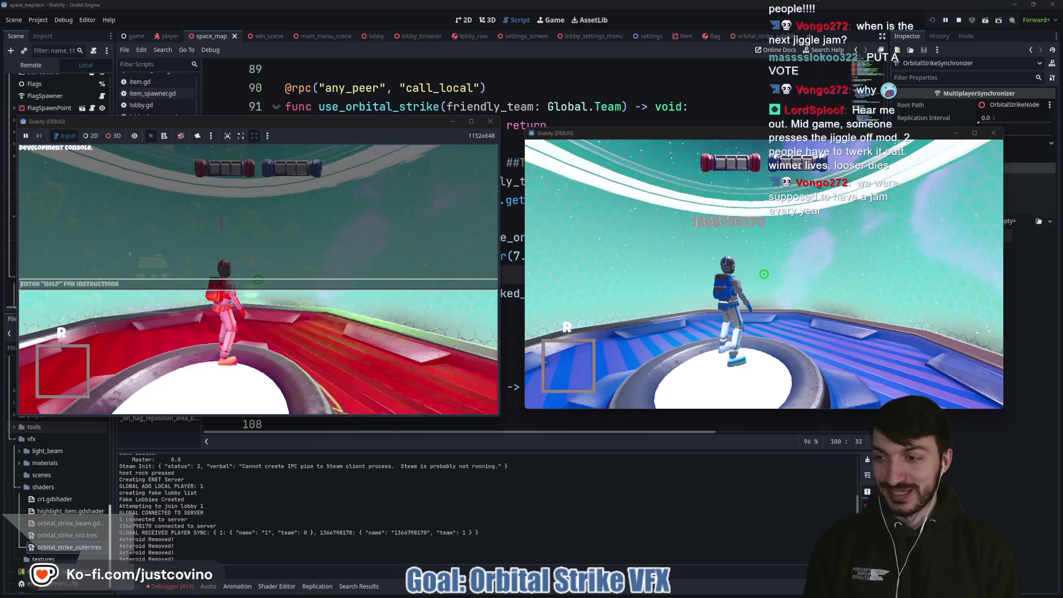
text(cheat_le)
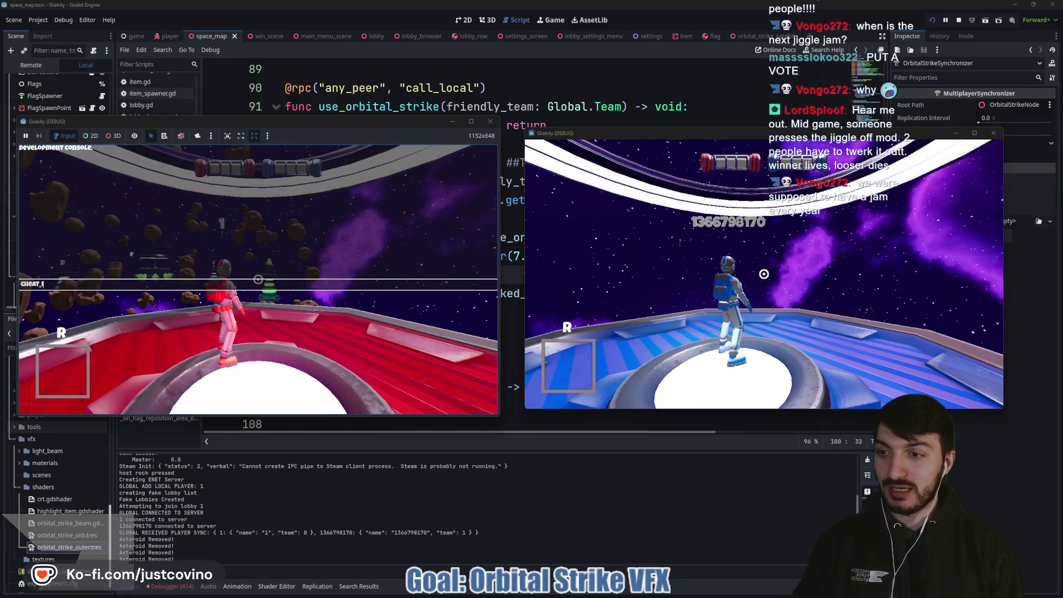
text(em orbital_)
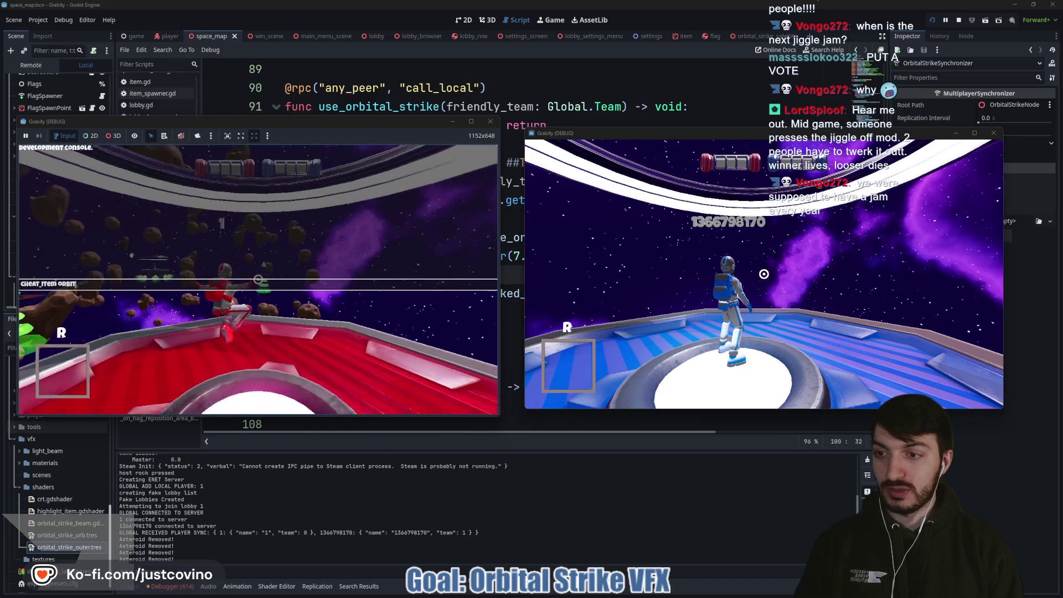
text(strike)
key(Return)
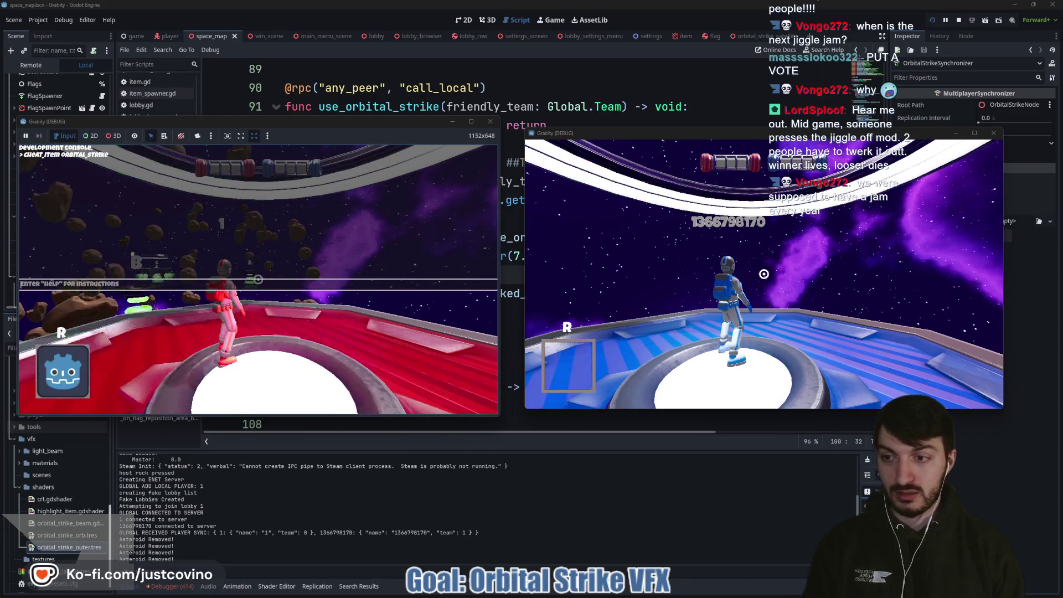
key(grave)
key(d)
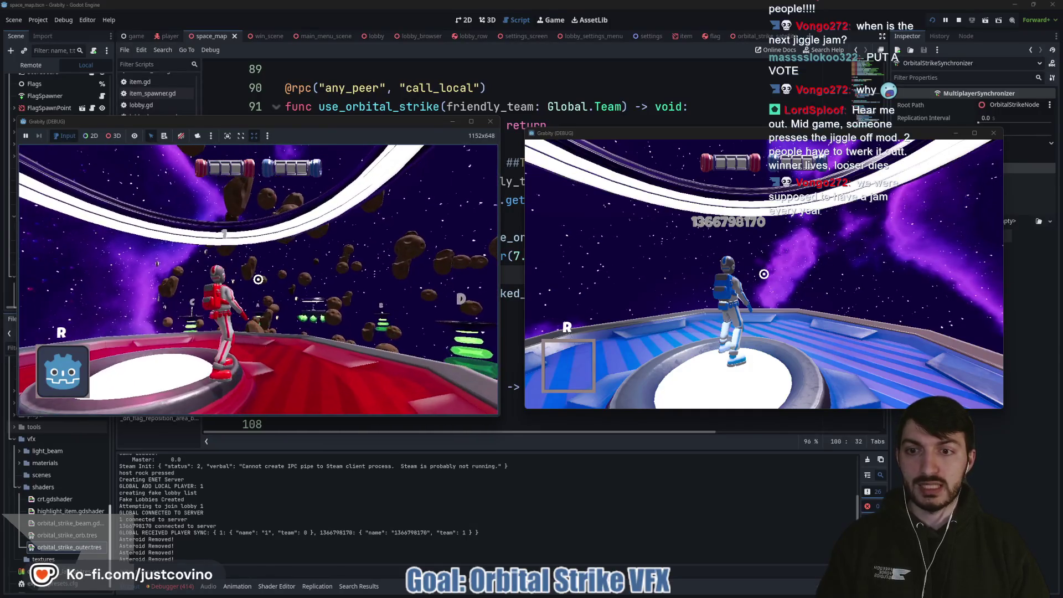
key(e)
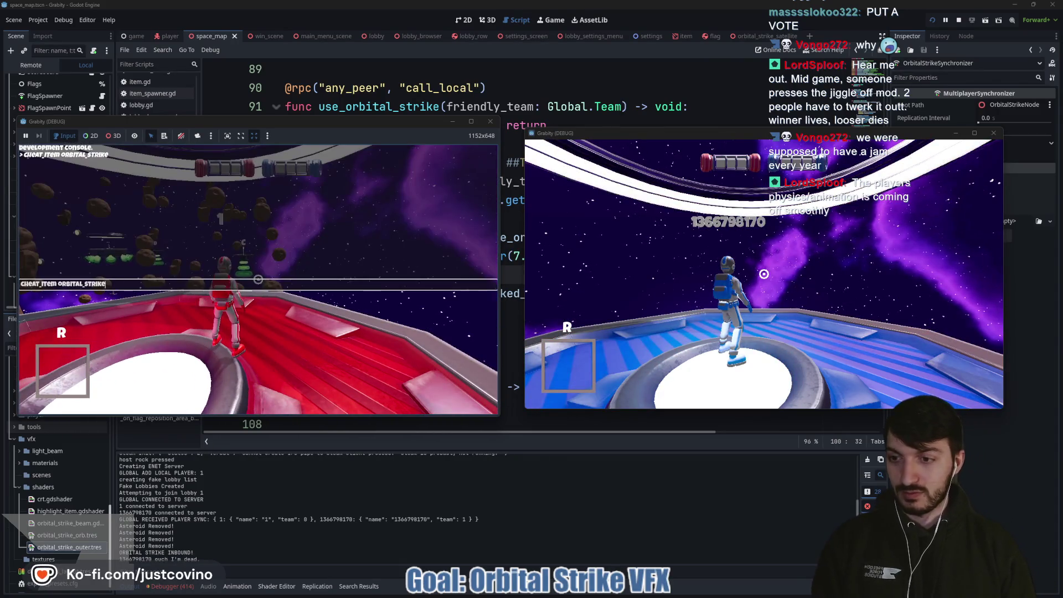
Step: Cheat in another orbital strike, fire it at the enemy player, and walk the blue player toward the edge
key(Return)
key(Escape)
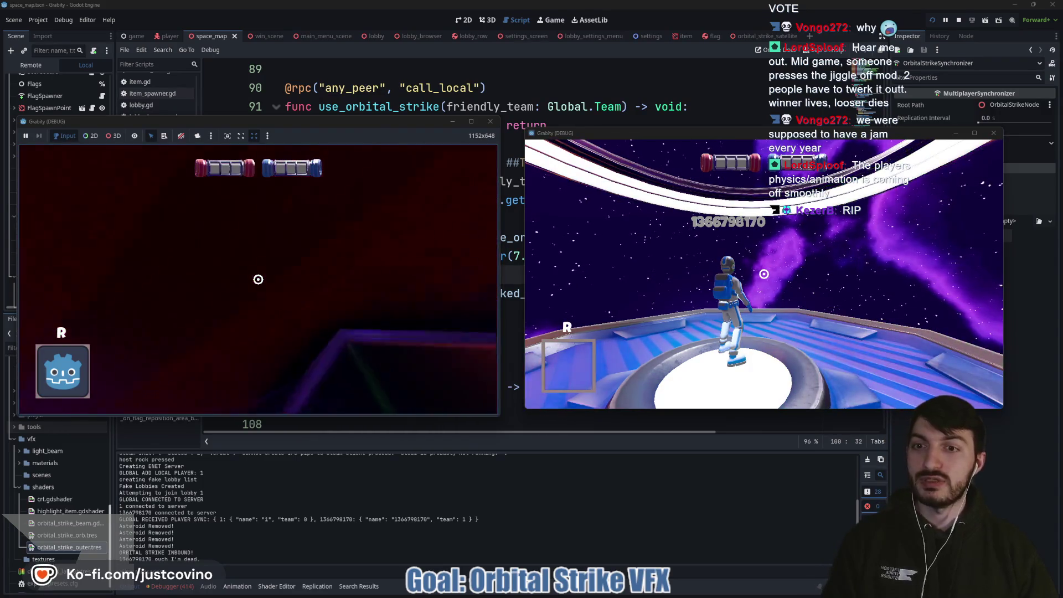
key(space)
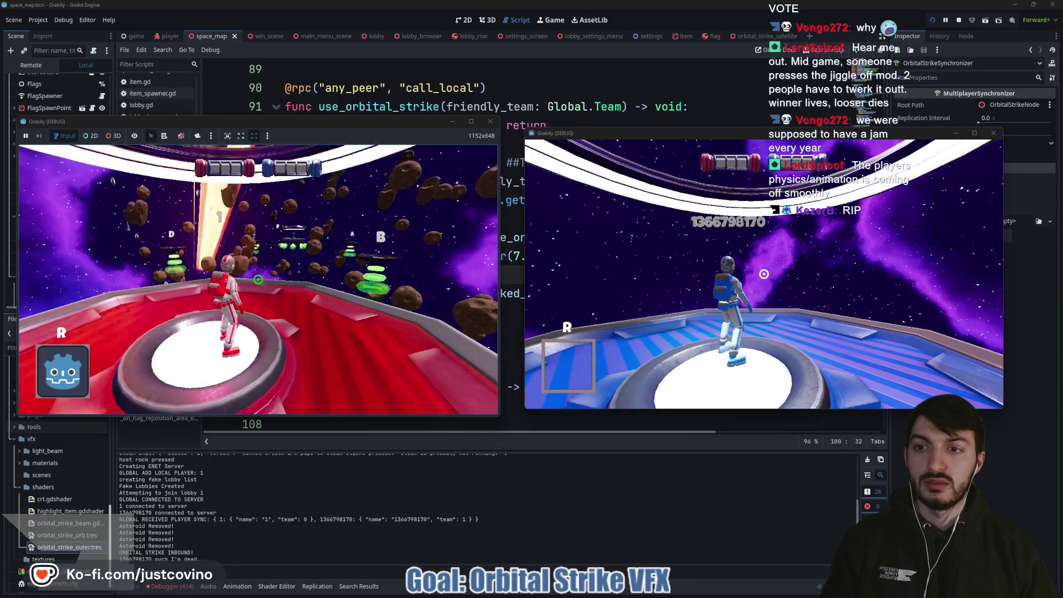
click(258, 279)
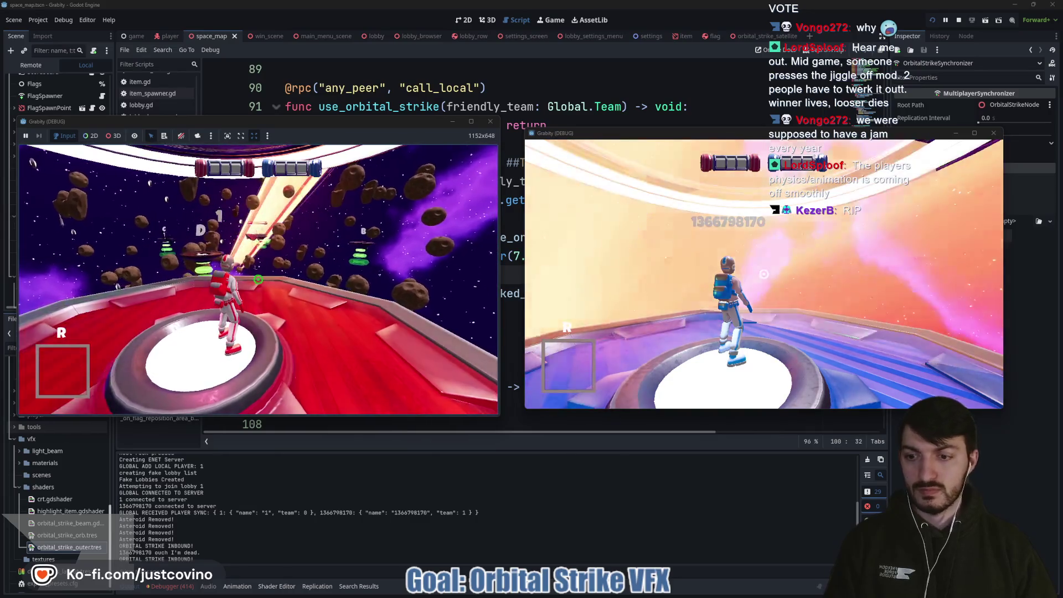
key(super)
key(Escape)
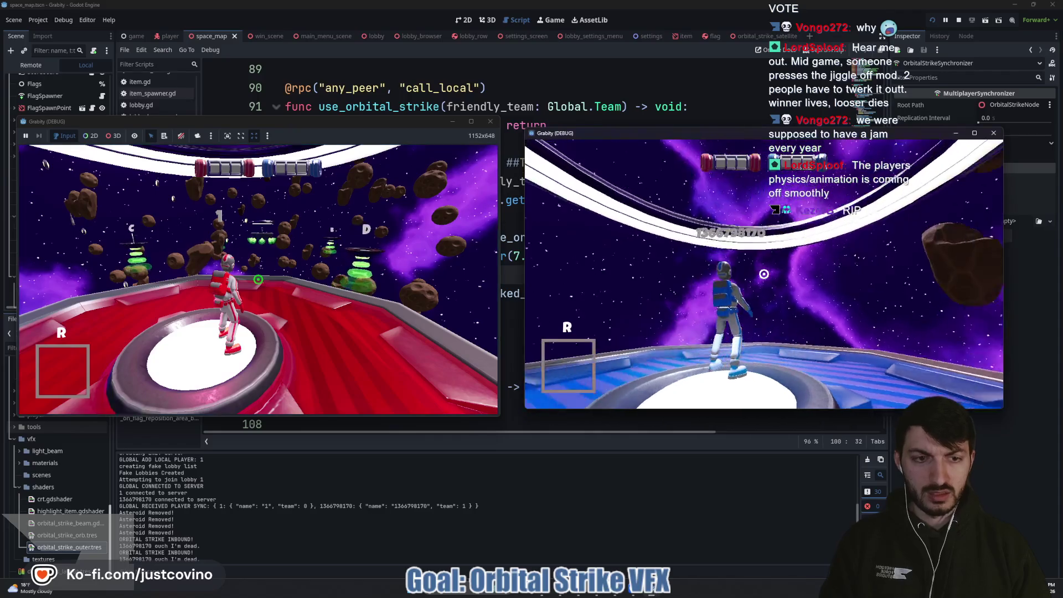
key(w)
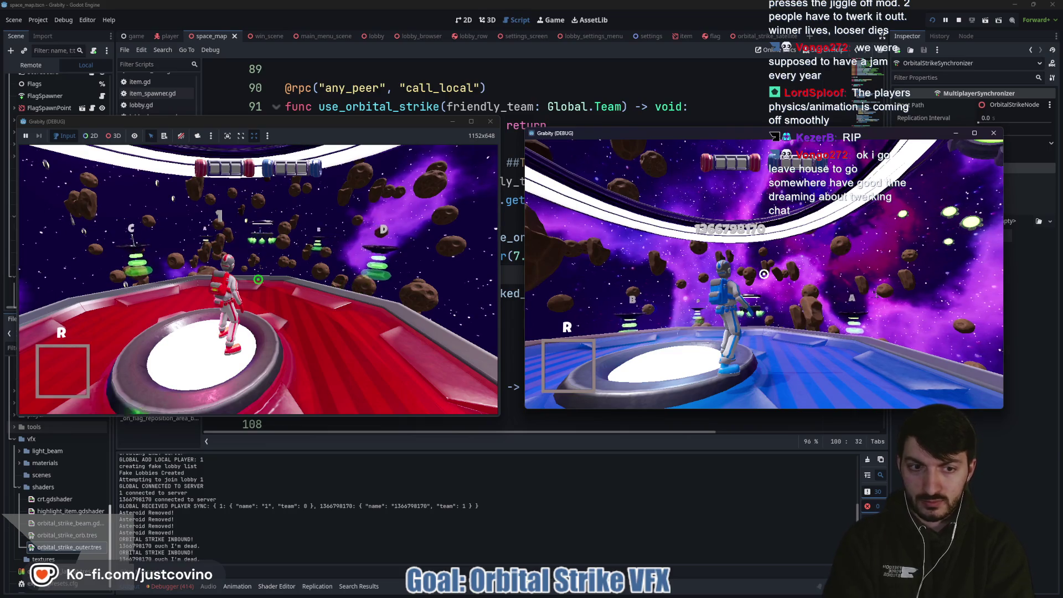
Step: Walk the blue player to the edge and fire a cheated orbital strike at it
key(w)
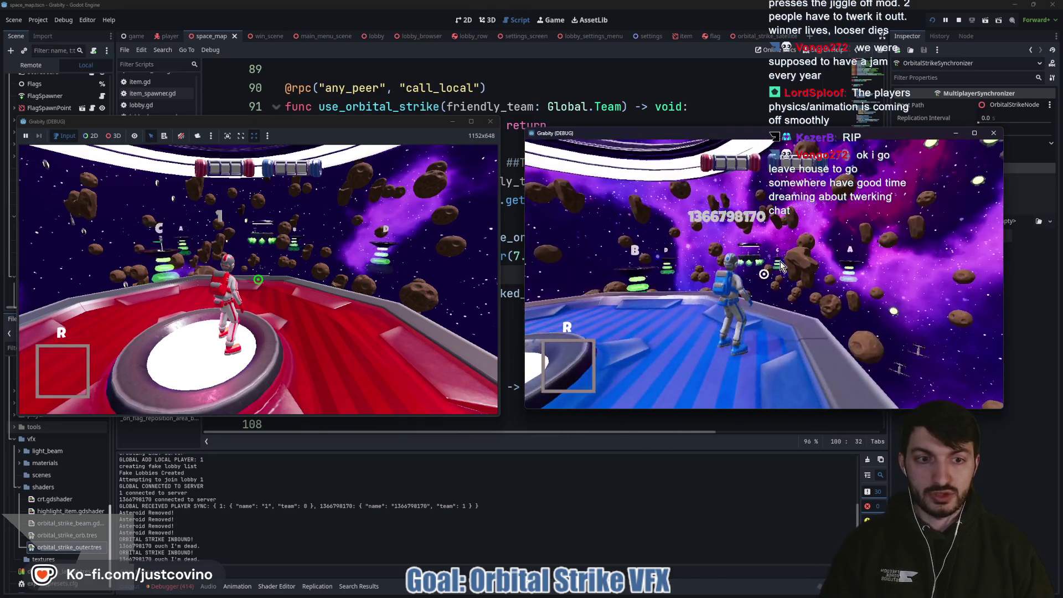
key(grave)
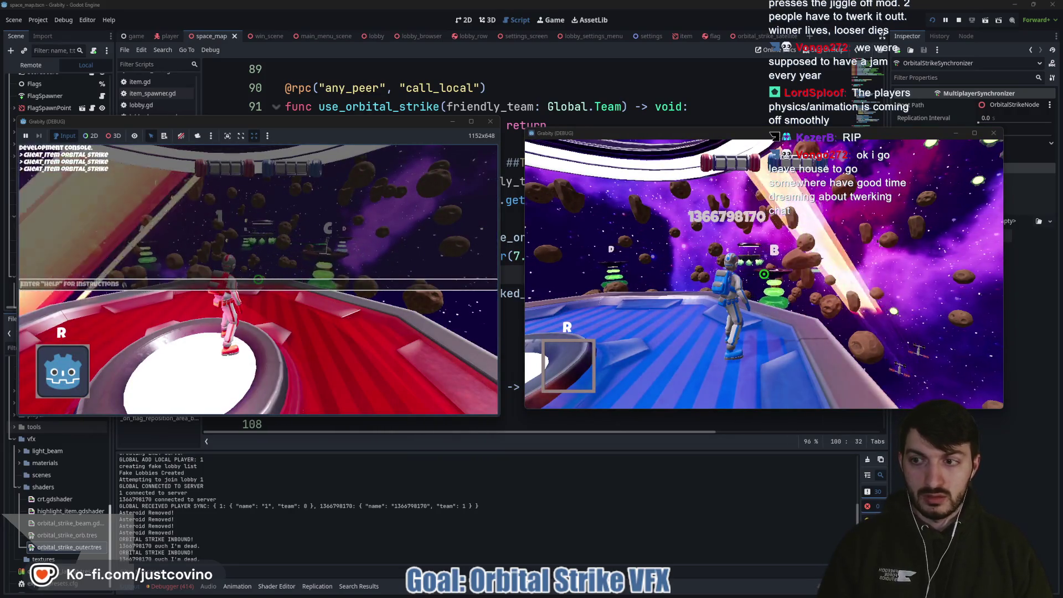
key(grave)
click(258, 280)
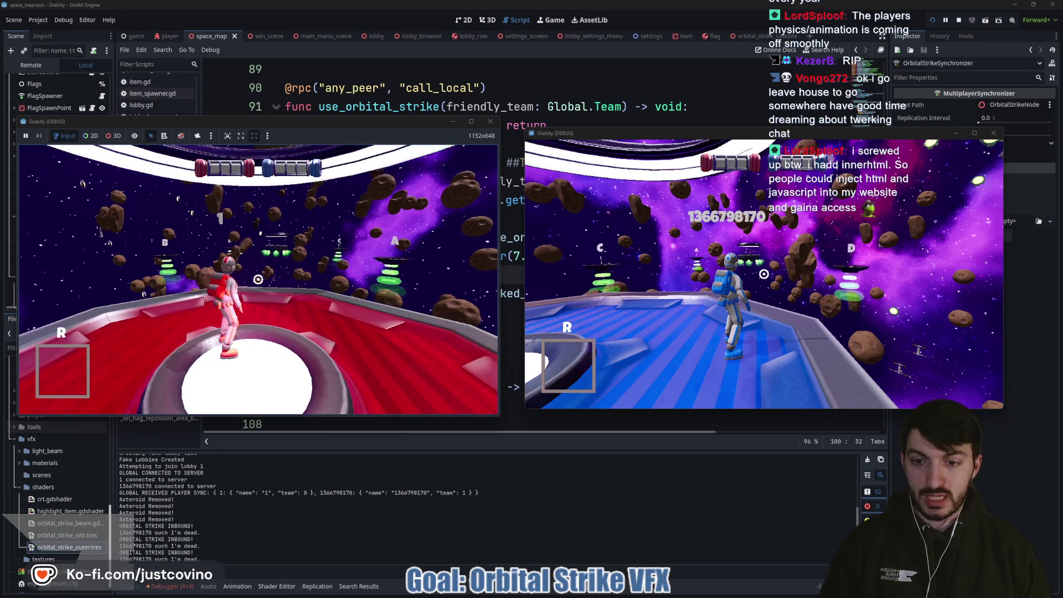
Step: Move the blue player briefly, then stop both debug clients with F8
click(703, 334)
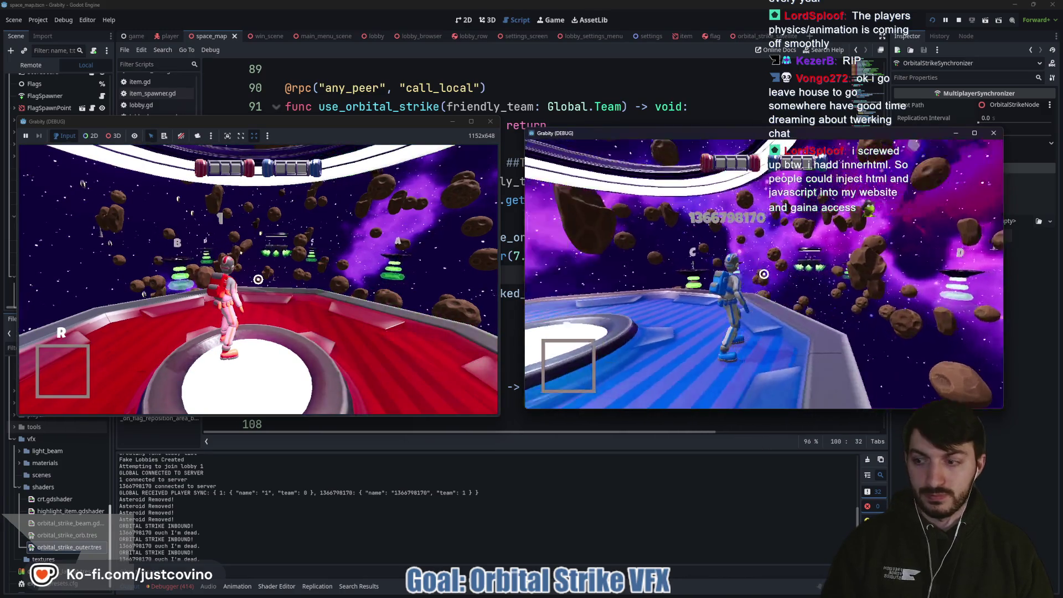
key(w)
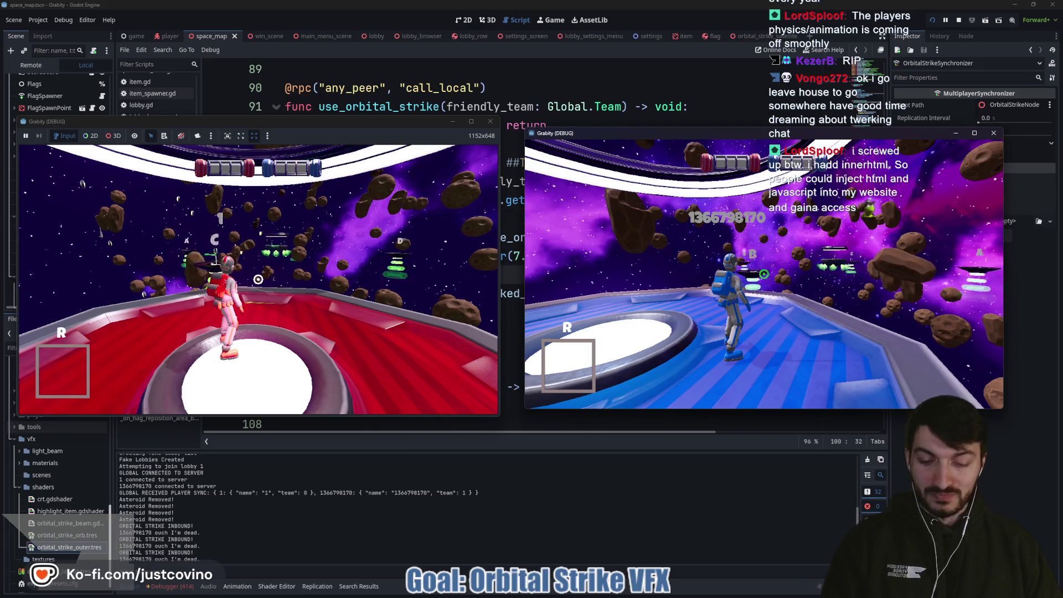
key(F8)
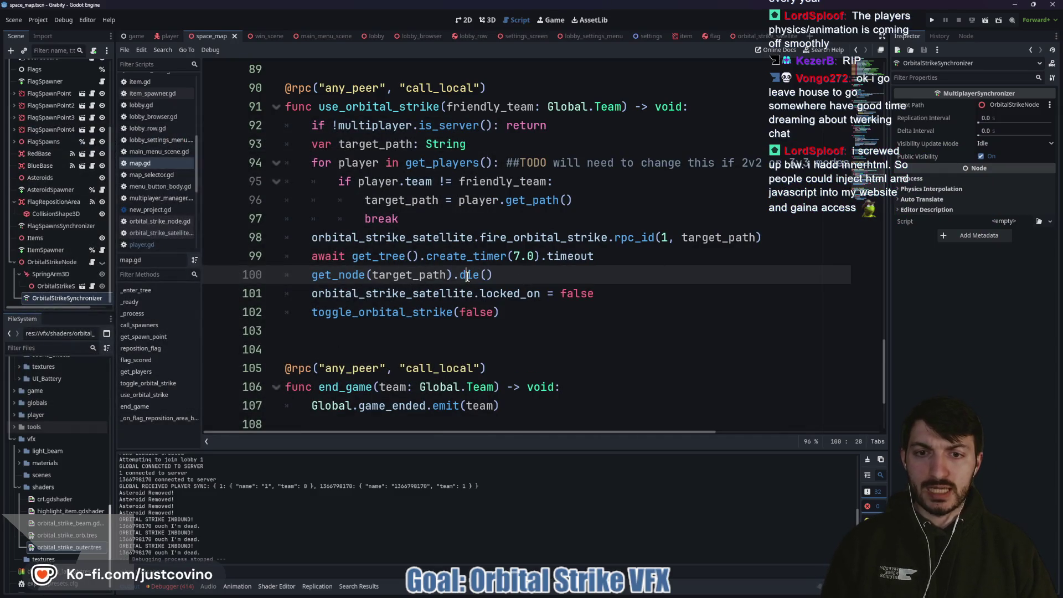
Step: Open player.gd and inspect die(), its respawn() call on line 351, and respawn's health reset
click(169, 36)
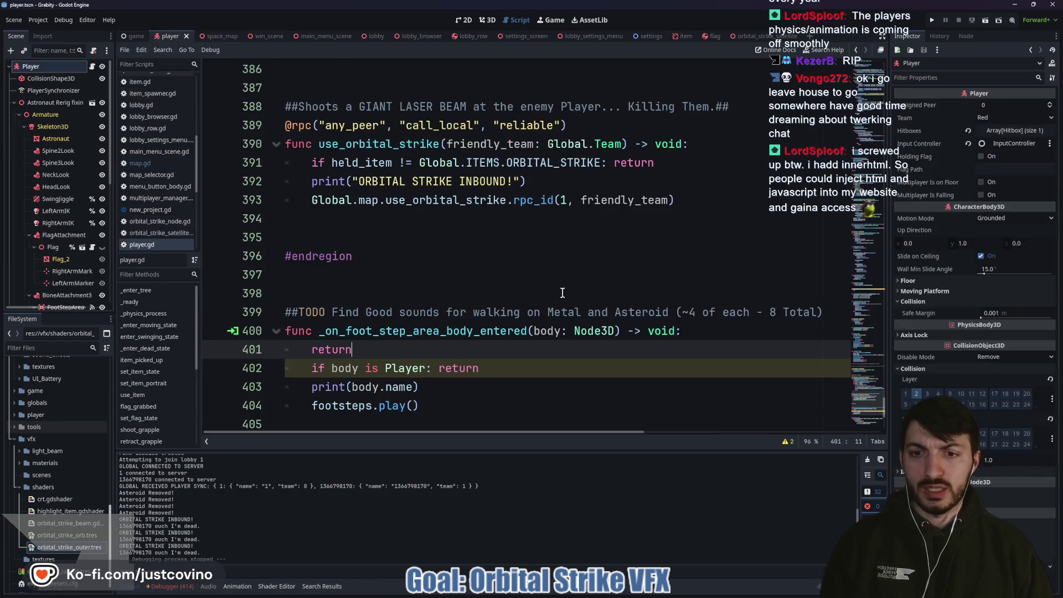
scroll(415, 295, up, 5)
scroll(415, 295, up, 10)
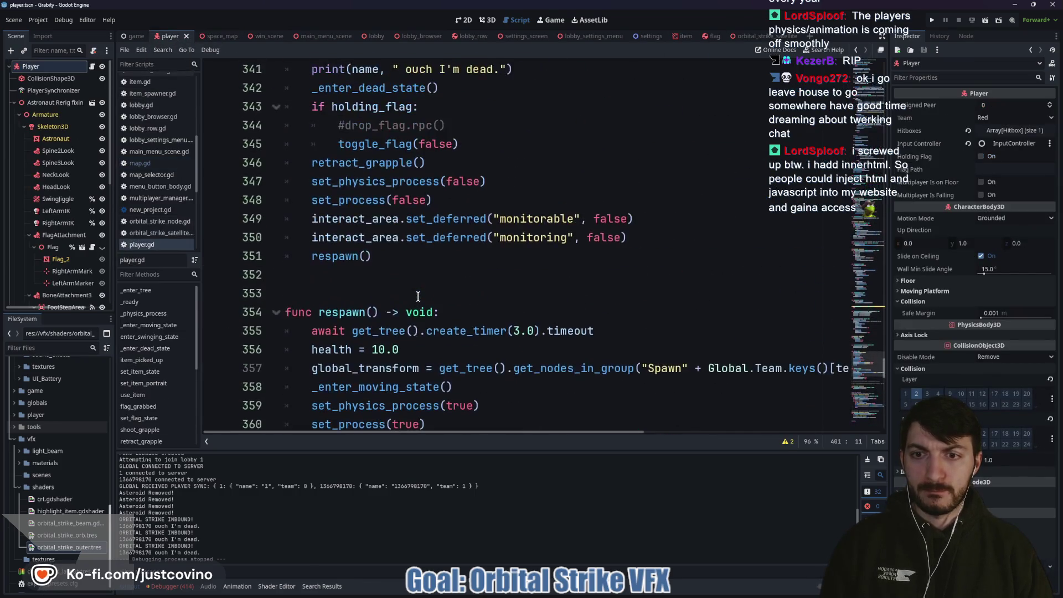
scroll(391, 268, up, 2)
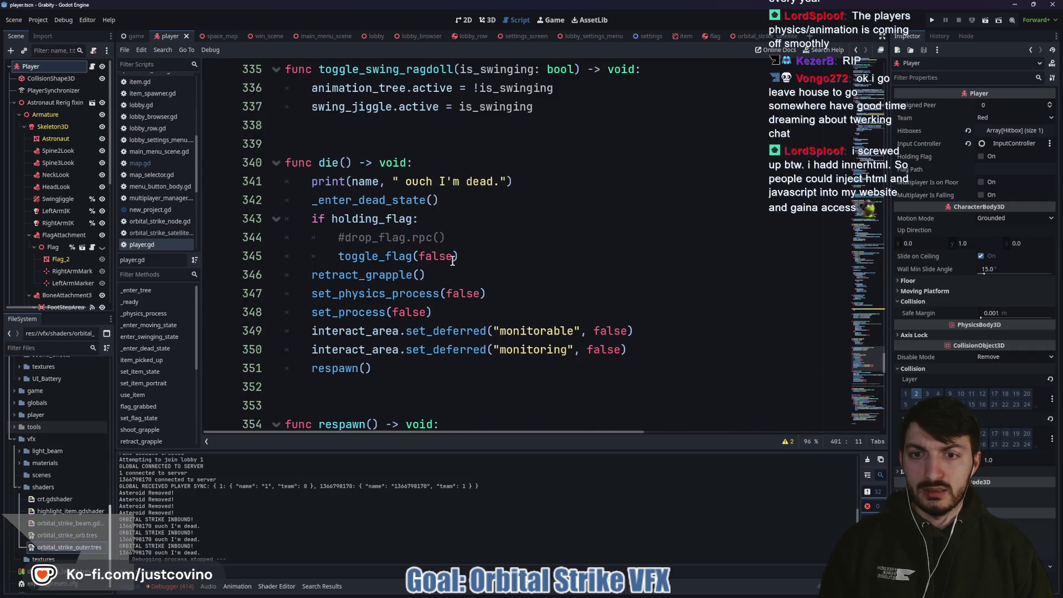
double_click(355, 370)
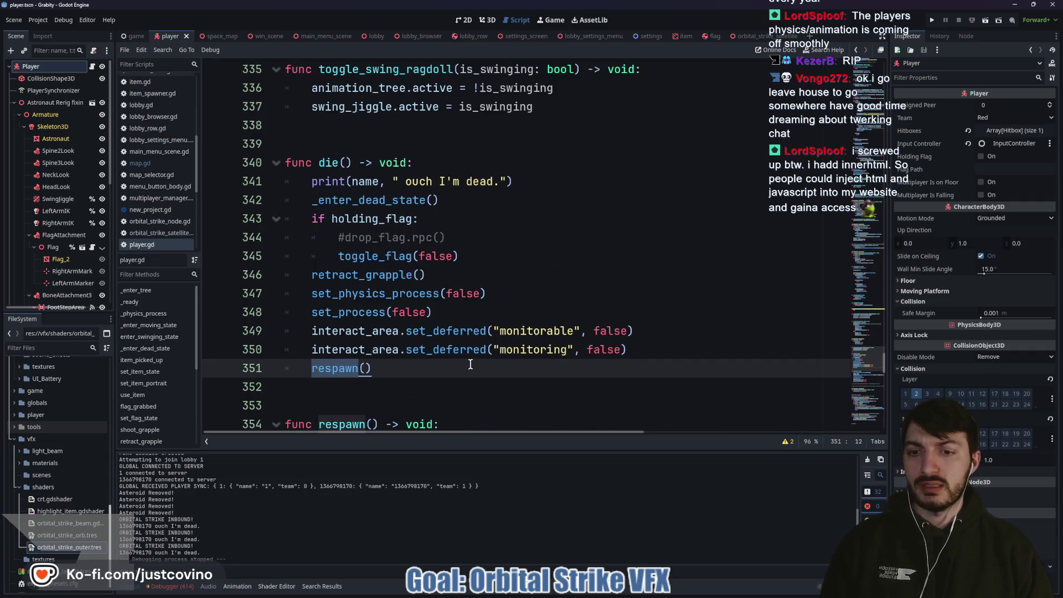
scroll(470, 365, down, 3)
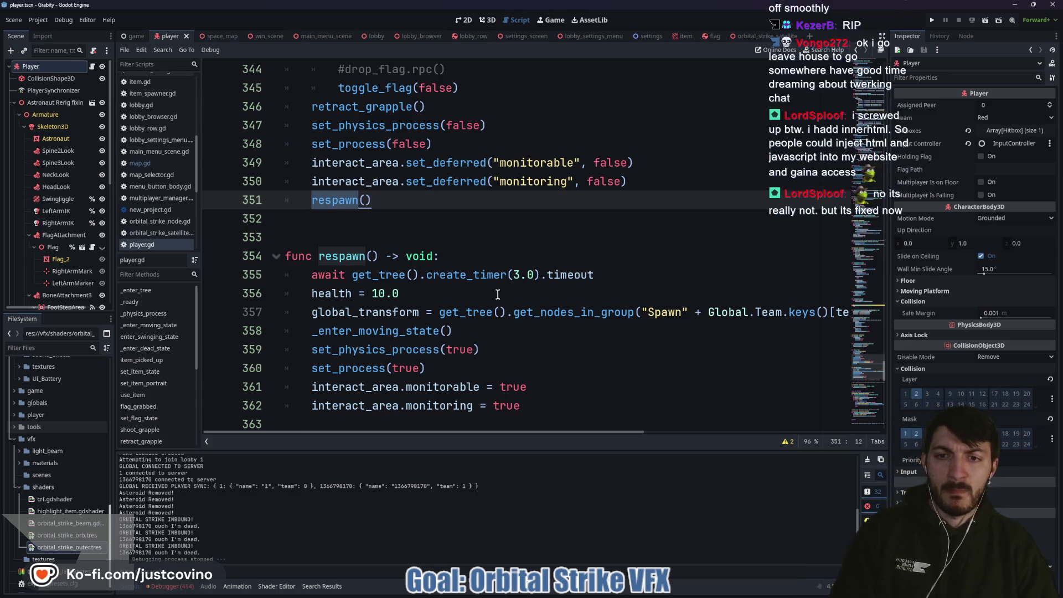
click(496, 292)
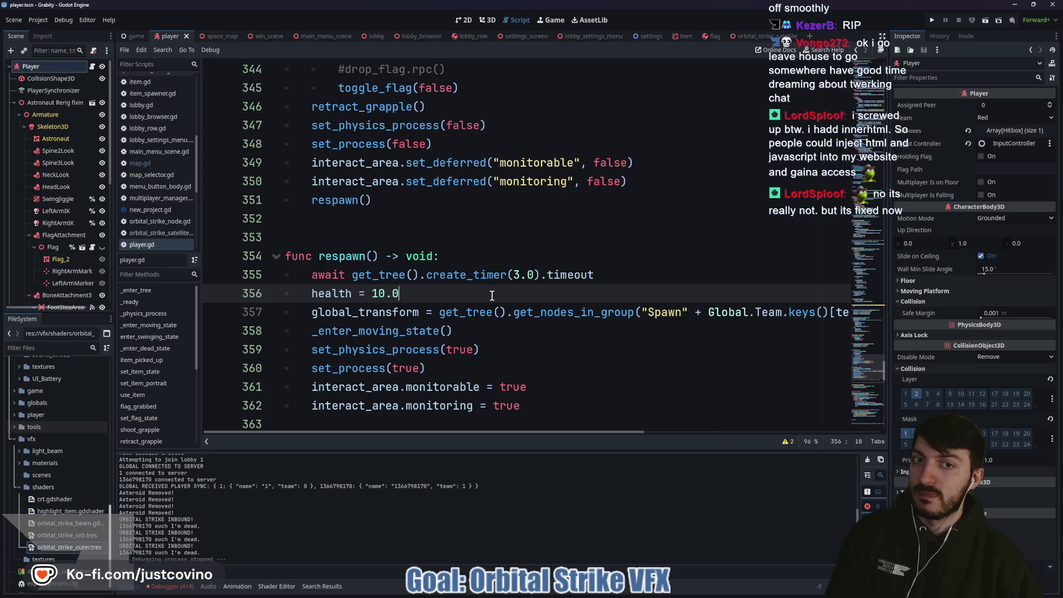
scroll(491, 295, up, 4)
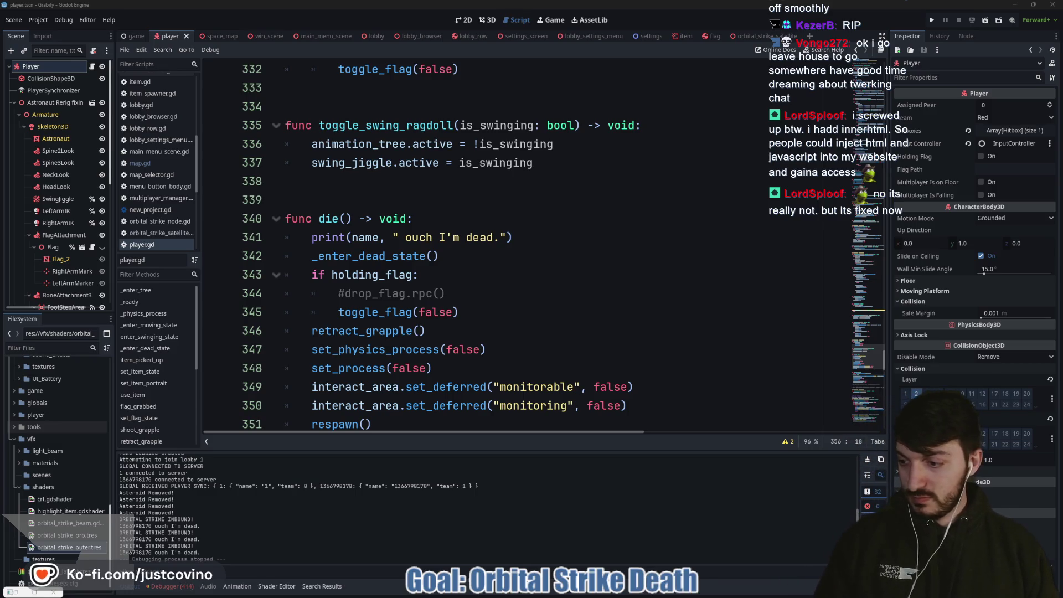
click(479, 276)
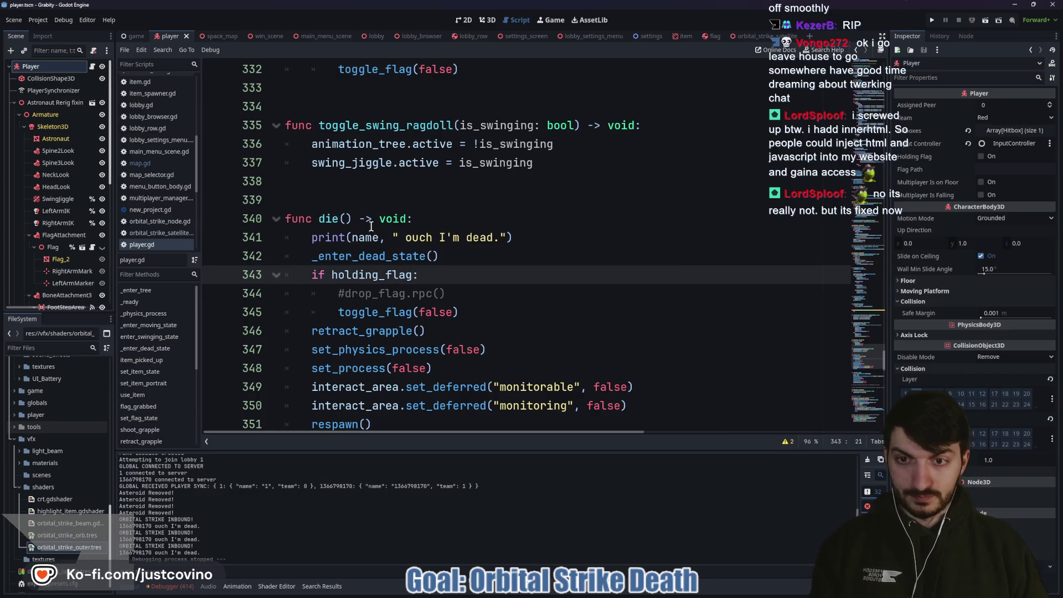
click(337, 202)
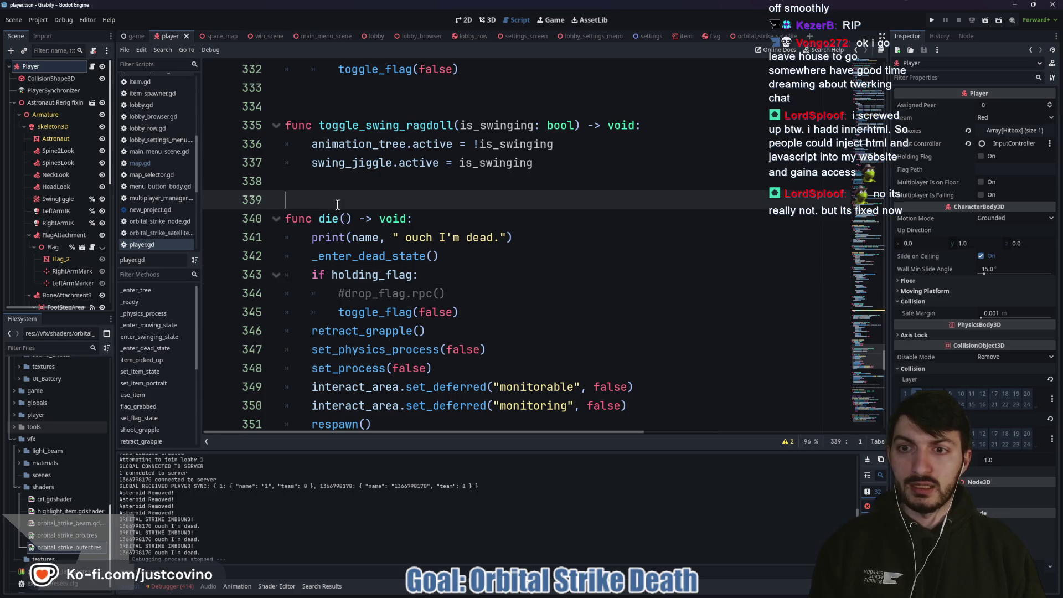
text(@rpc)
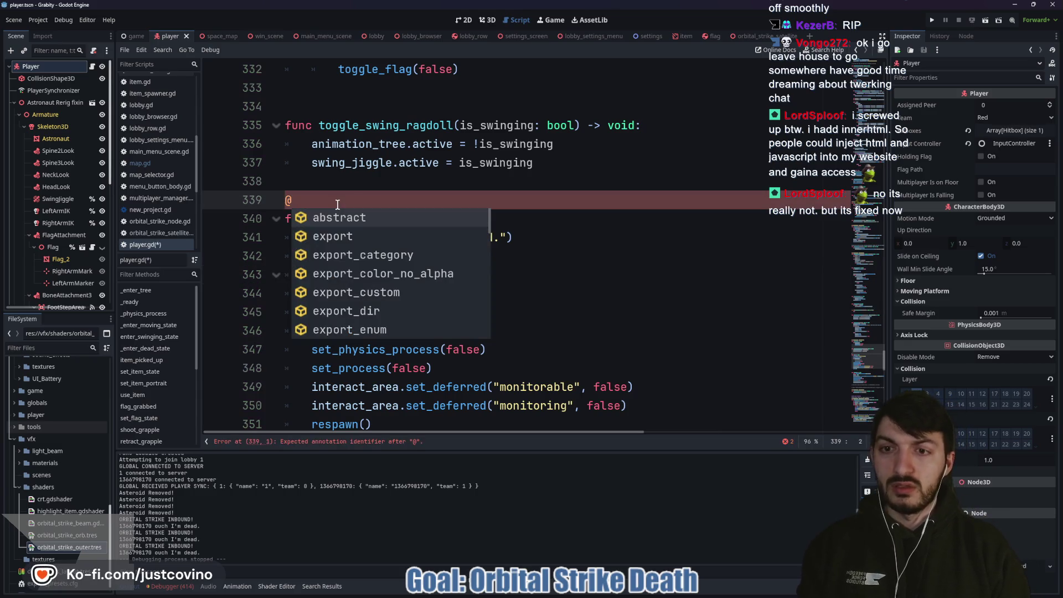
text(()
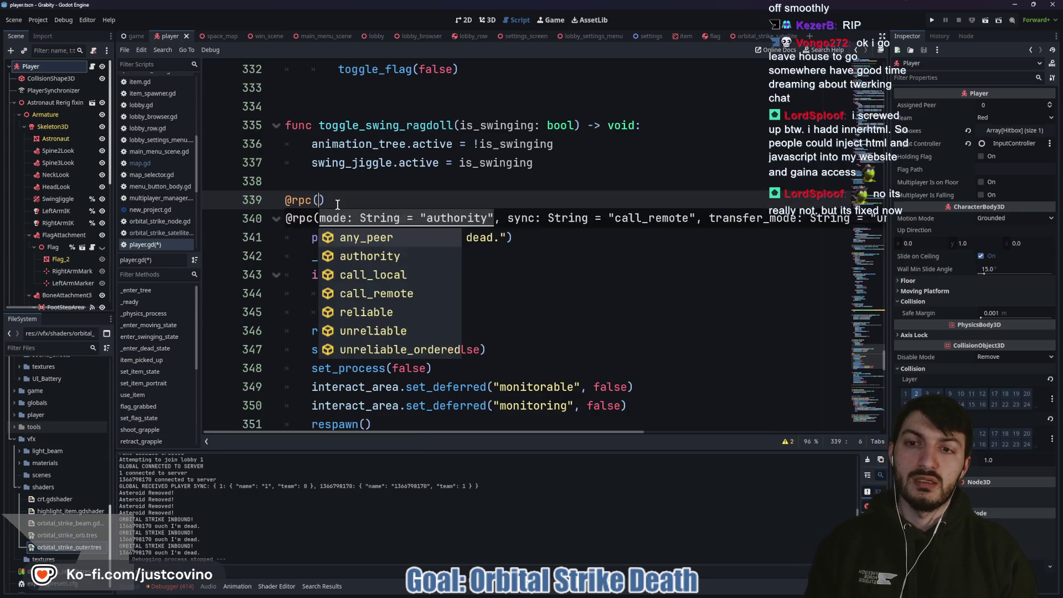
key(Return)
text(,)
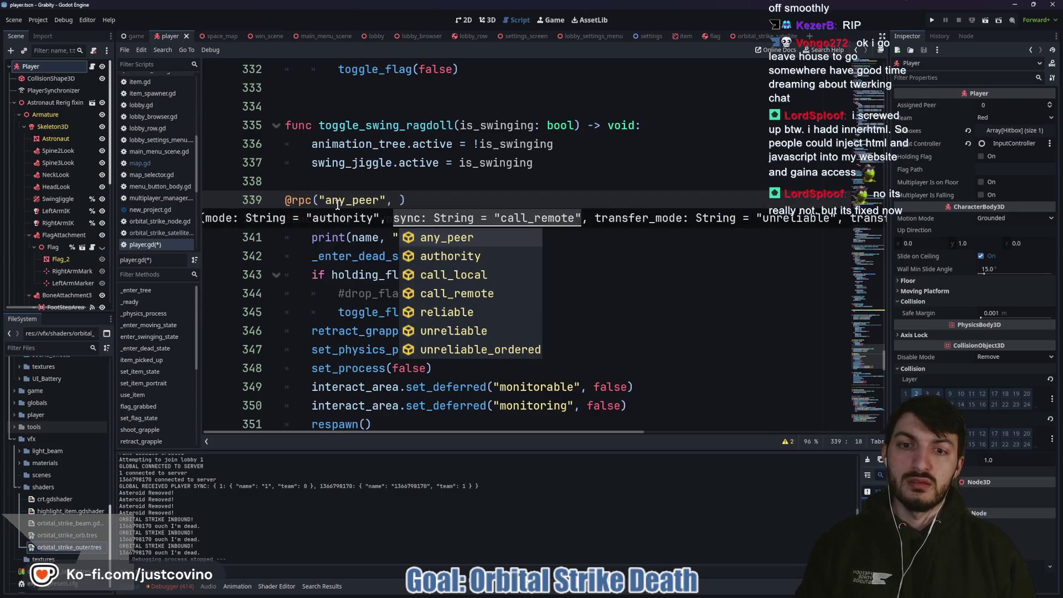
key(Down)
key(Down)
key(Return)
key(Right)
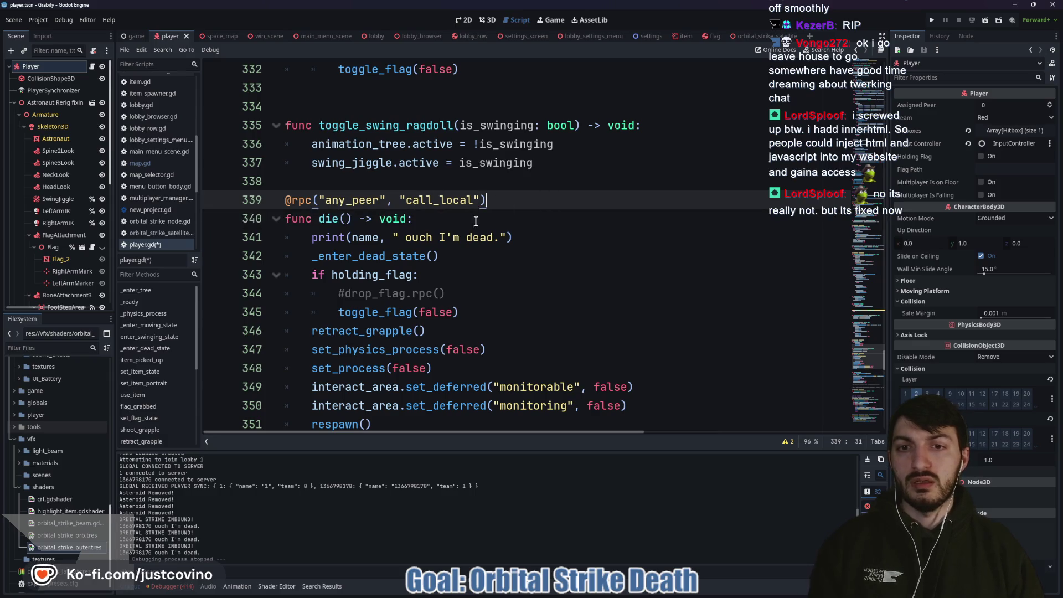
click(447, 221)
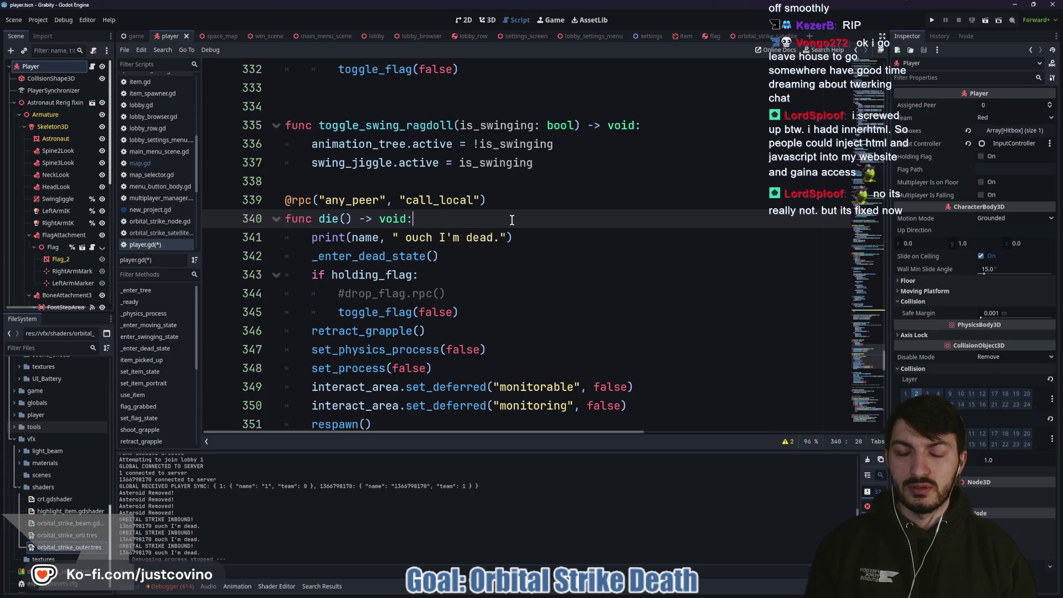
click(317, 179)
key(Return)
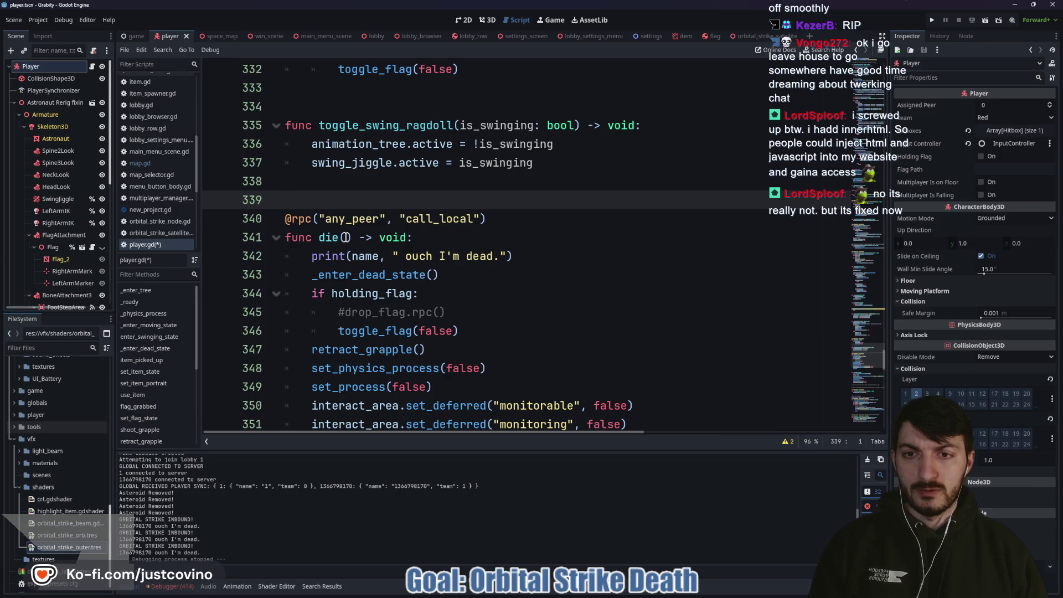
scroll(338, 233, down, 5)
click(312, 202)
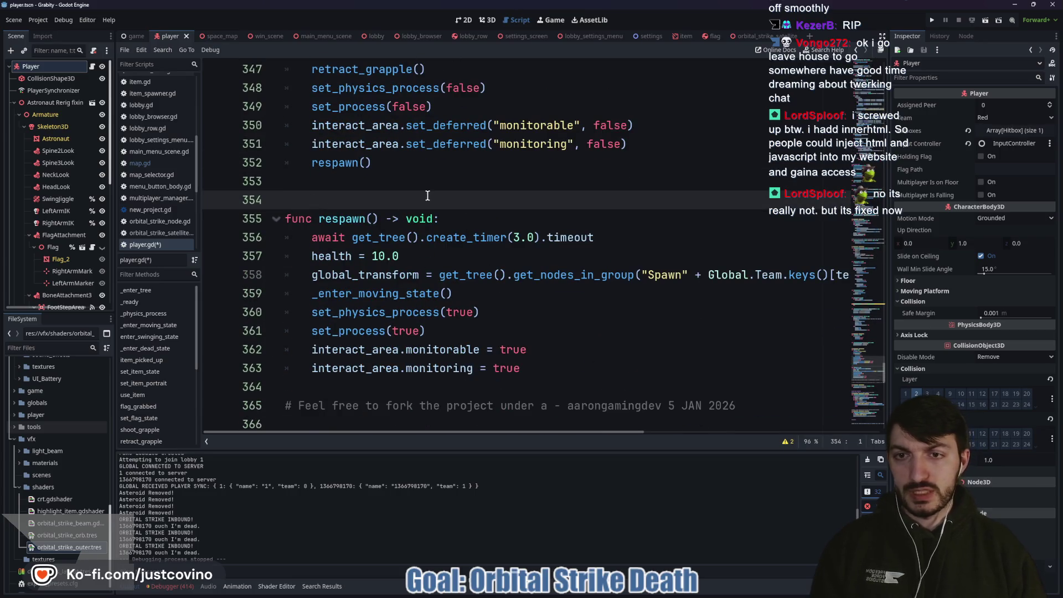
text(@rpc()
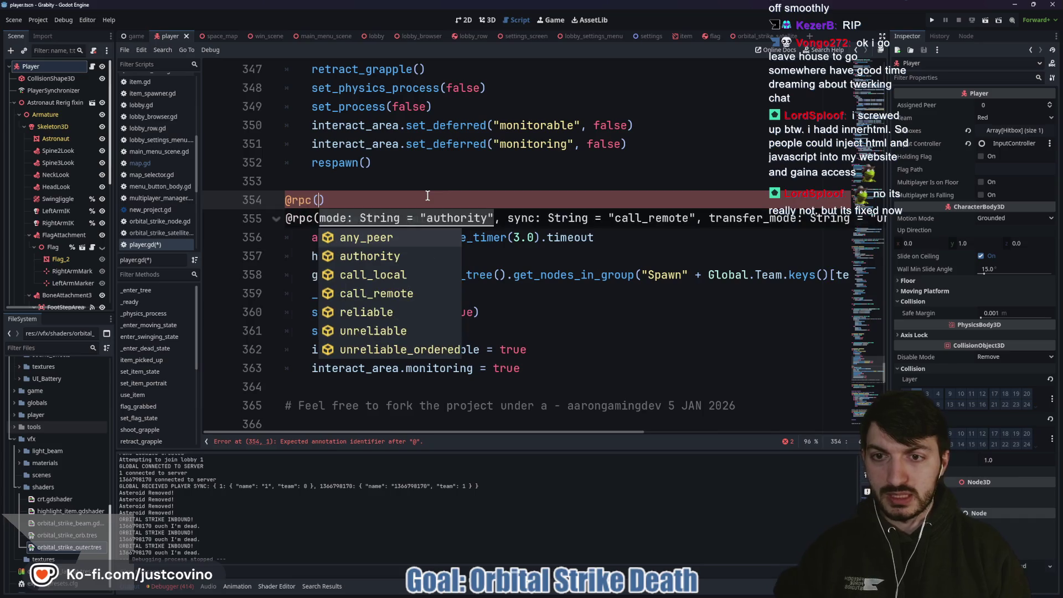
key(Return)
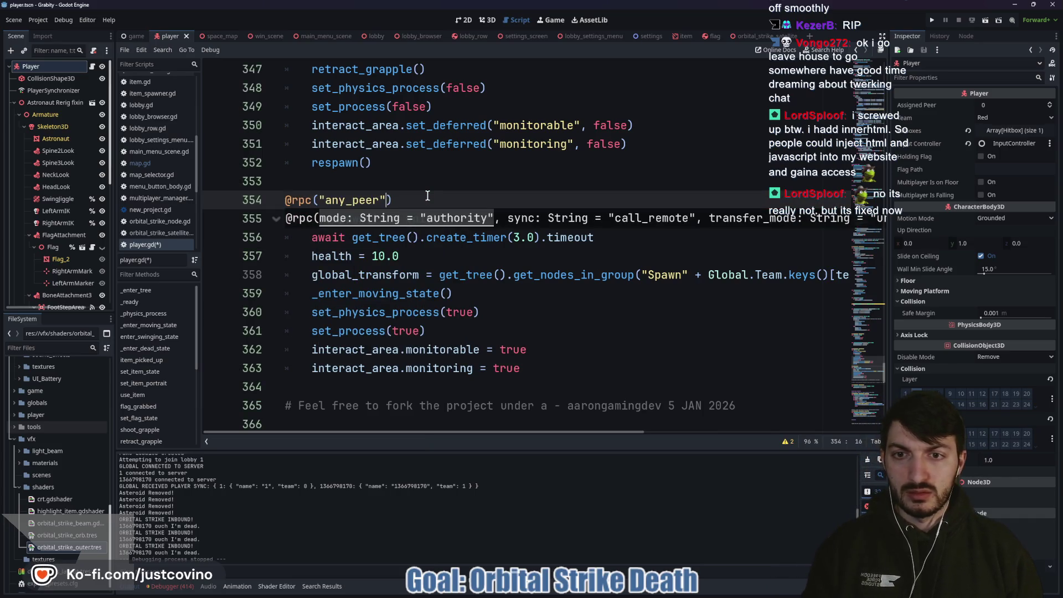
text(,)
key(Down)
key(Down)
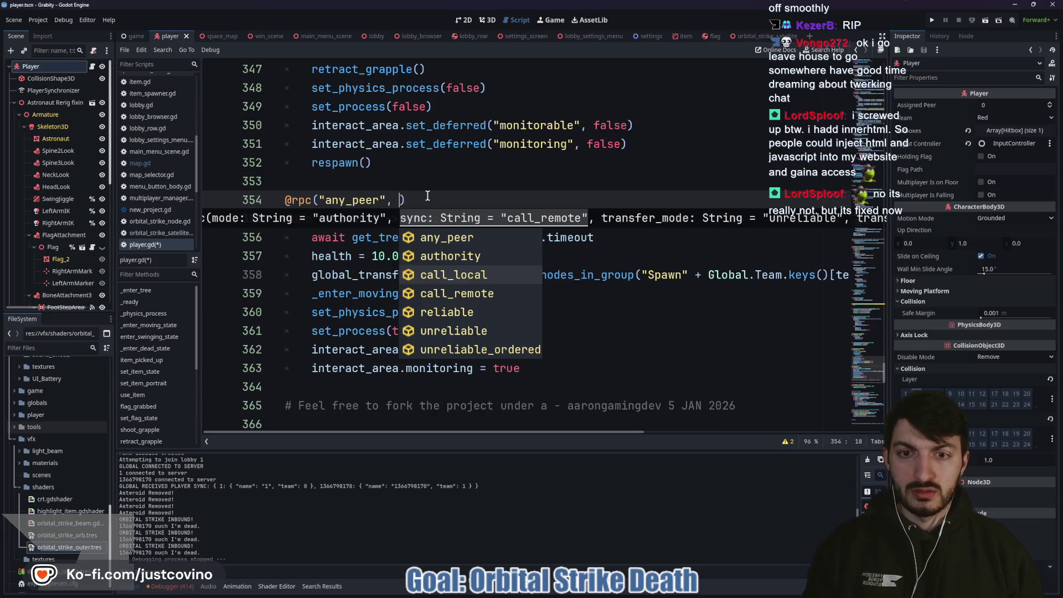
key(Return)
key(End)
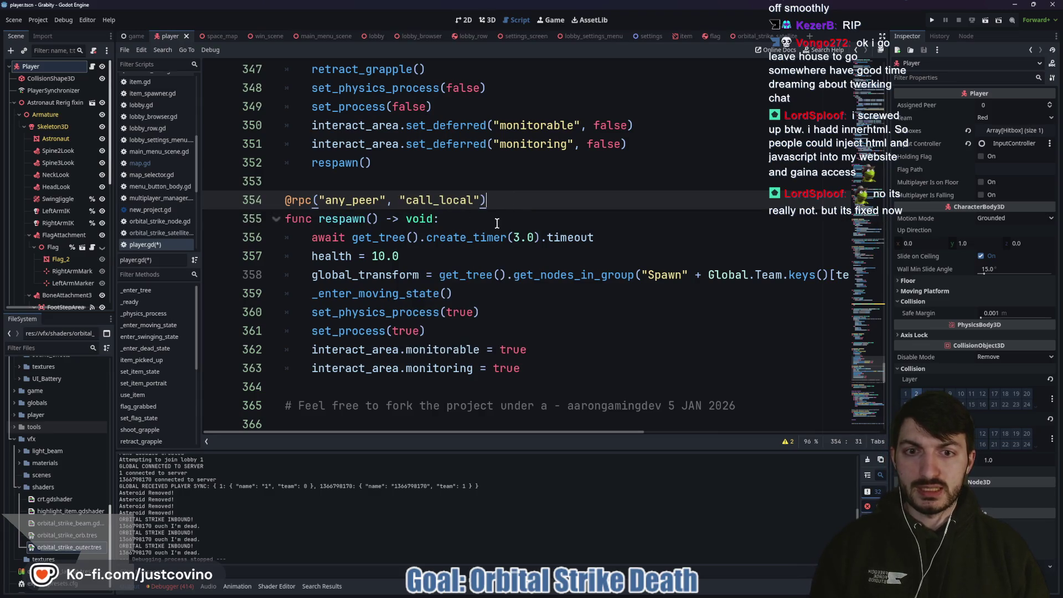
click(497, 223)
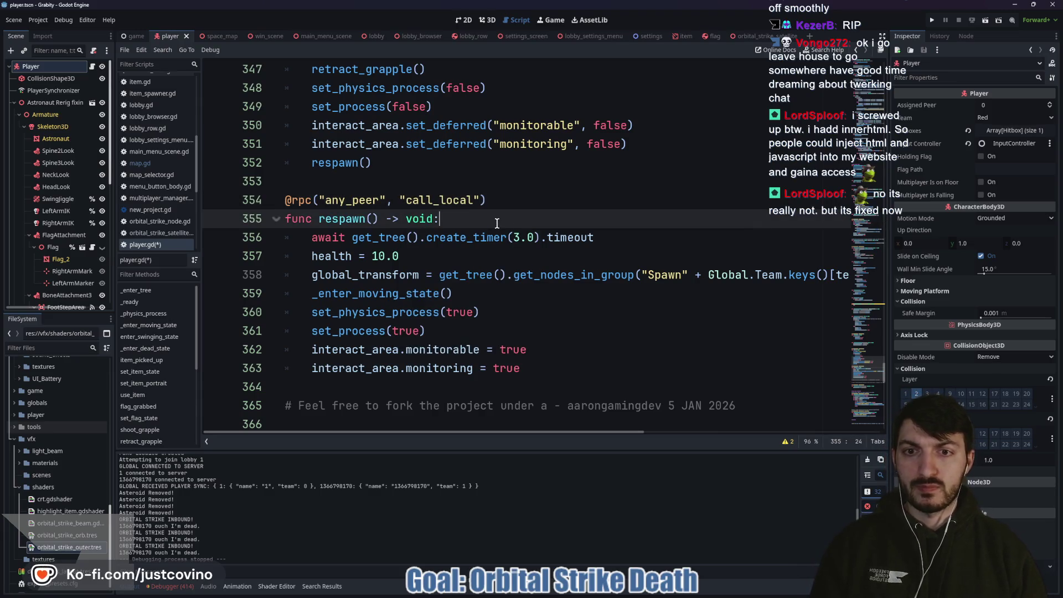
key(Return)
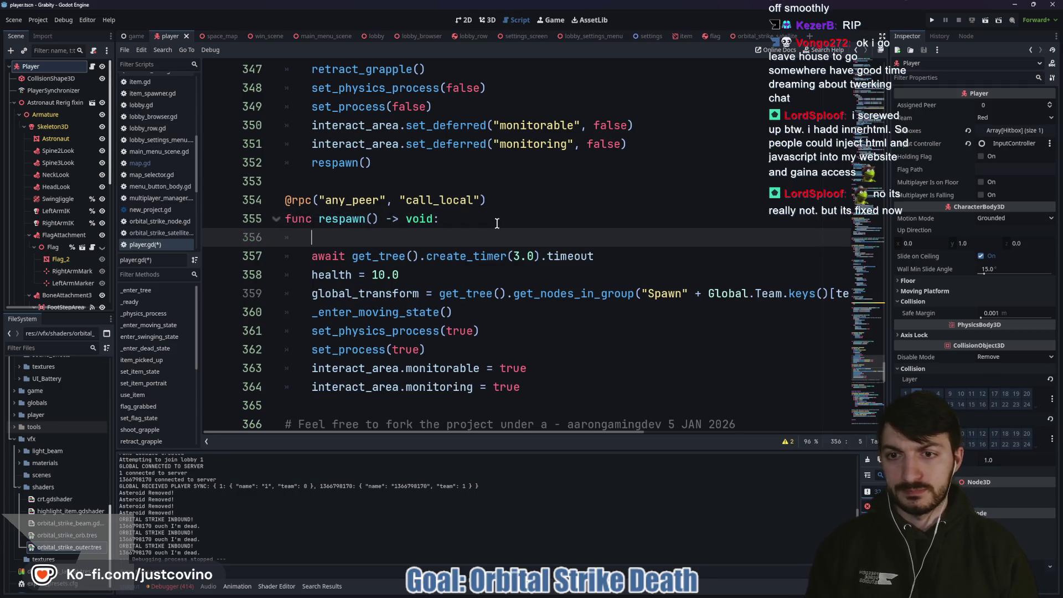
Step: Add a blank line above the respawn function and save player.gd
scroll(357, 272, up, 2)
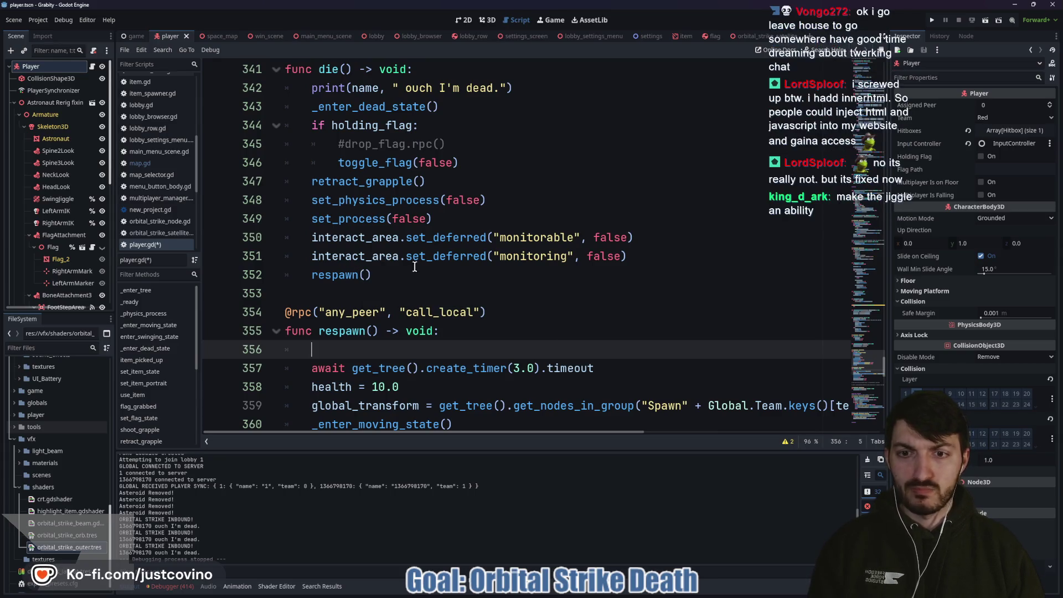
scroll(398, 282, up, 3)
scroll(376, 283, down, 3)
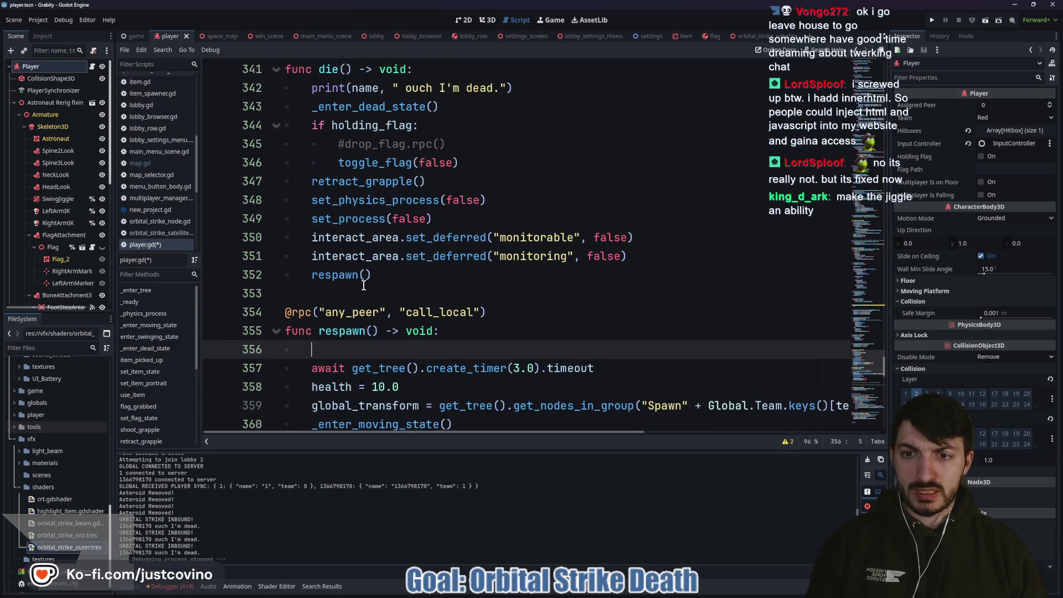
click(364, 285)
key(Return)
key(ctrl+s)
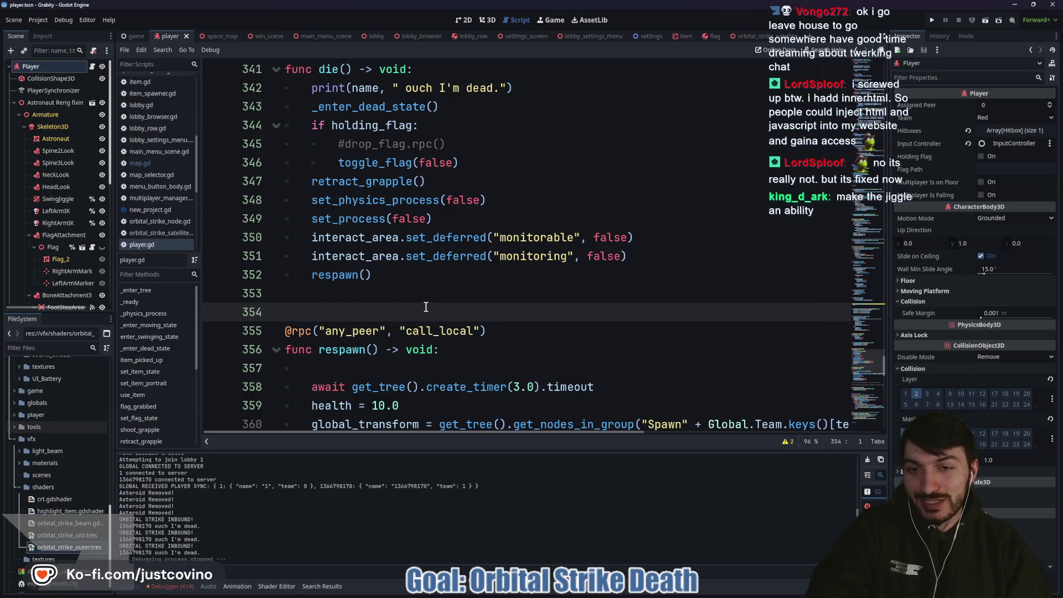
scroll(424, 301, up, 2)
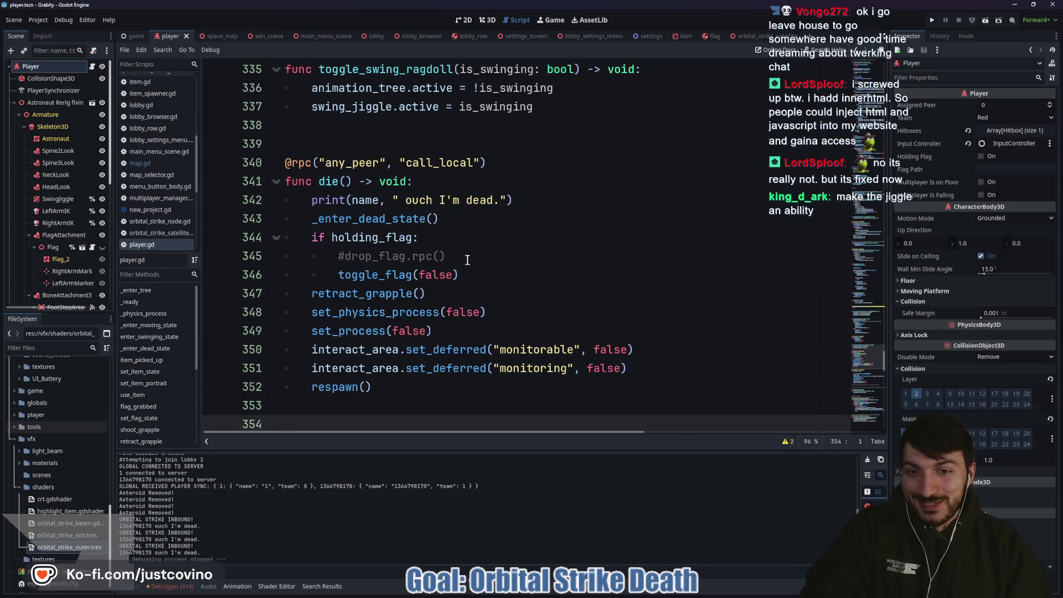
scroll(466, 269, up, 4)
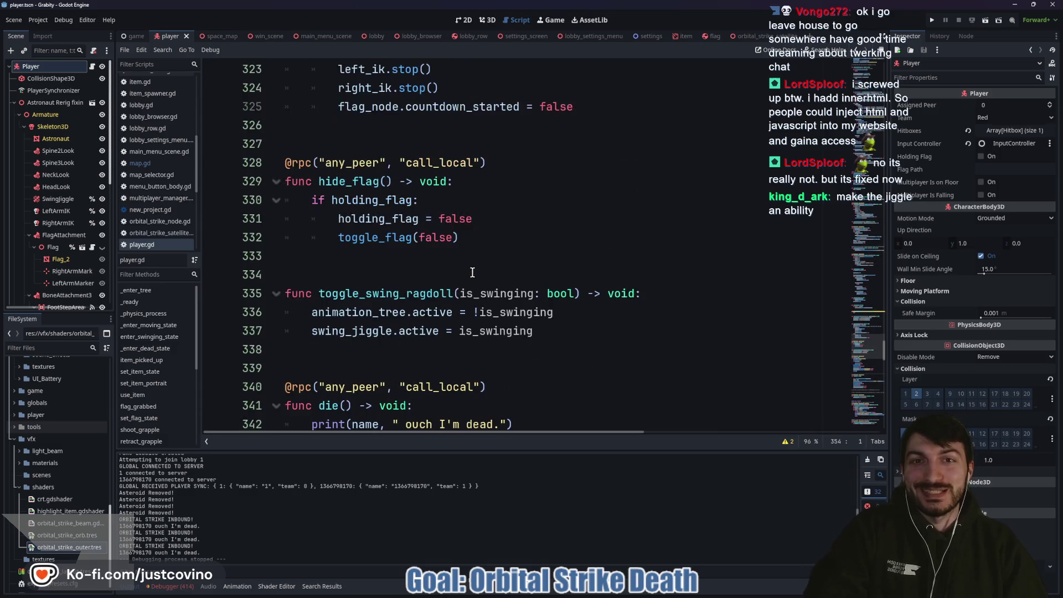
click(399, 275)
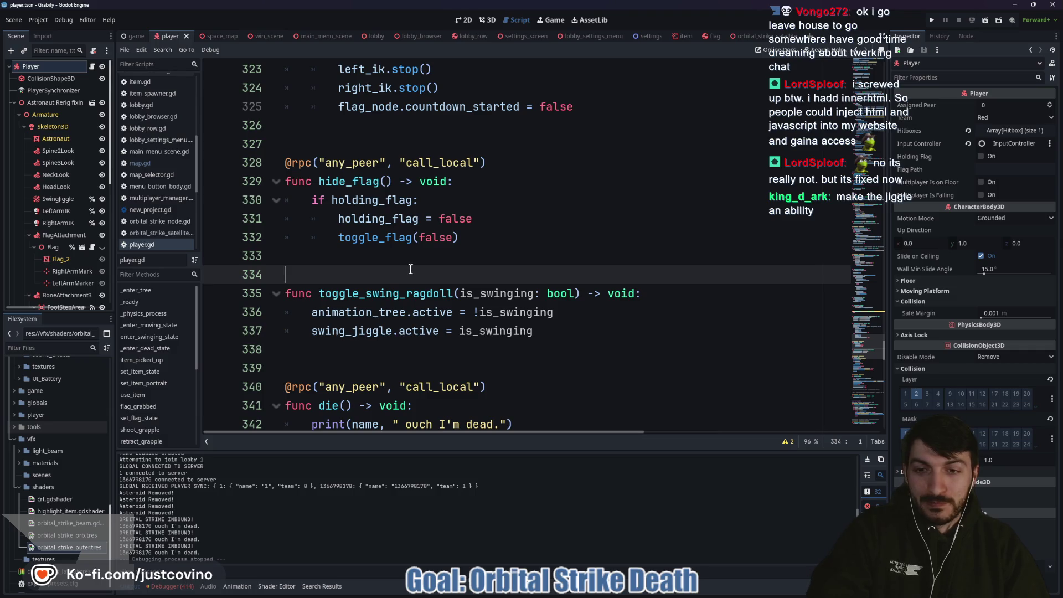
Step: Review the peer_id checks in set_item_state, selecting lines 219–222
scroll(412, 274, up, 2)
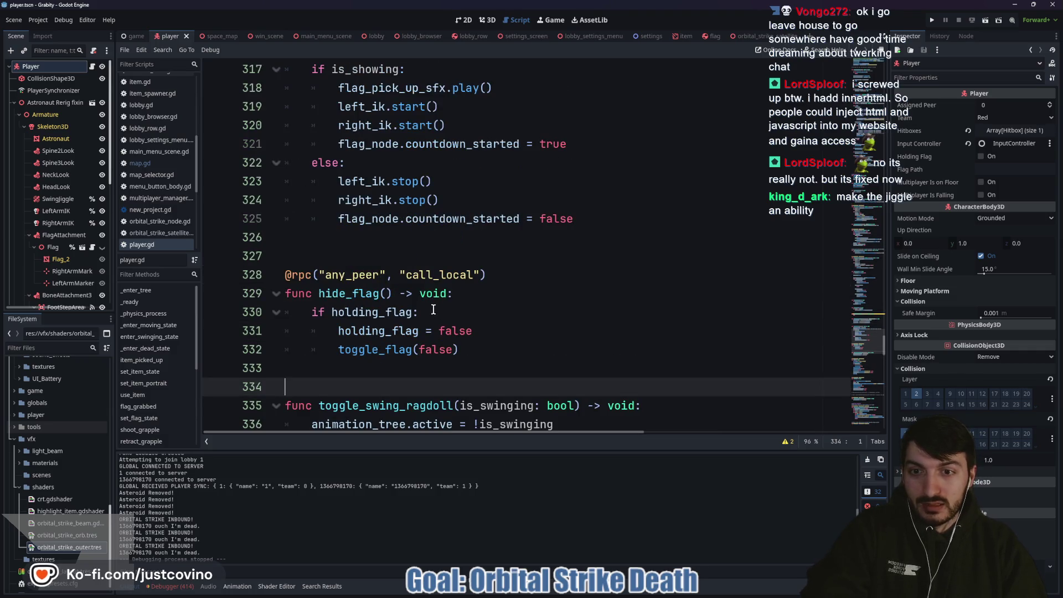
scroll(430, 307, down, 2)
scroll(430, 306, up, 9)
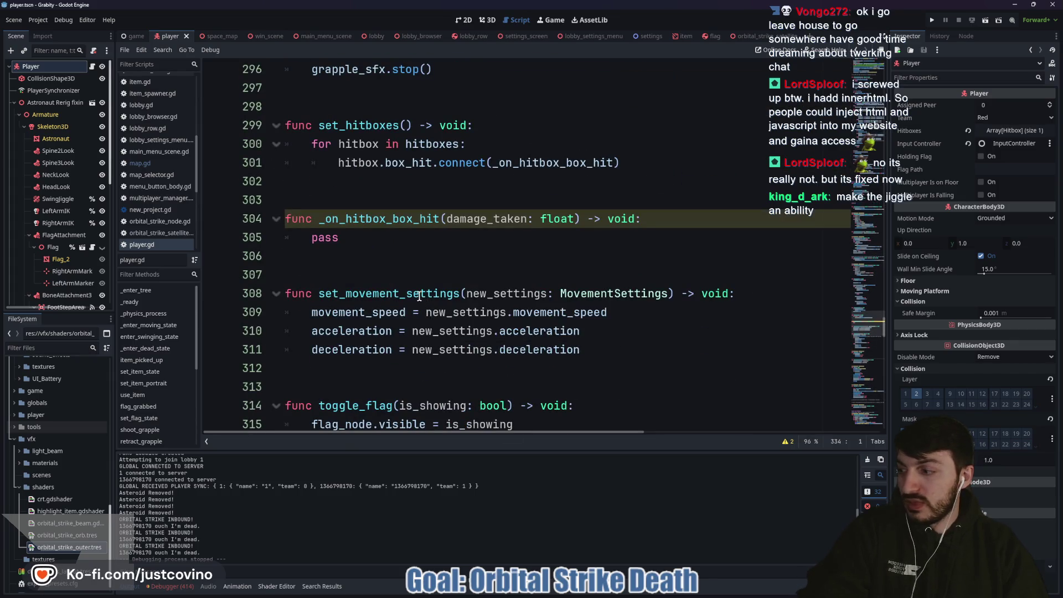
scroll(418, 297, up, 4)
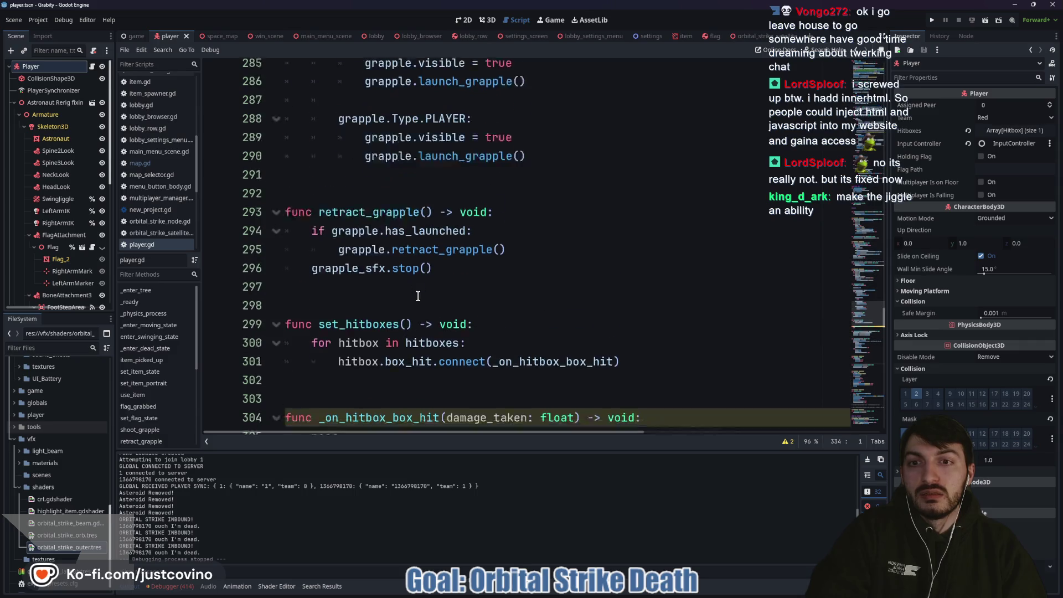
scroll(417, 297, up, 10)
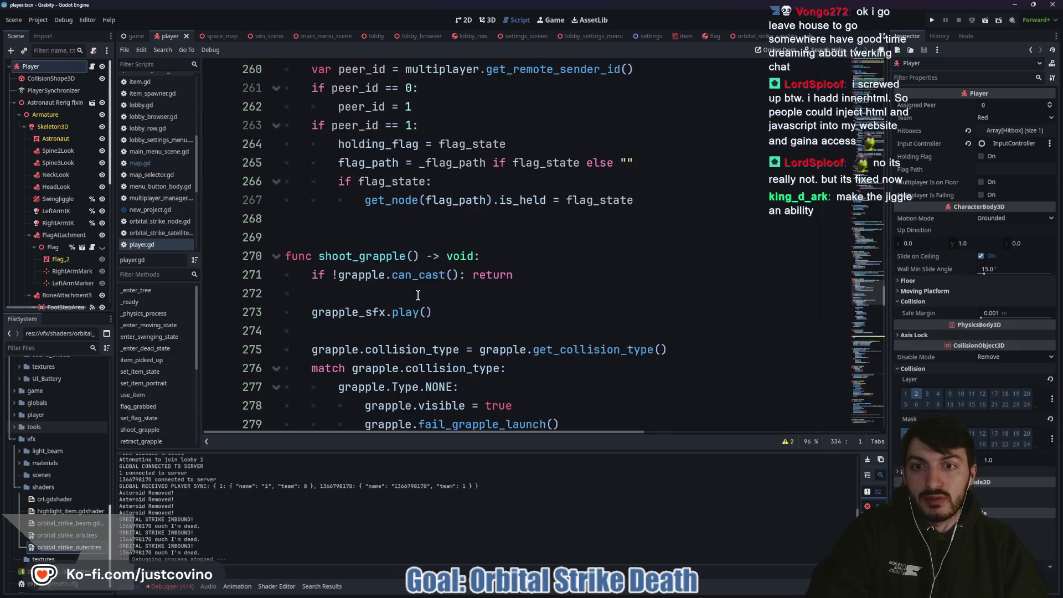
scroll(418, 295, up, 1)
scroll(413, 293, up, 2)
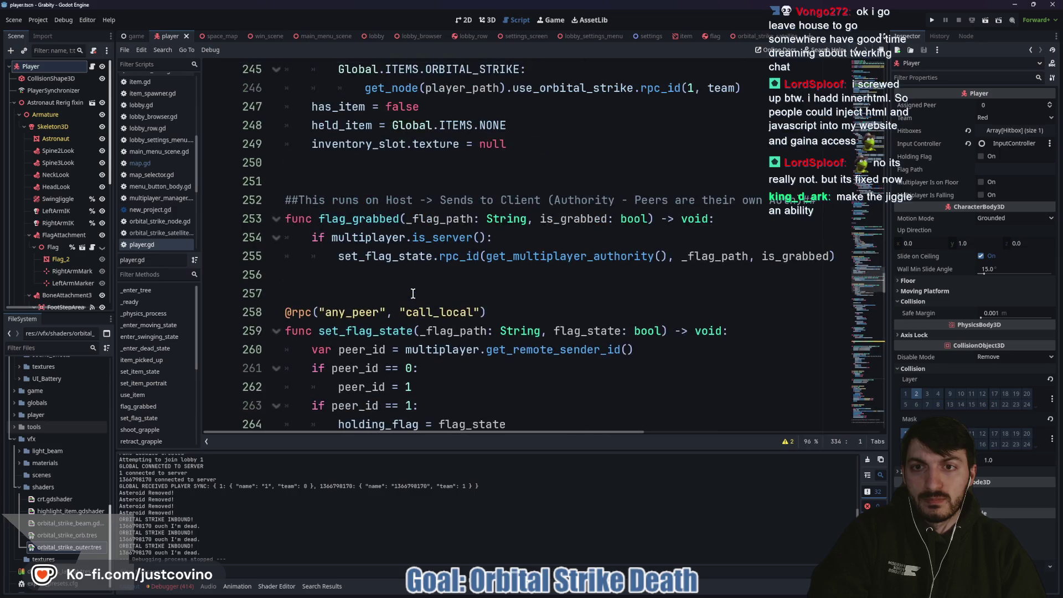
scroll(413, 293, up, 2)
scroll(413, 294, up, 4)
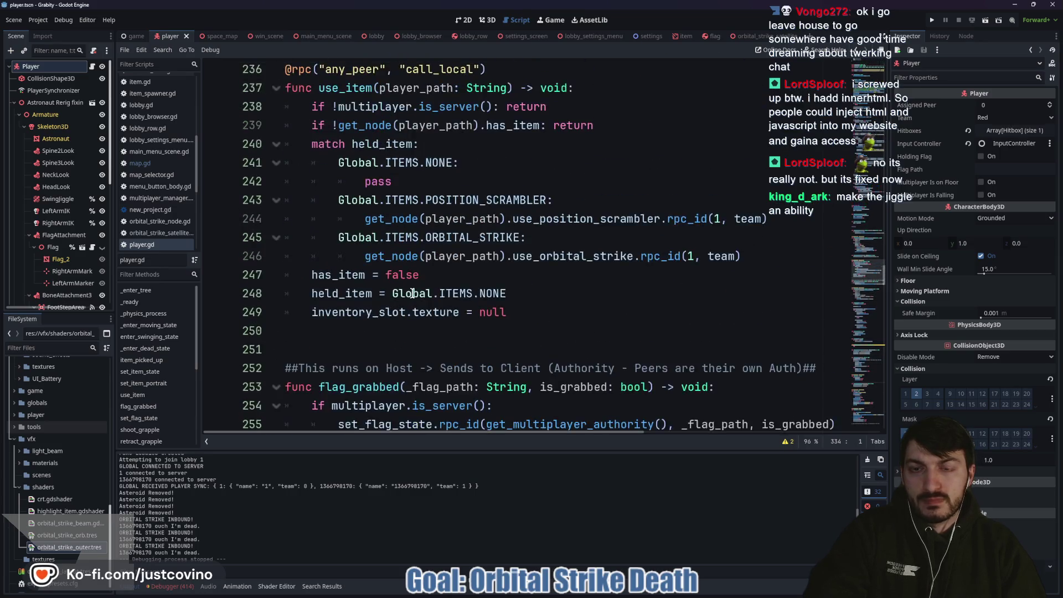
scroll(413, 293, up, 2)
scroll(413, 293, up, 3)
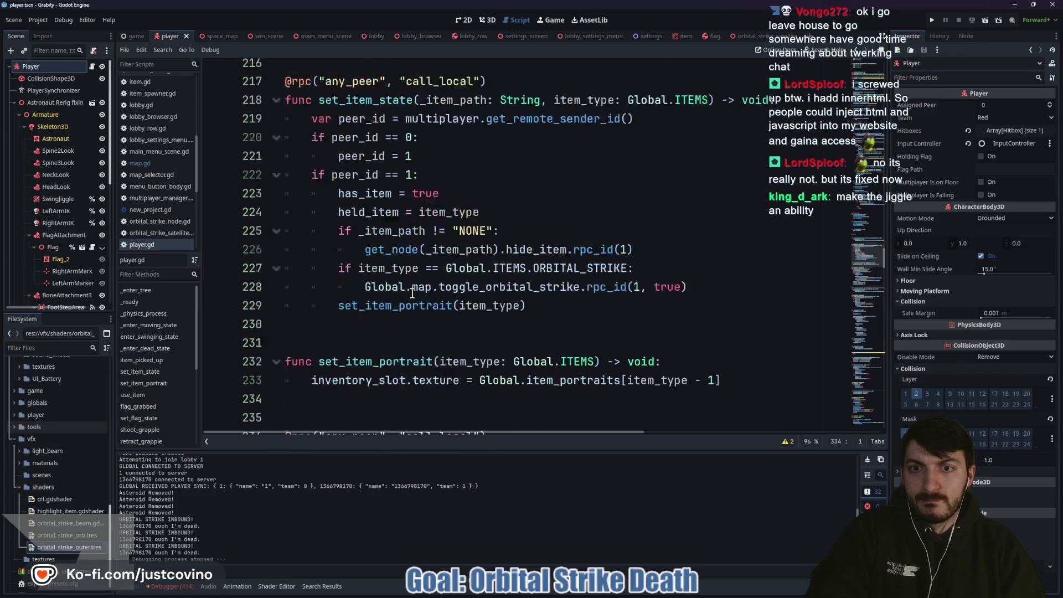
scroll(411, 293, up, 1)
scroll(410, 293, up, 3)
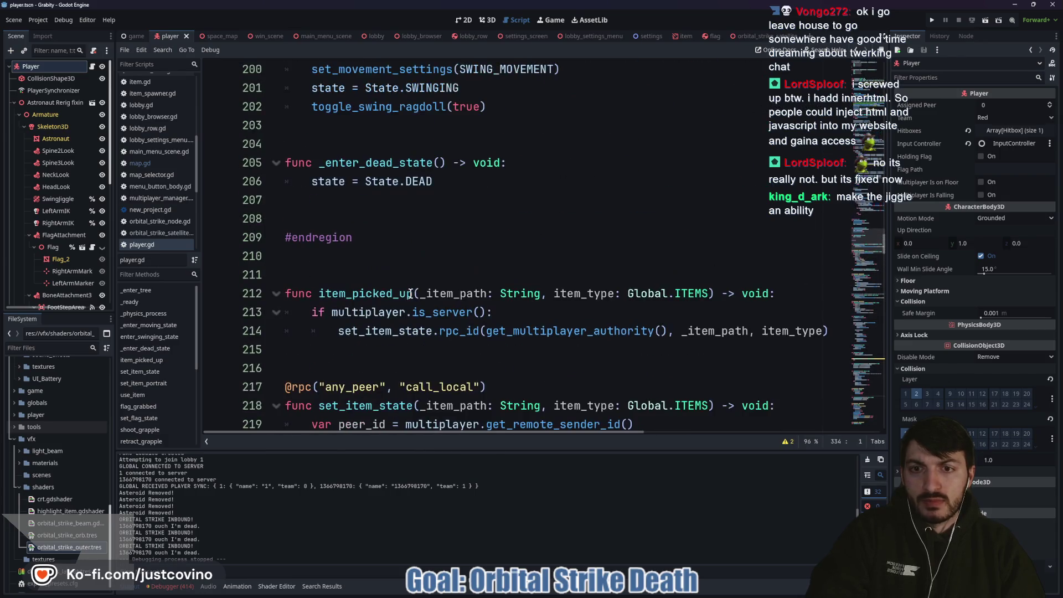
scroll(403, 301, up, 2)
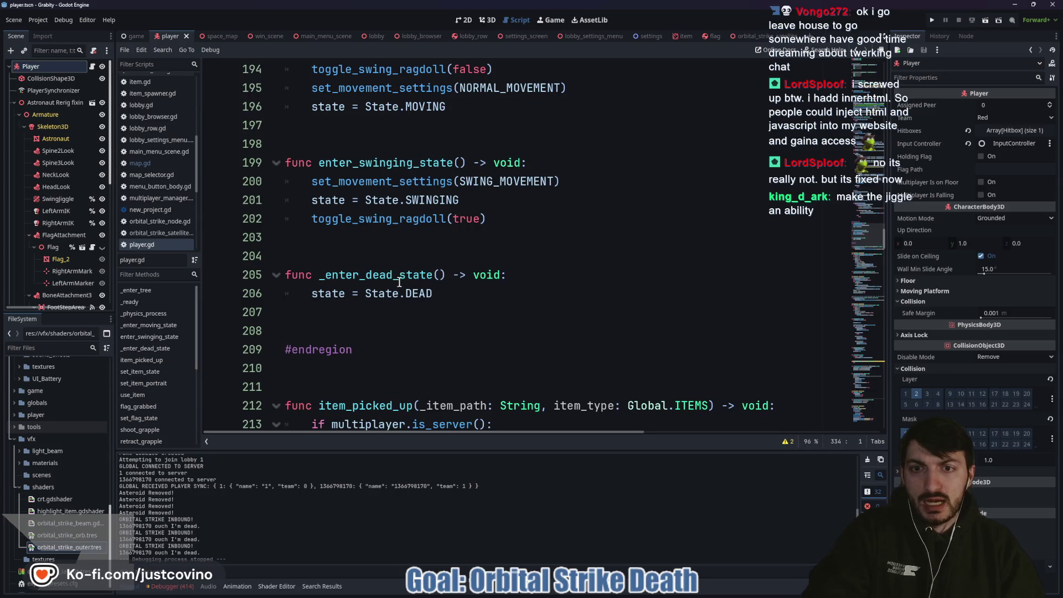
scroll(401, 294, up, 4)
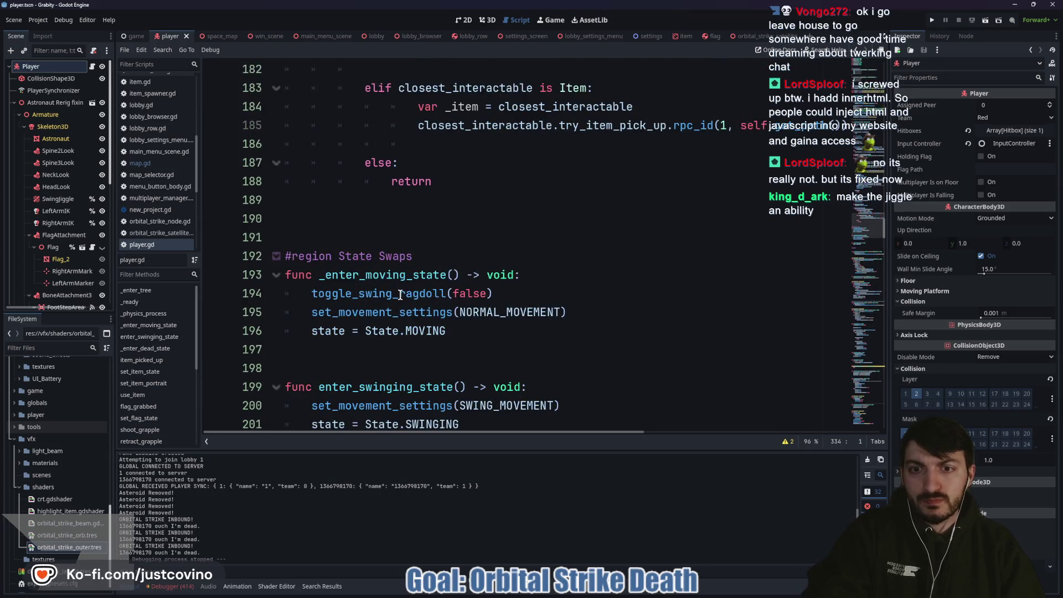
scroll(404, 298, down, 13)
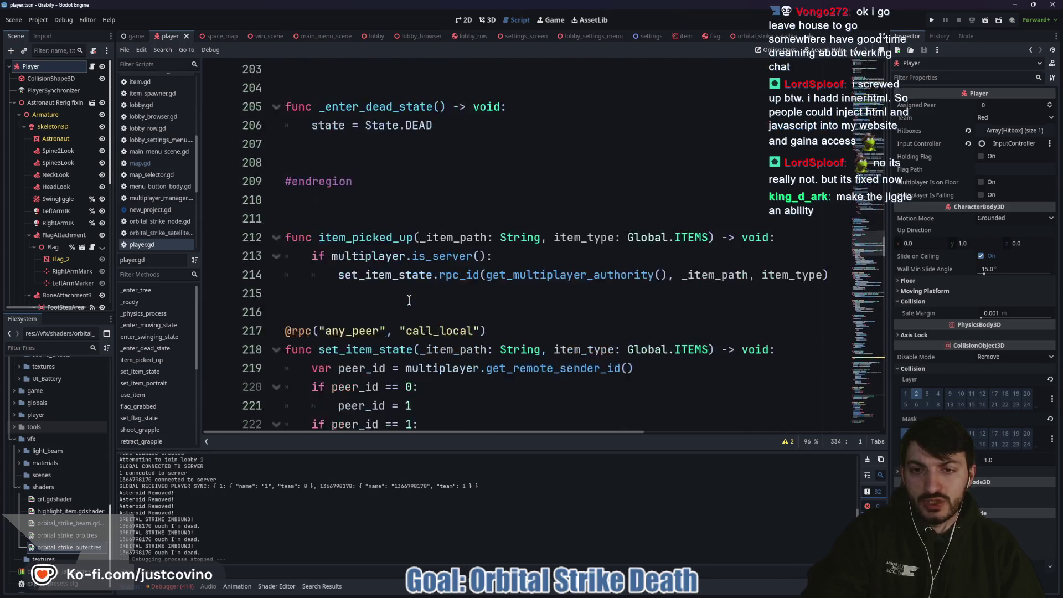
scroll(408, 301, up, 2)
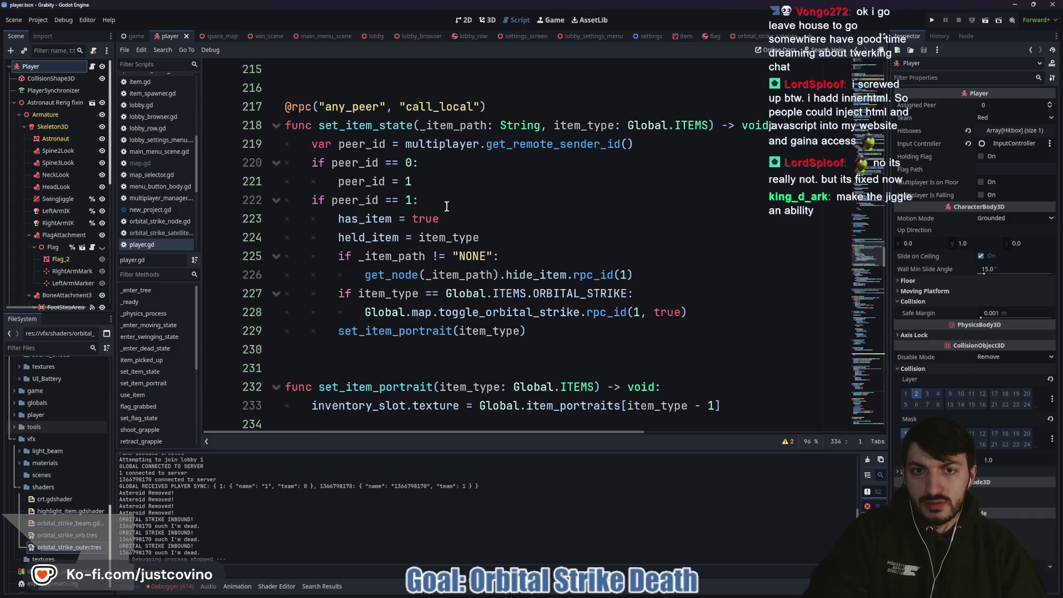
drag(650, 145, 311, 145)
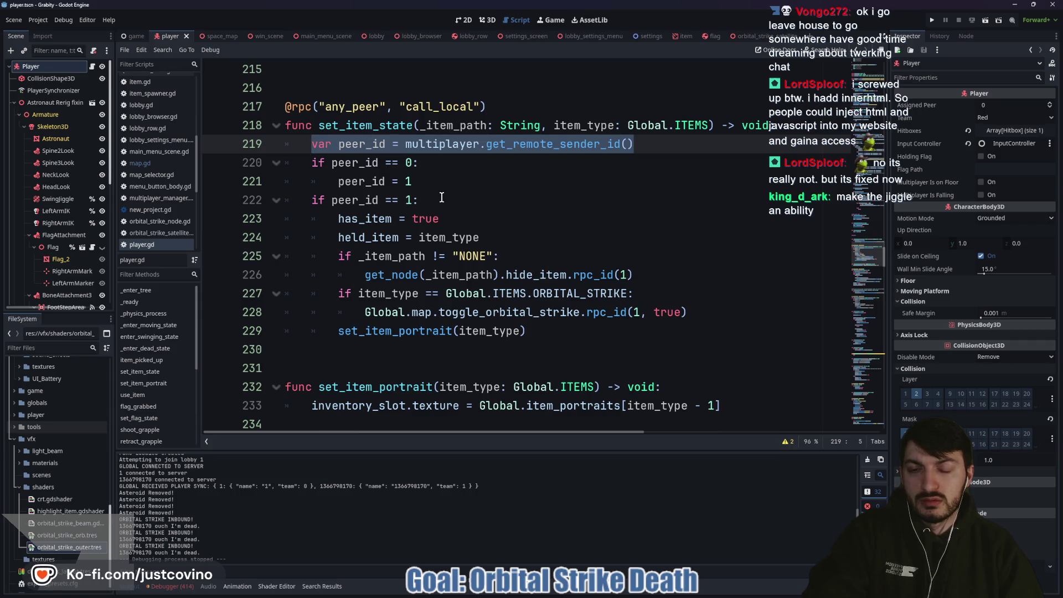
scroll(441, 203, up, 2)
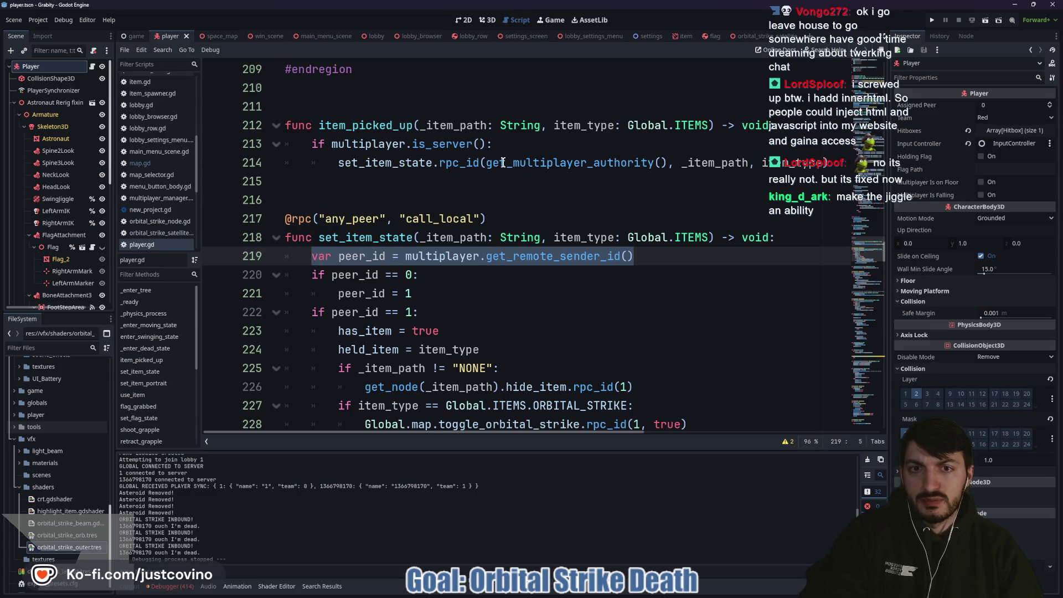
mouse_move(502, 162)
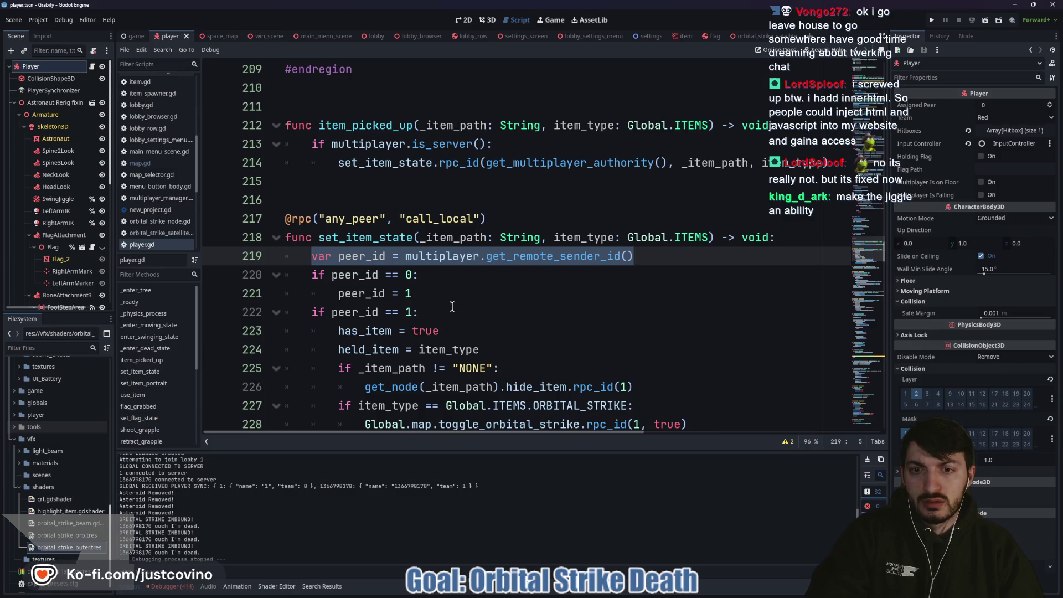
mouse_move(437, 313)
mouse_down()
mouse_move(407, 313)
mouse_move(264, 261)
mouse_up()
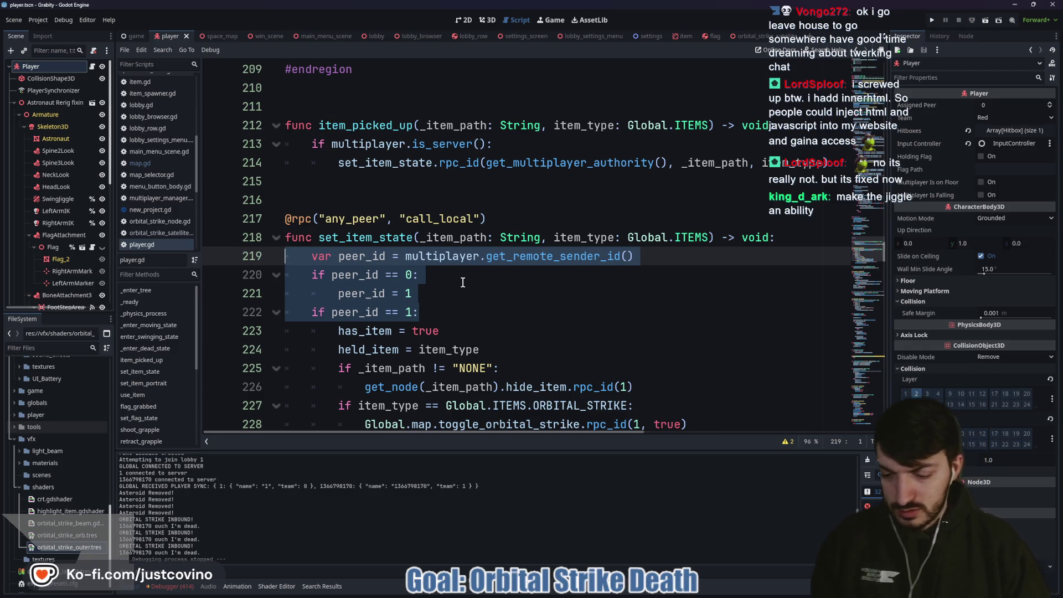
scroll(462, 282, down, 15)
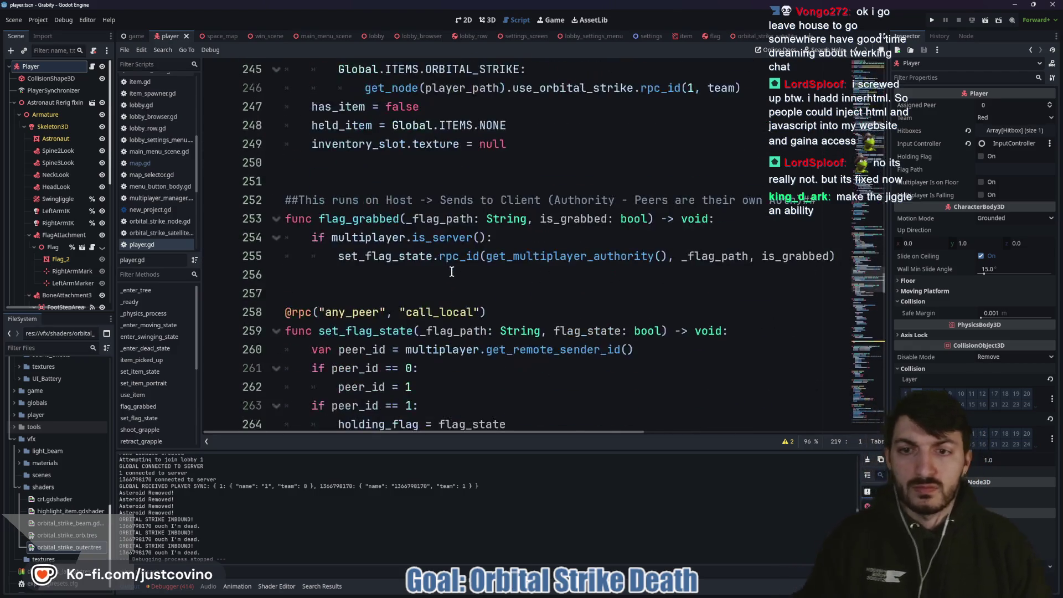
scroll(419, 260, down, 12)
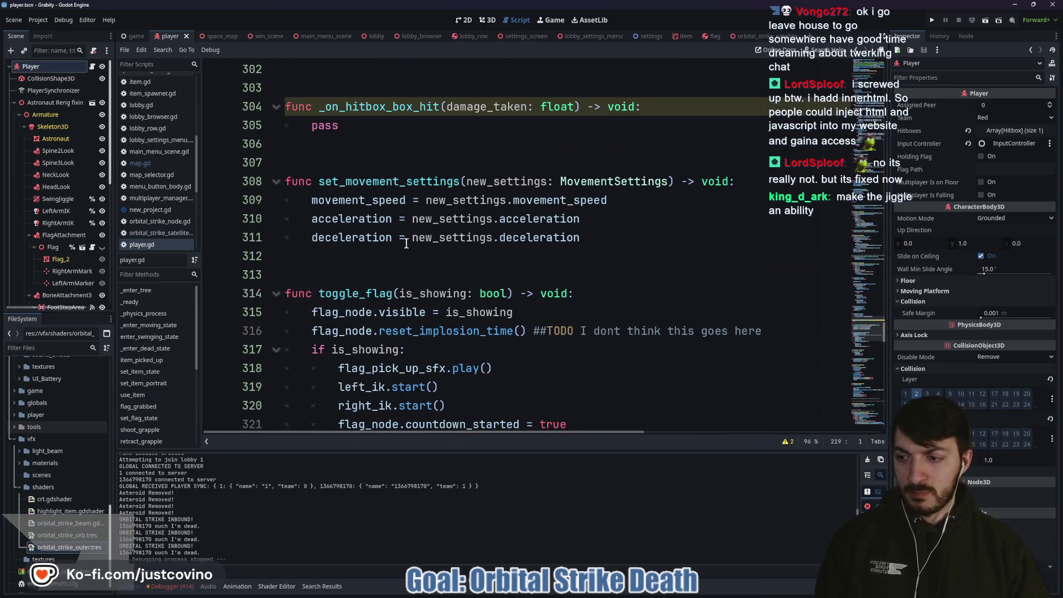
scroll(426, 250, down, 5)
scroll(498, 238, up, 9)
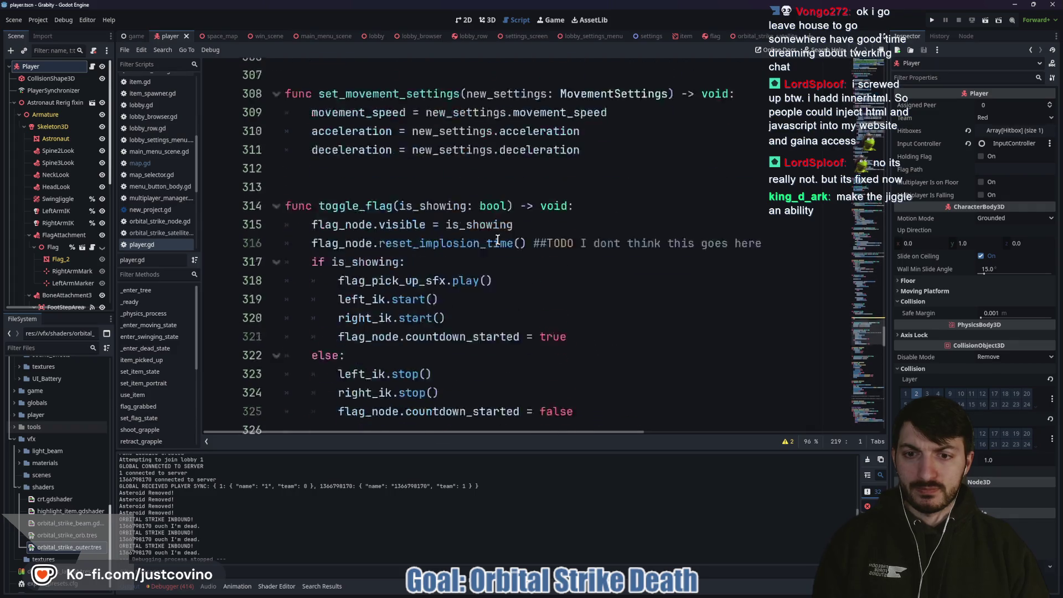
scroll(493, 237, up, 4)
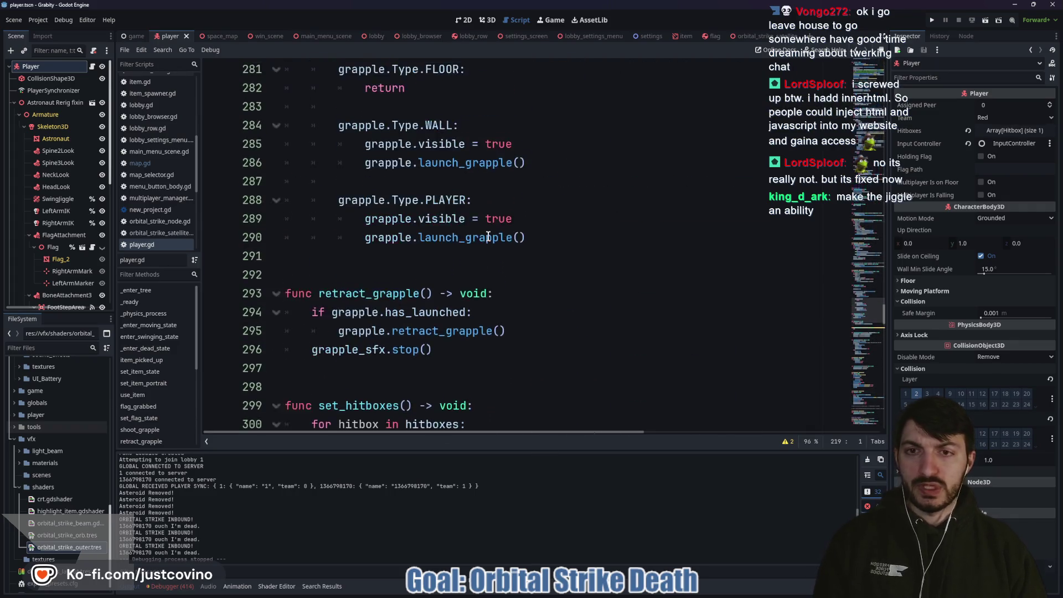
scroll(484, 233, down, 2)
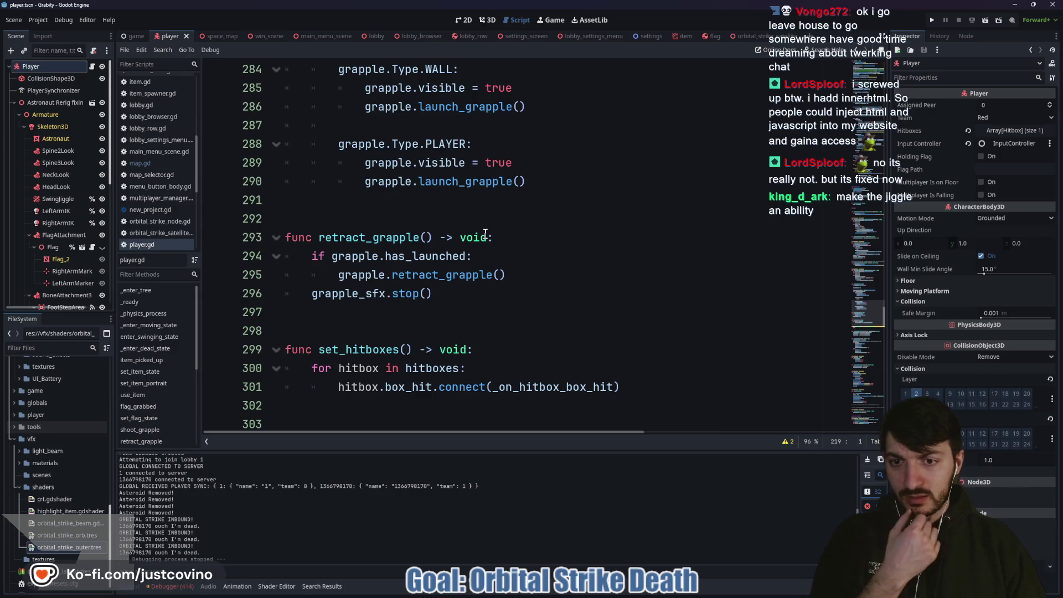
scroll(485, 233, down, 13)
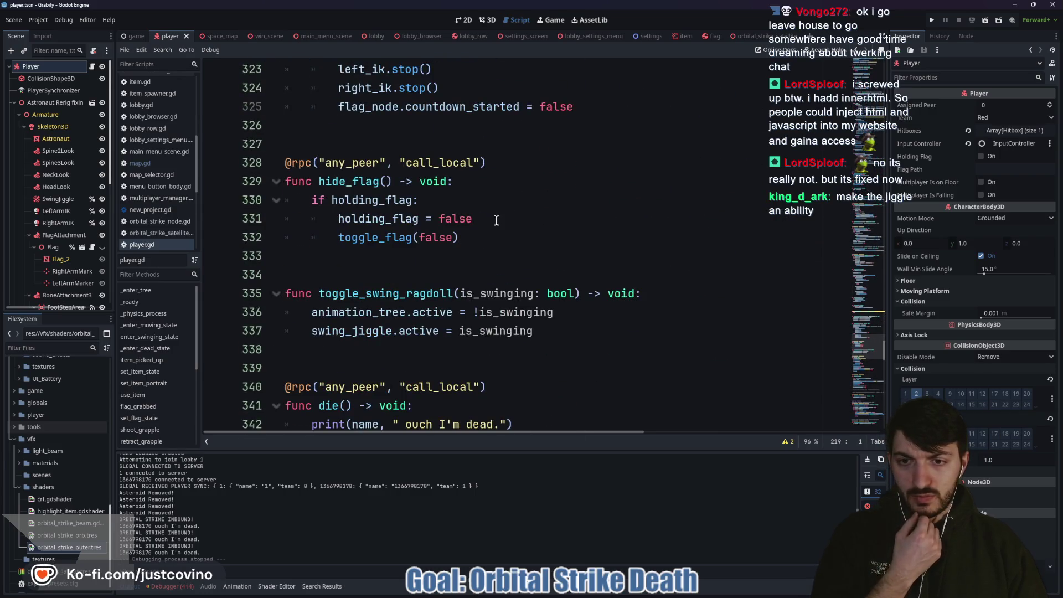
scroll(496, 221, down, 3)
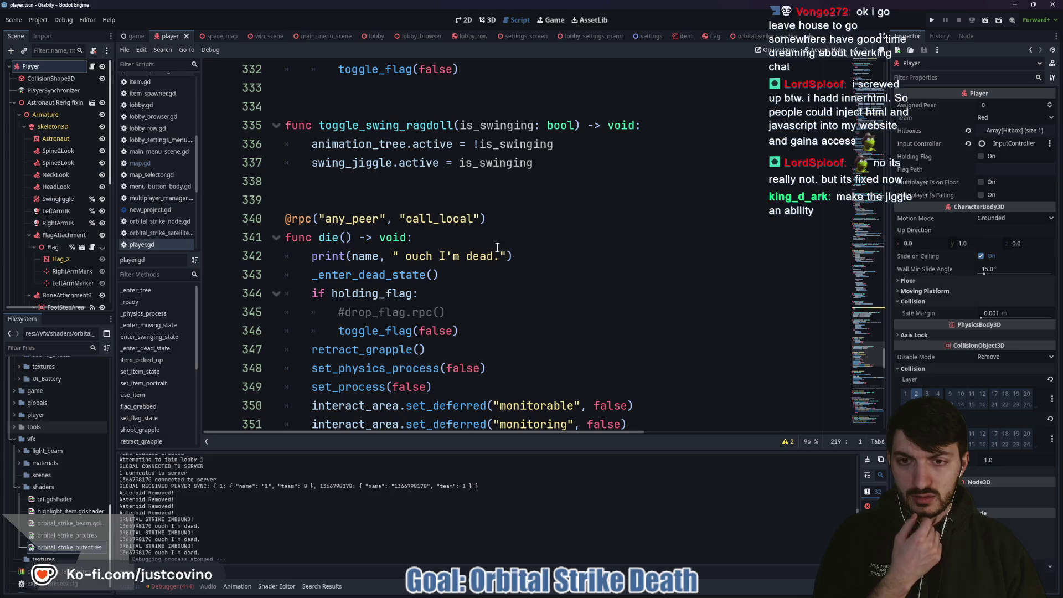
mouse_move(621, 593)
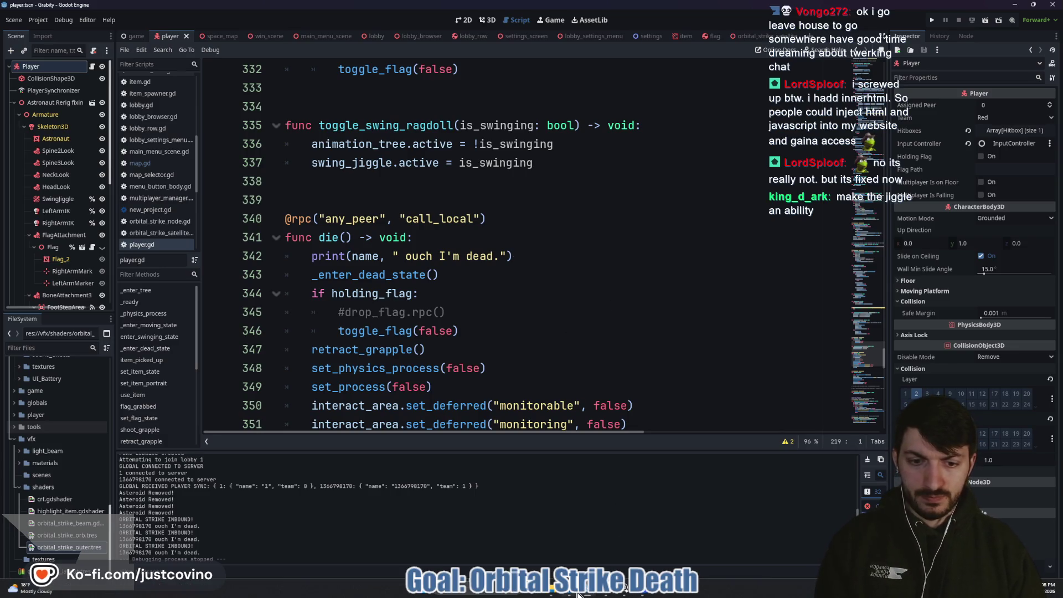
click(257, 218)
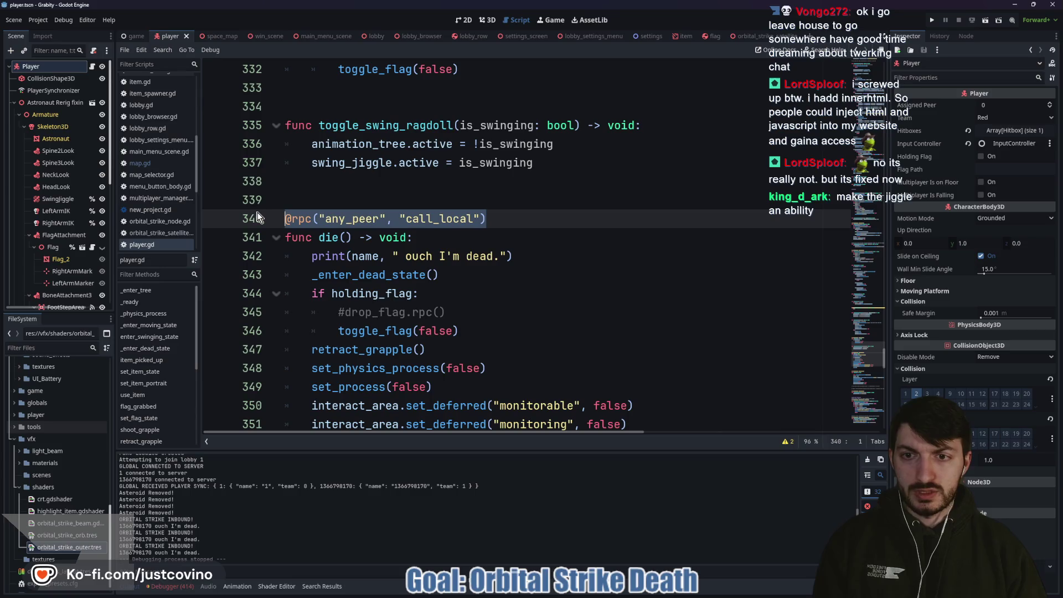
key(BackSpace)
scroll(360, 238, down, 4)
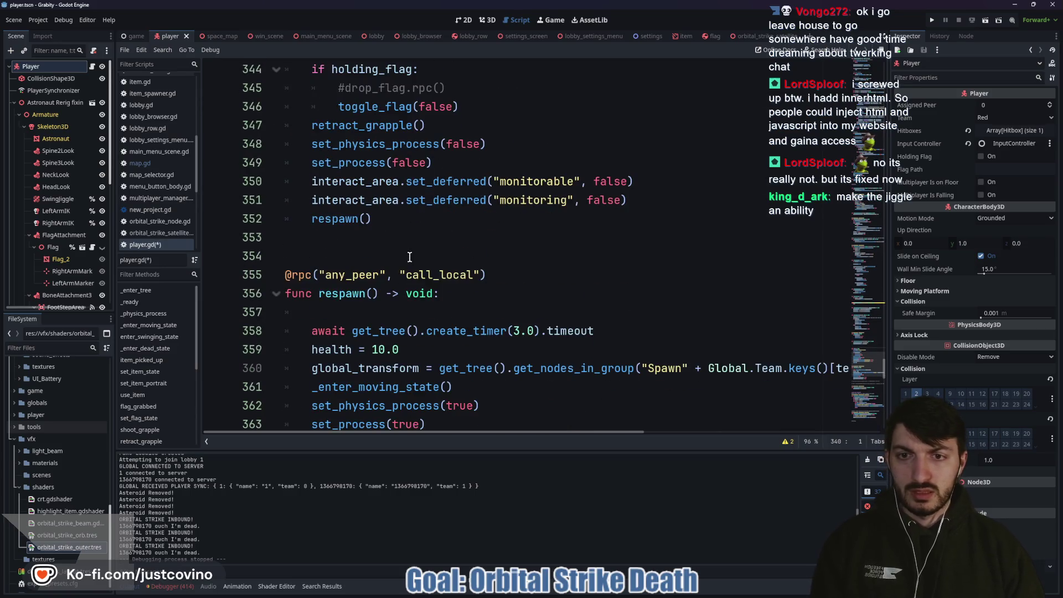
triple_click(512, 277)
key(BackSpace)
key(ctrl+s)
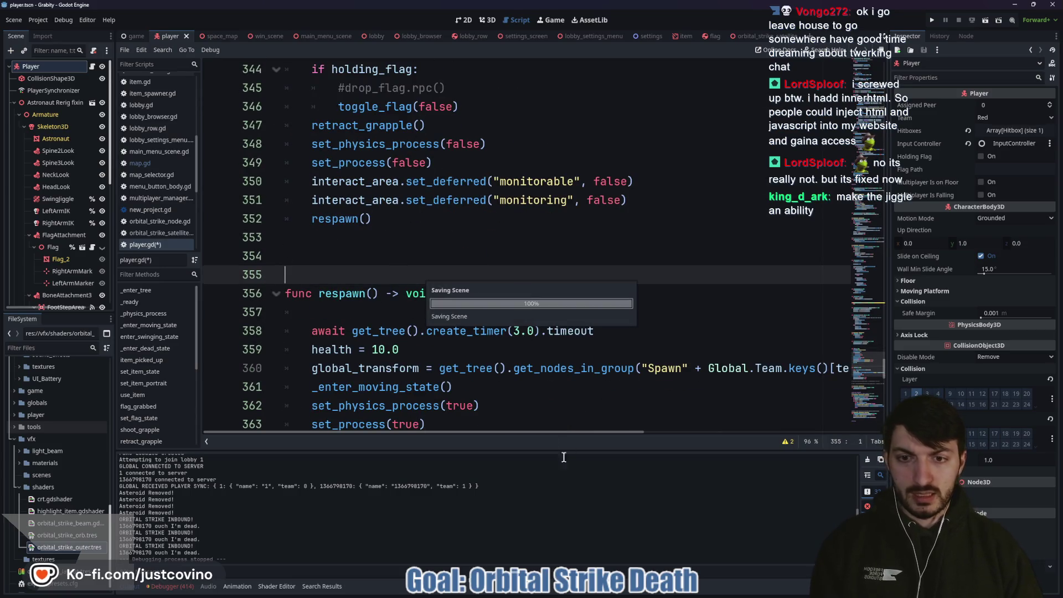
key(alt+Tab)
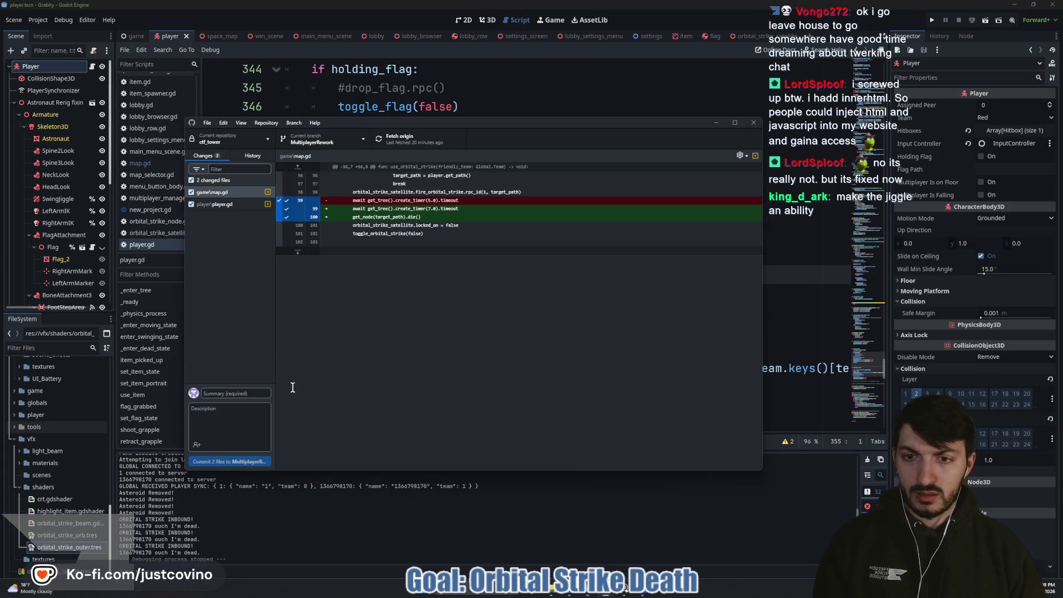
Step: Commit map.gd and player.gd with the summary 'before switching Die and Resp' and push to origin
click(223, 393)
text(before sw)
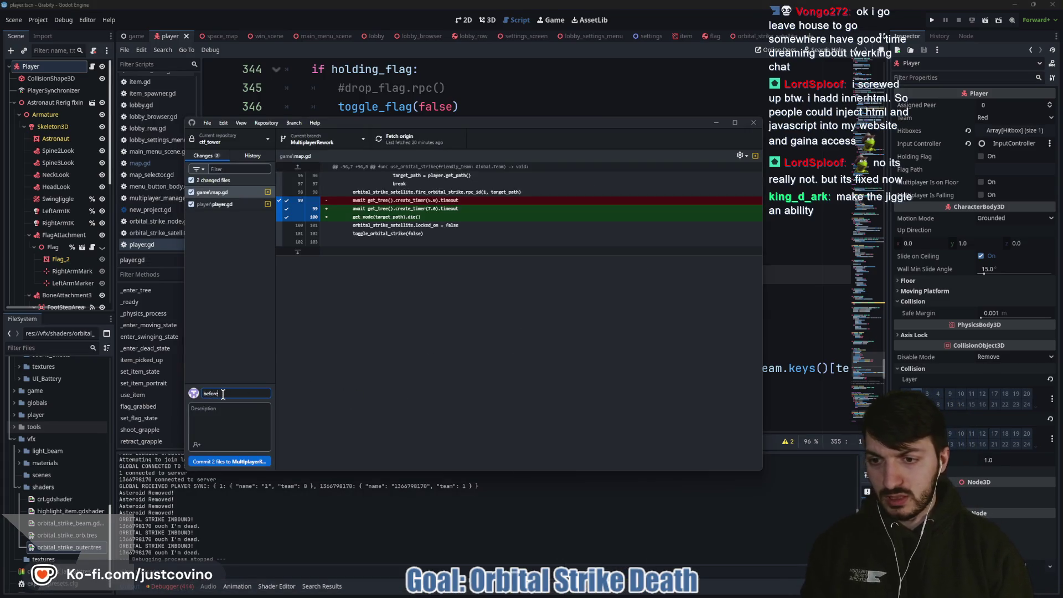
text(itching Die and R)
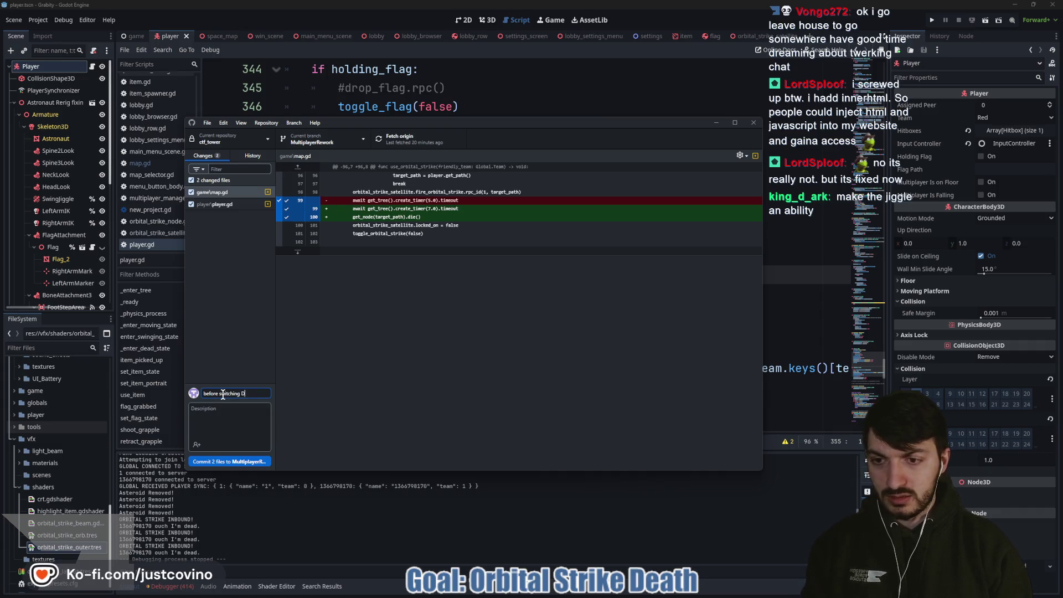
text(espawn to RPC)
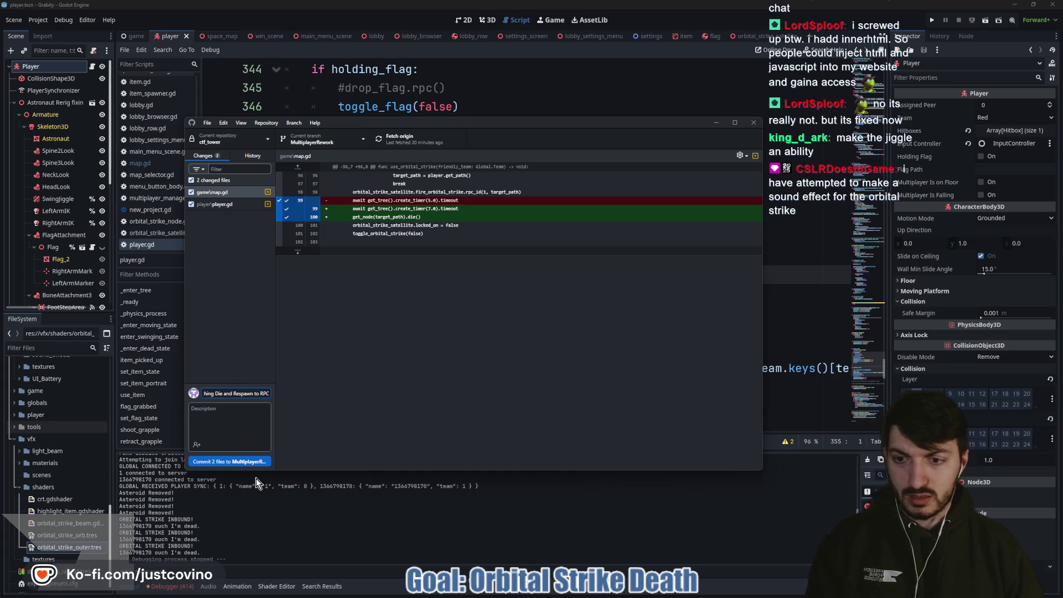
click(246, 461)
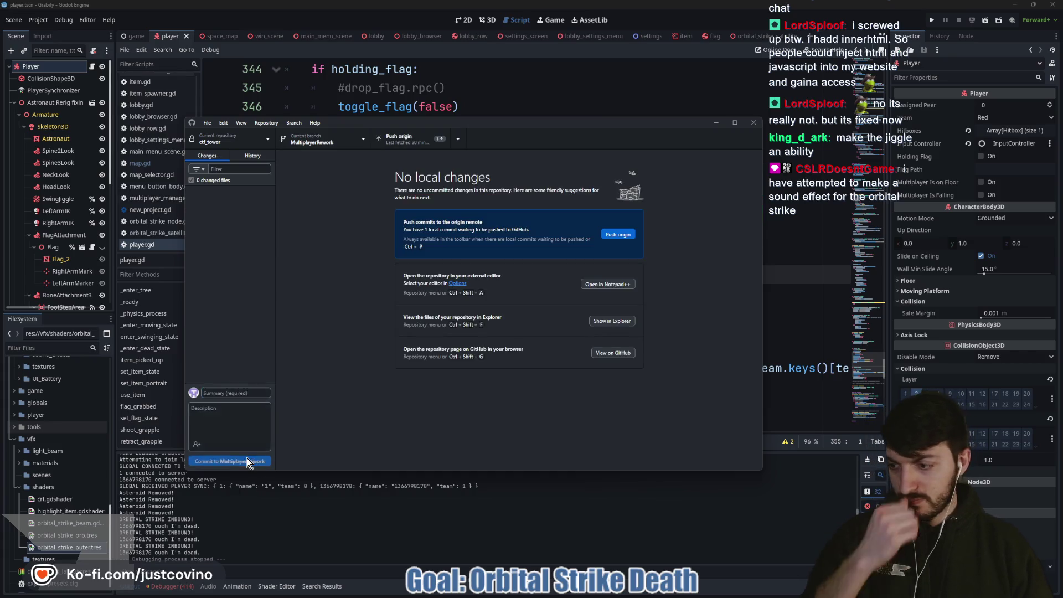
click(627, 234)
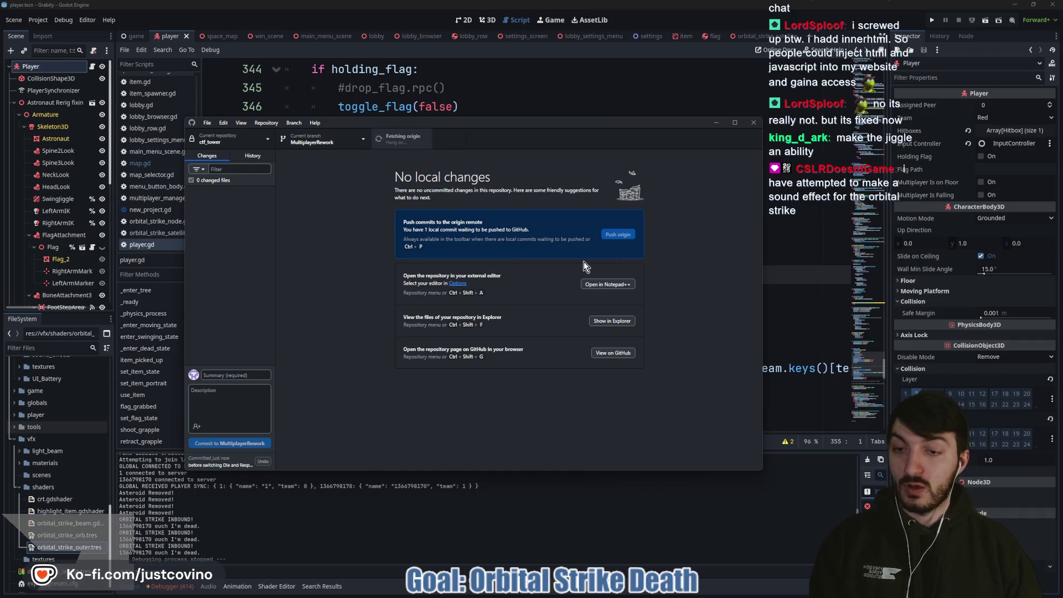
Step: Return to player.gd in Godot and place the caret between die() and respawn()
click(553, 103)
click(422, 219)
click(397, 255)
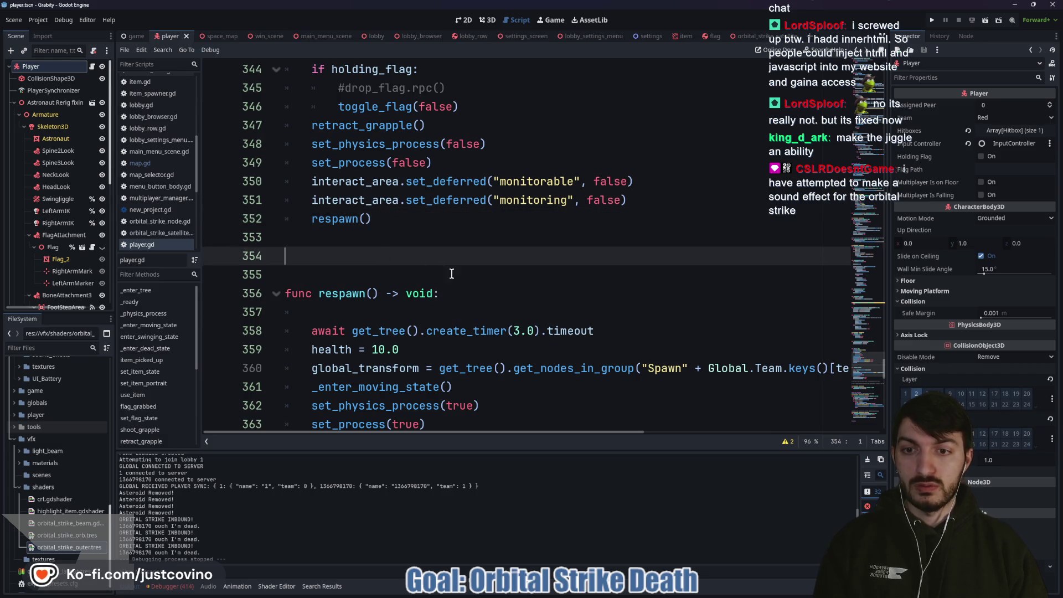
click(375, 313)
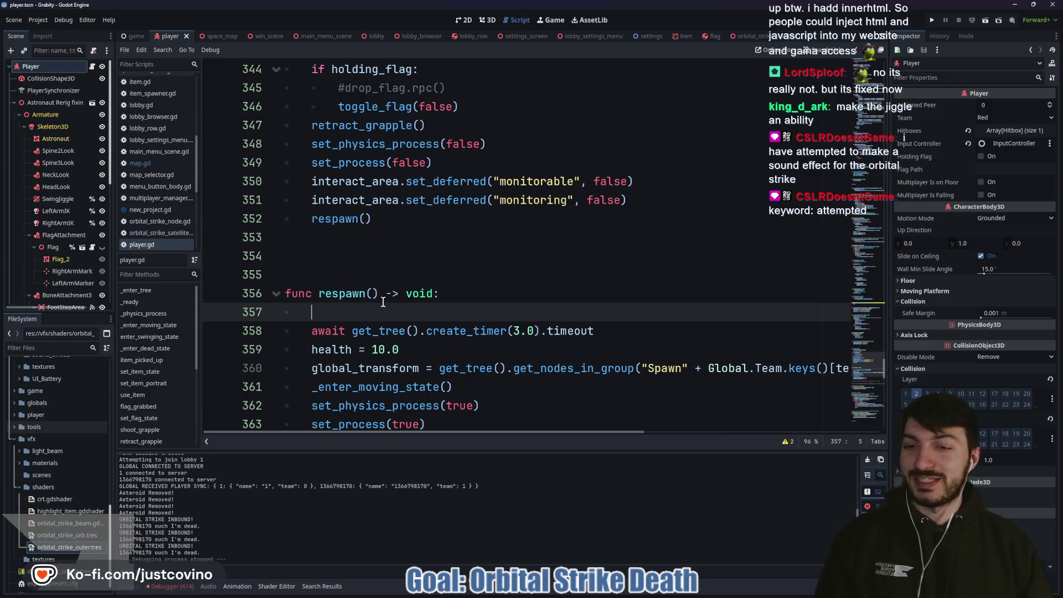
scroll(382, 307, up, 1)
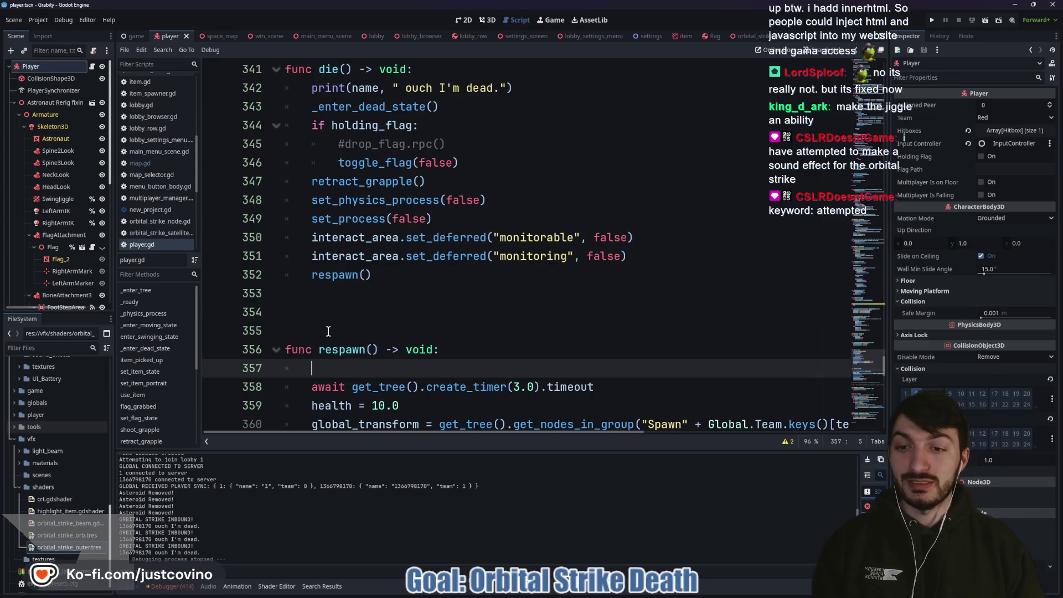
click(377, 329)
text(@rpc)
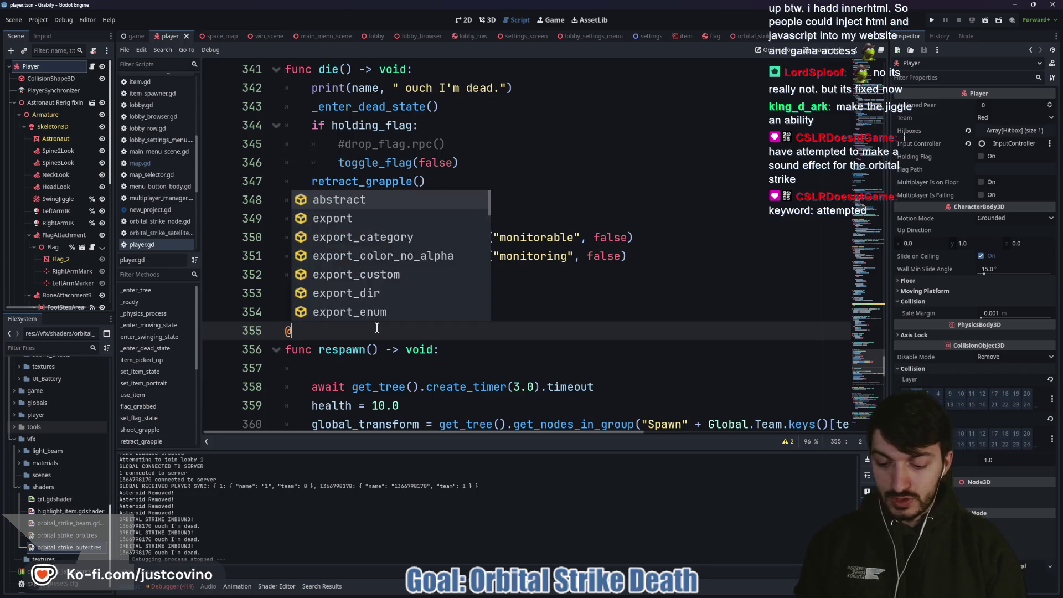
text(()
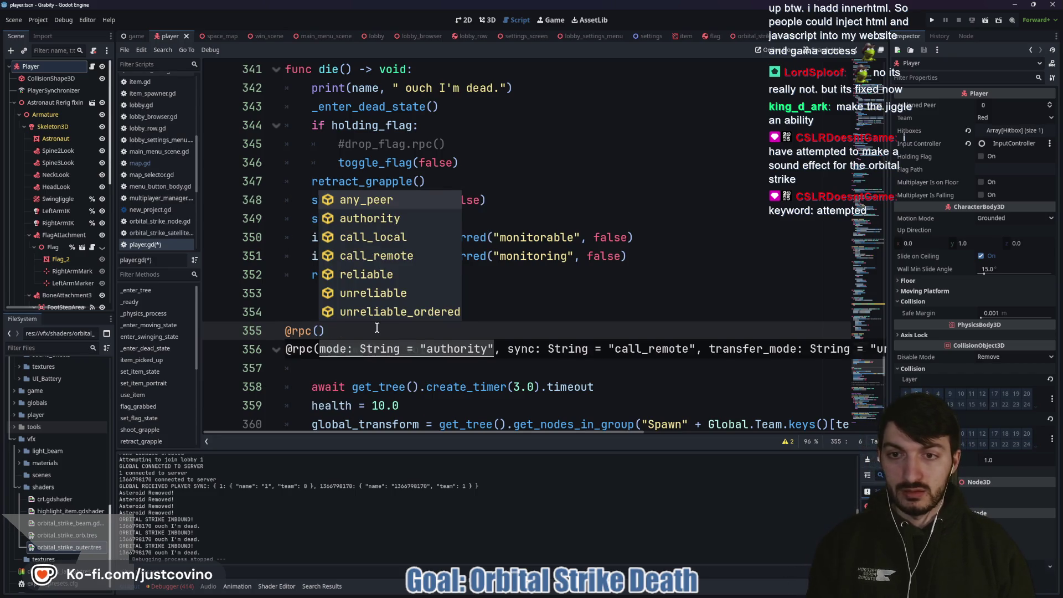
key(Return)
text(,)
key(Down)
key(Down)
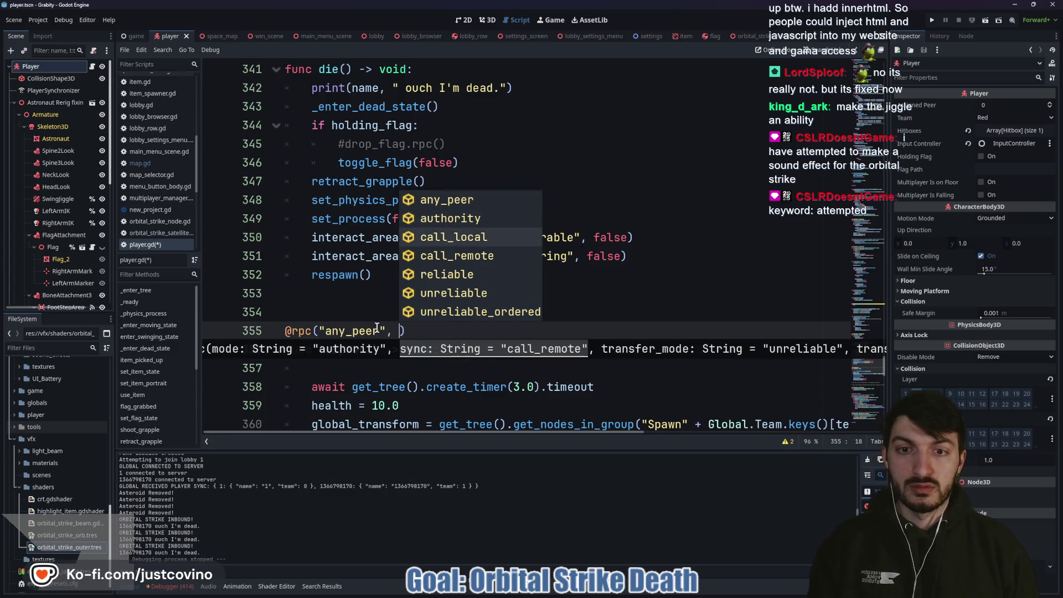
key(Return)
click(379, 310)
scroll(392, 333, up, 1)
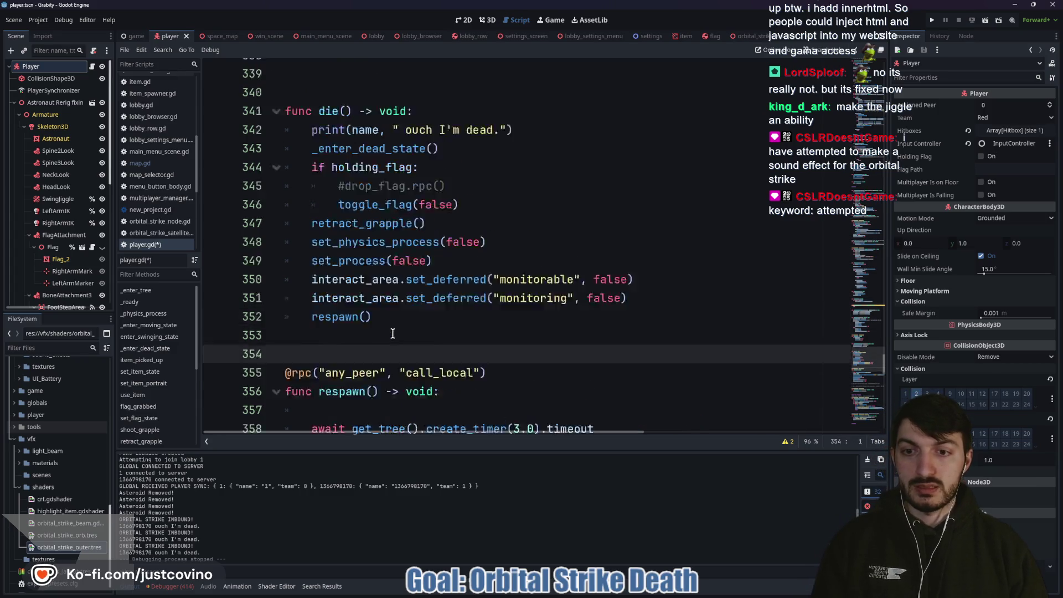
scroll(392, 334, up, 4)
click(351, 279)
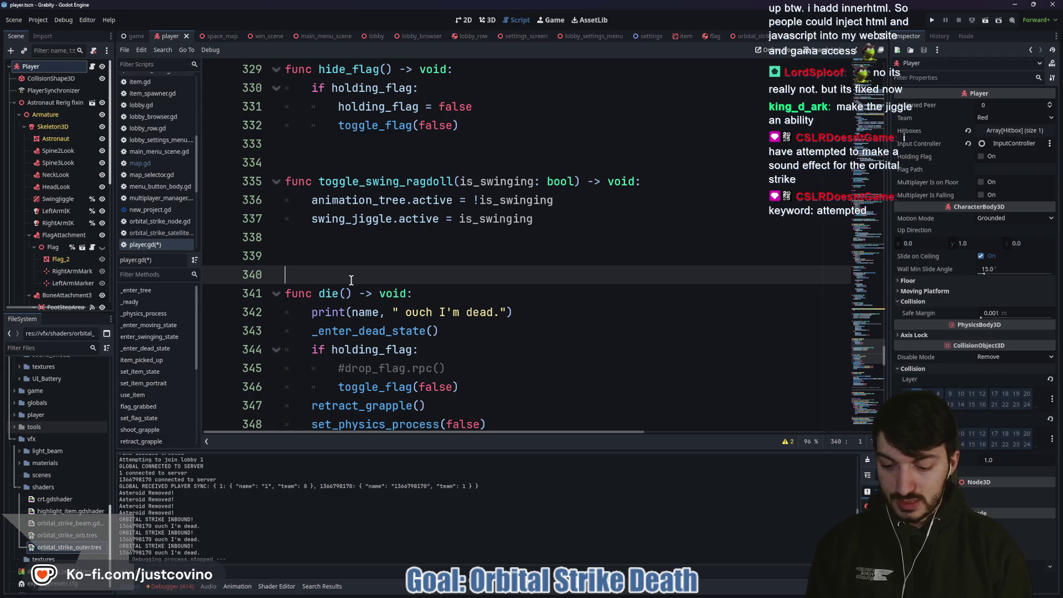
text(@rpc()
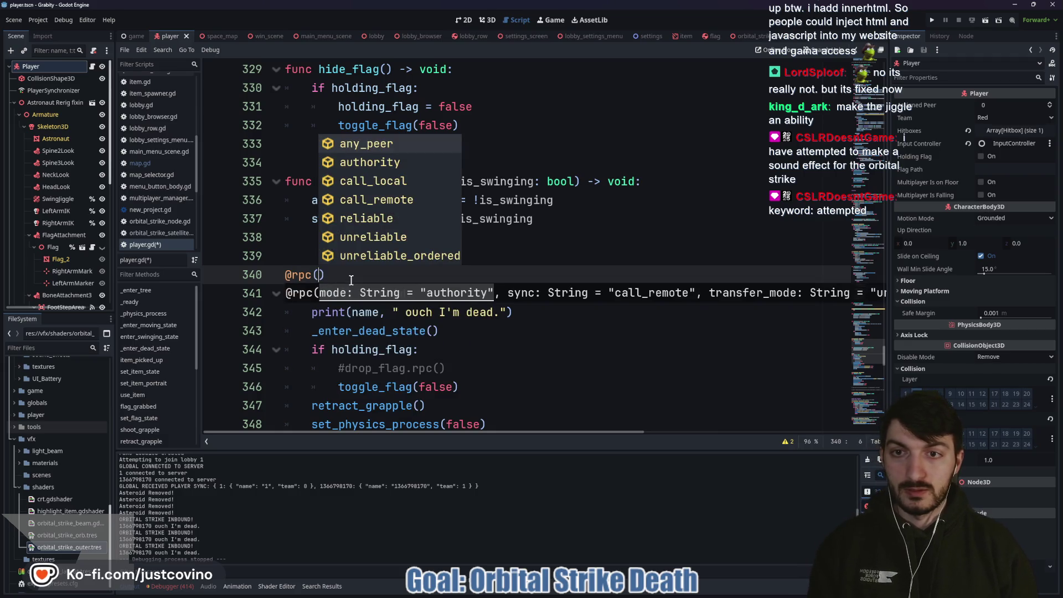
key(Return)
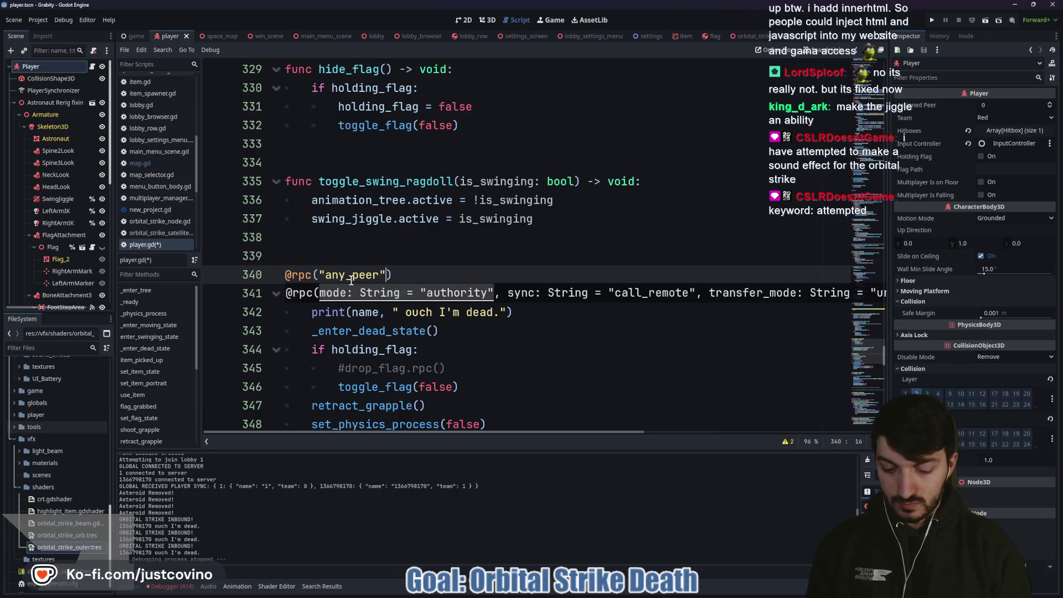
text(,)
key(Down)
key(Down)
key(Return)
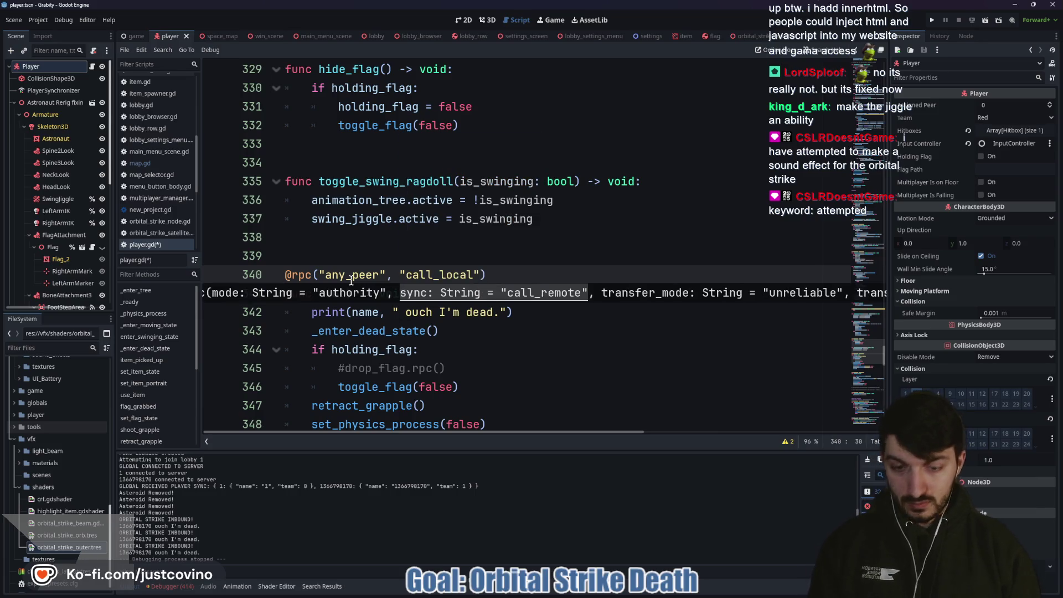
text(,)
key(Down)
key(Down)
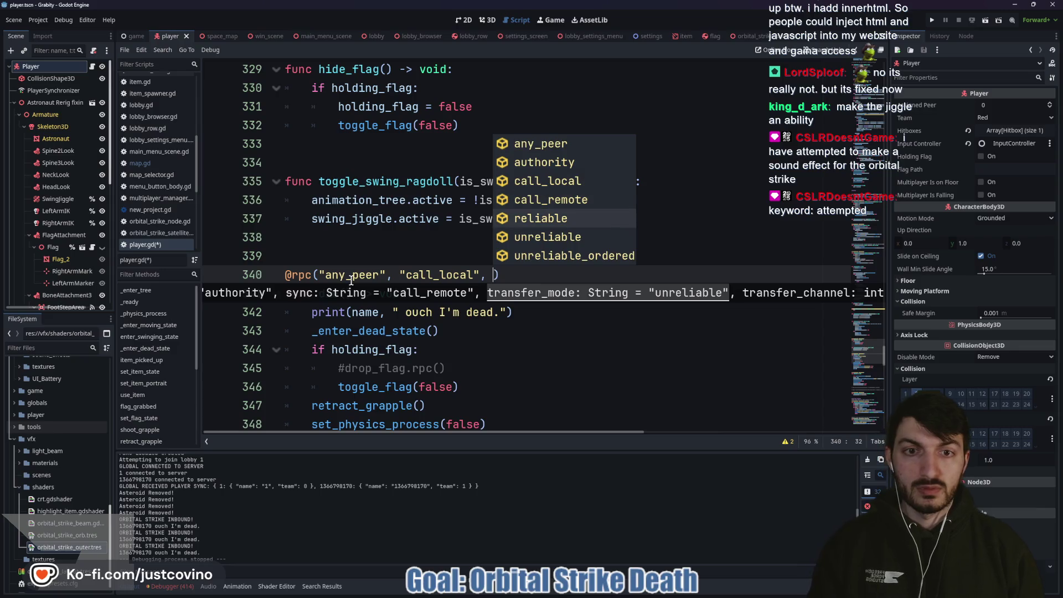
key(Return)
Step: Paste the peer_id lookup into die() and indent its body under the check
click(467, 295)
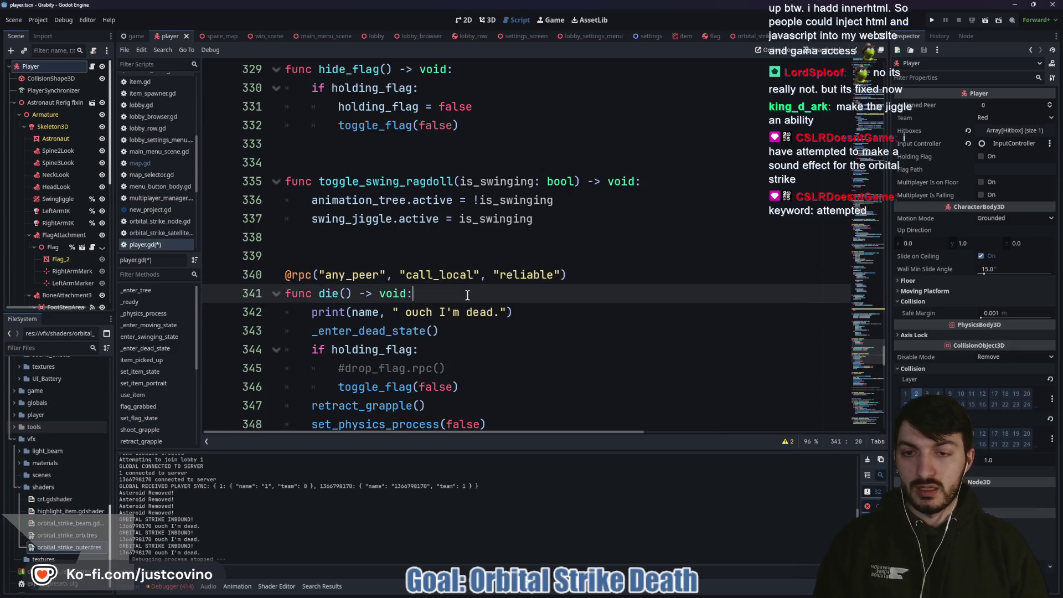
key(Return)
text(var peer_id = multiplayer.get_remote_sender_id() 	if peer_id == 0: 		peer_id = 1 	if peer_id == 1:)
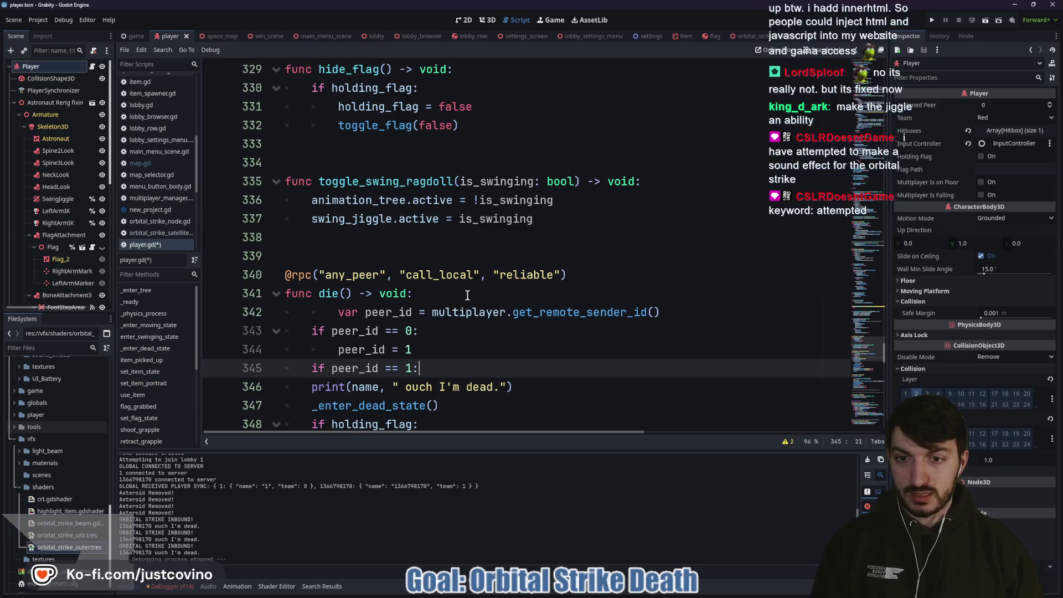
text(var)
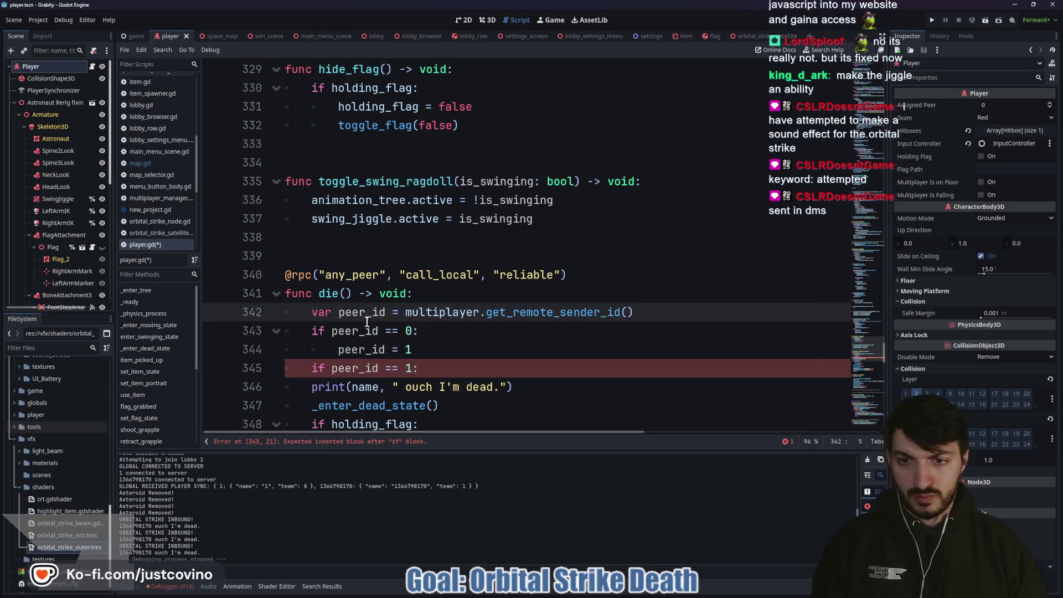
scroll(306, 331, down, 1)
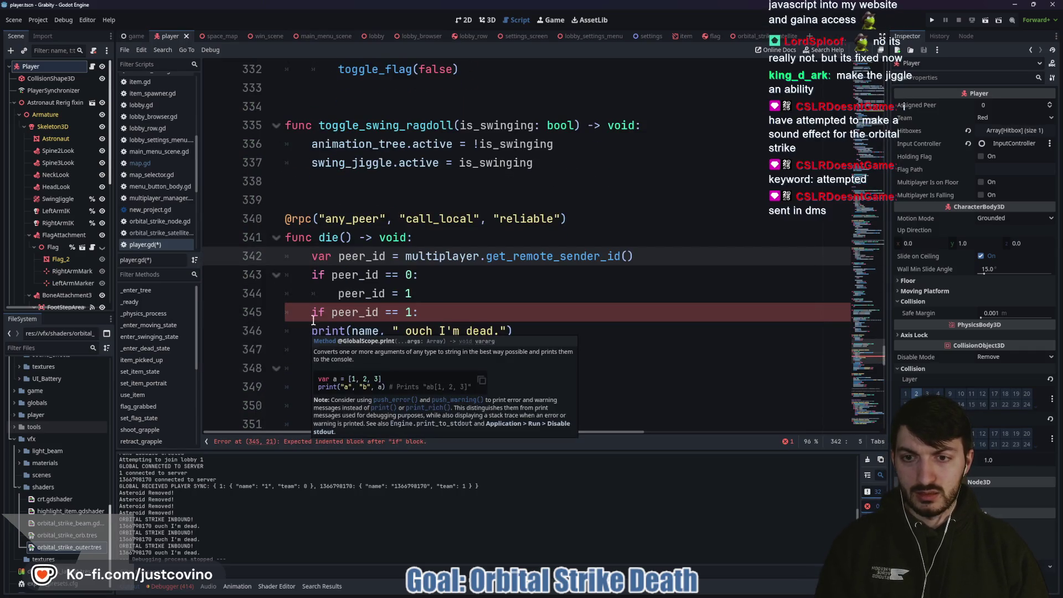
scroll(304, 324, down, 2)
mouse_move(307, 218)
mouse_down()
mouse_move(443, 271)
mouse_move(528, 405)
mouse_up()
key(Tab)
Step: Change die()'s respawn call to respawn.rpc_id(peer_id)
click(387, 405)
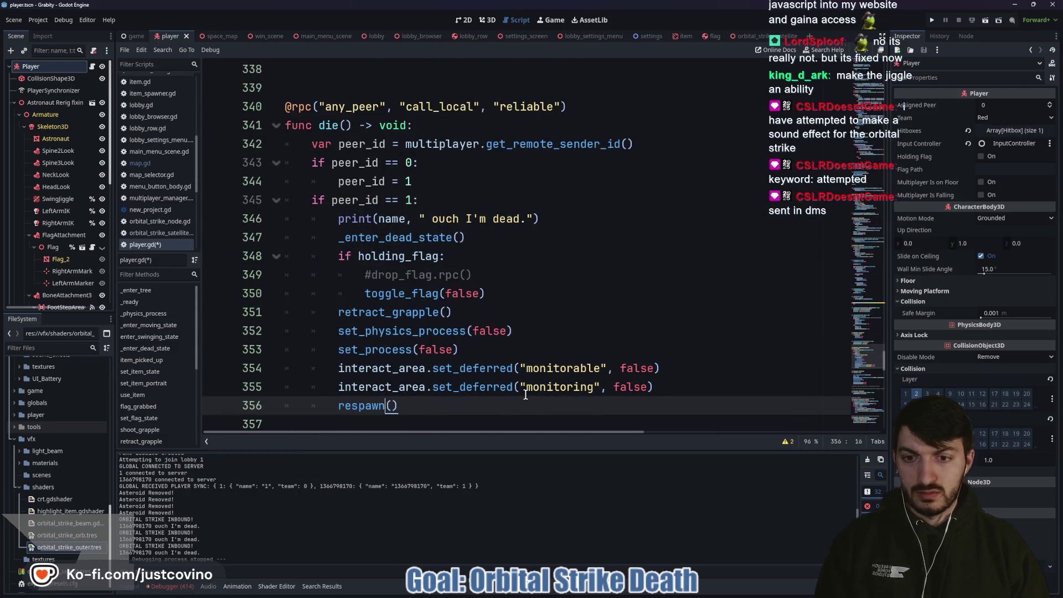
text(.rpc_id)
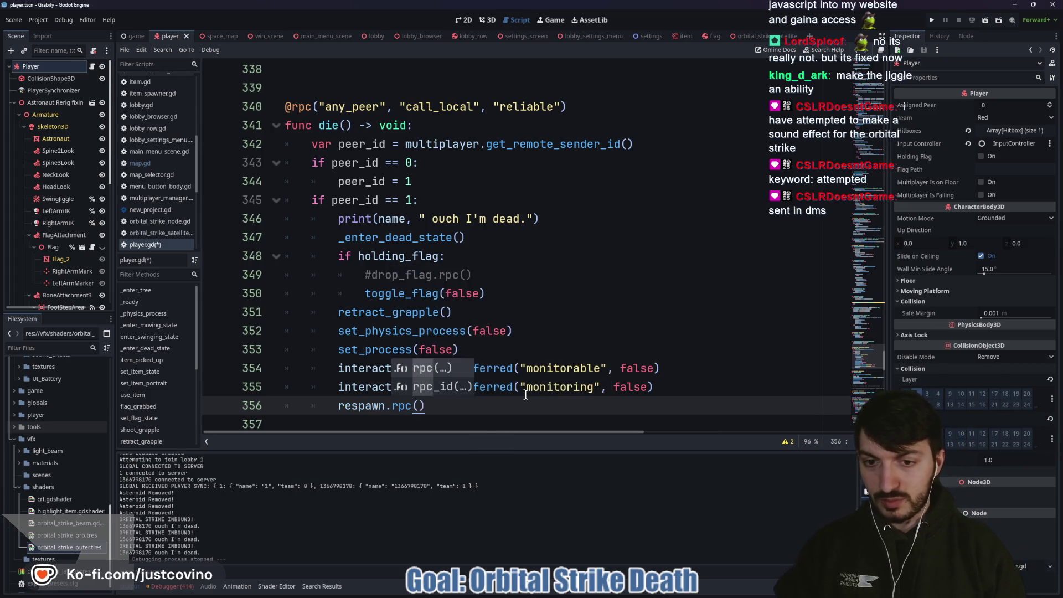
key(Return)
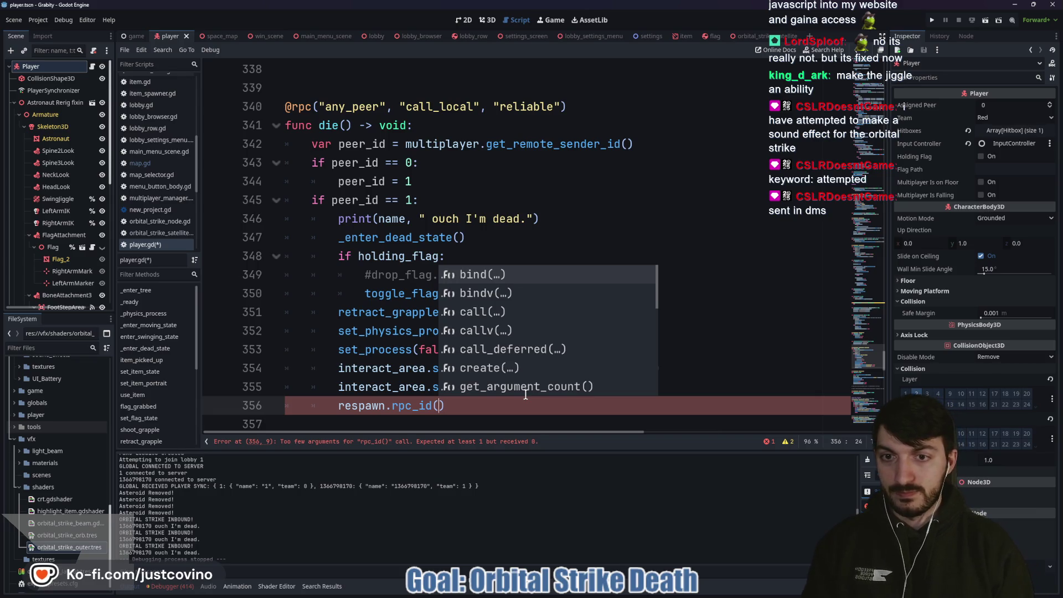
text(peer)
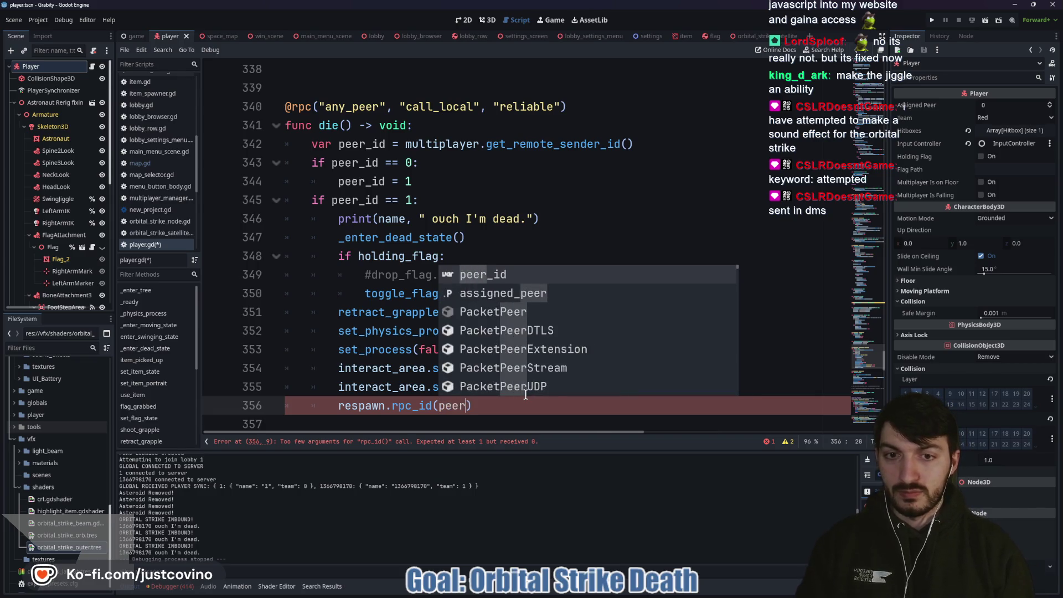
key(Return)
scroll(498, 372, down, 3)
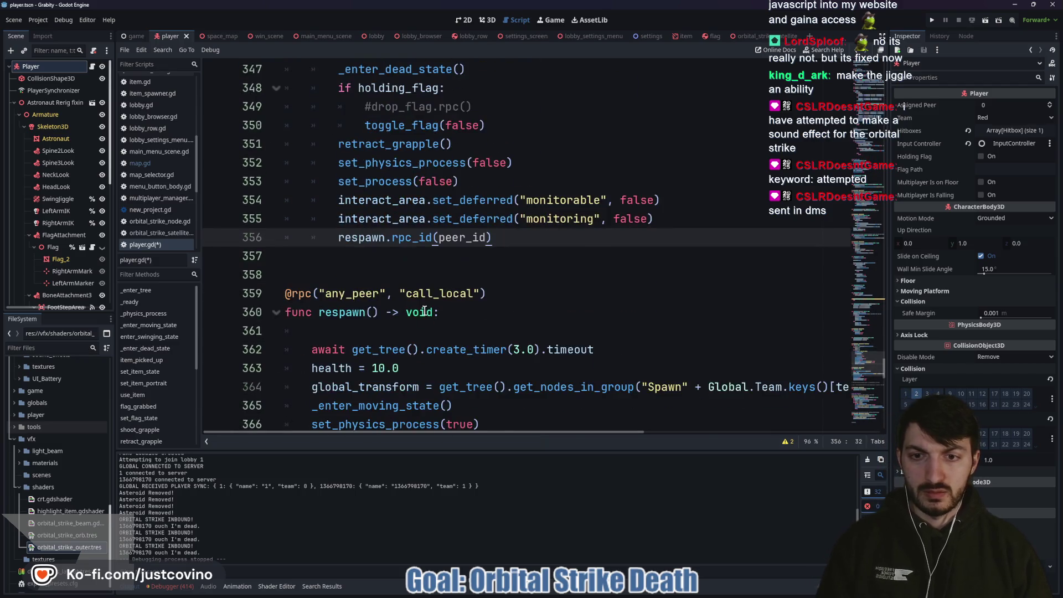
click(480, 293)
text(, ")
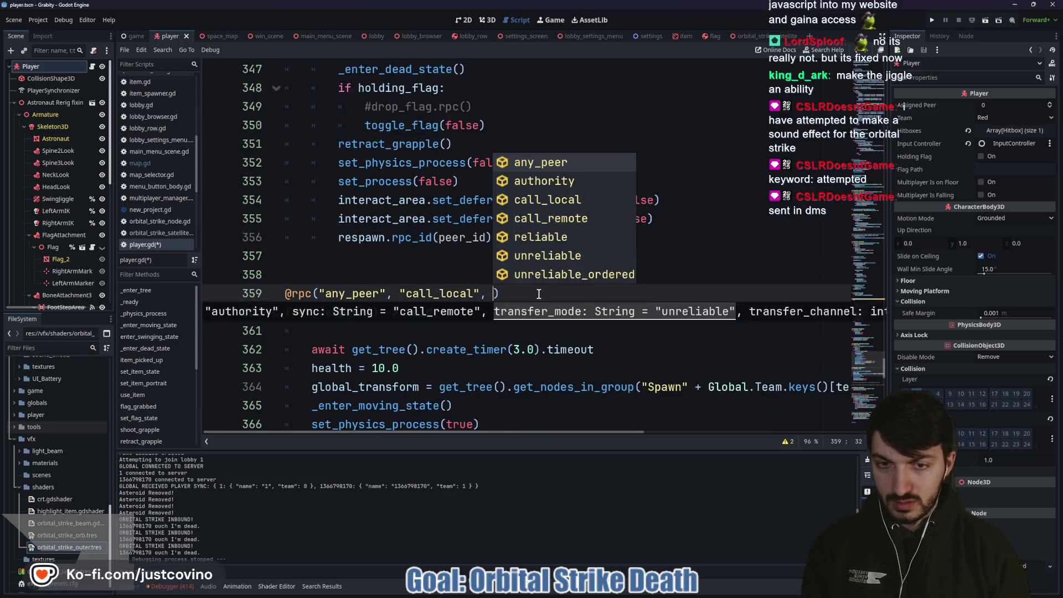
key(Down)
key(Down)
key(Down)
key(Return)
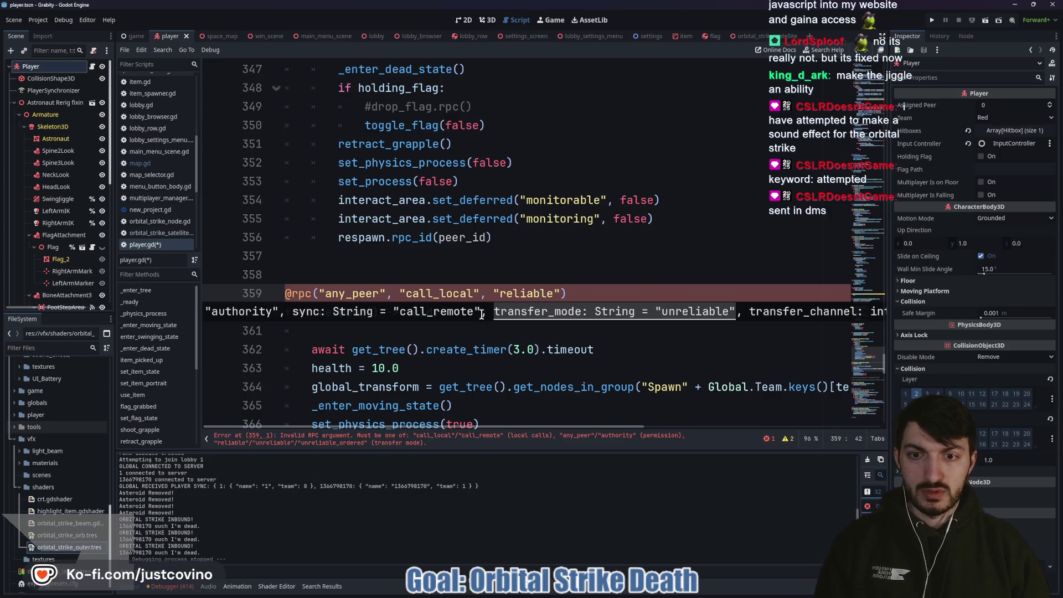
click(424, 332)
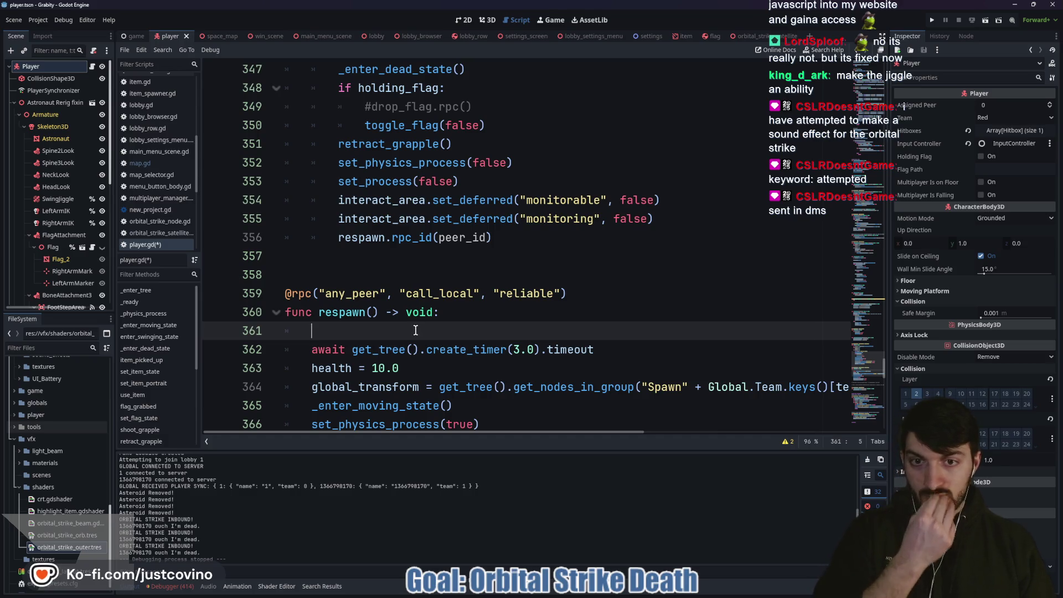
Step: Save player.gd with the caret on blank line 339
scroll(451, 283, up, 2)
scroll(452, 283, up, 1)
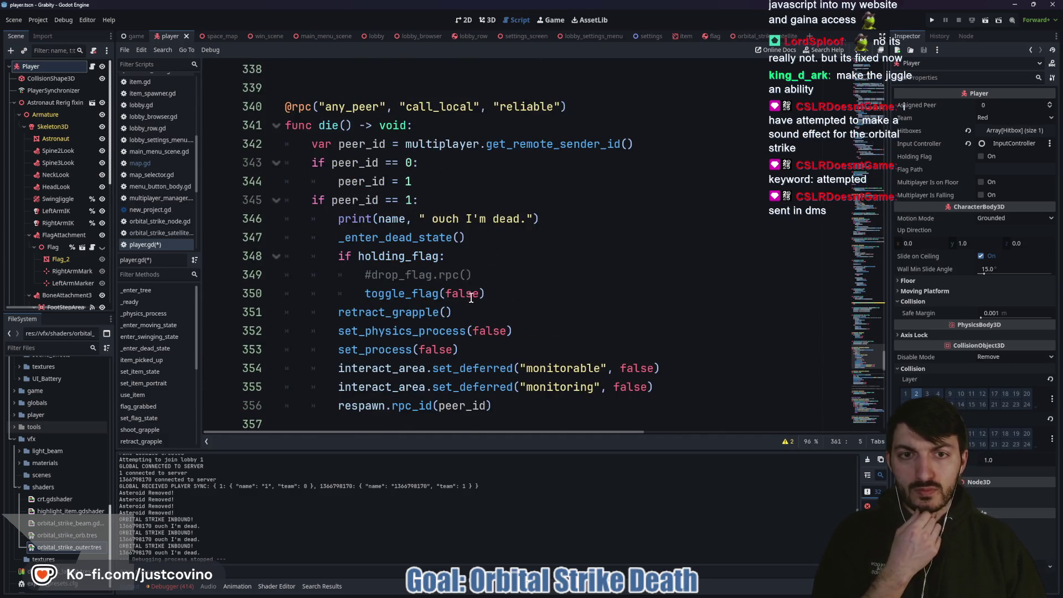
scroll(471, 298, up, 2)
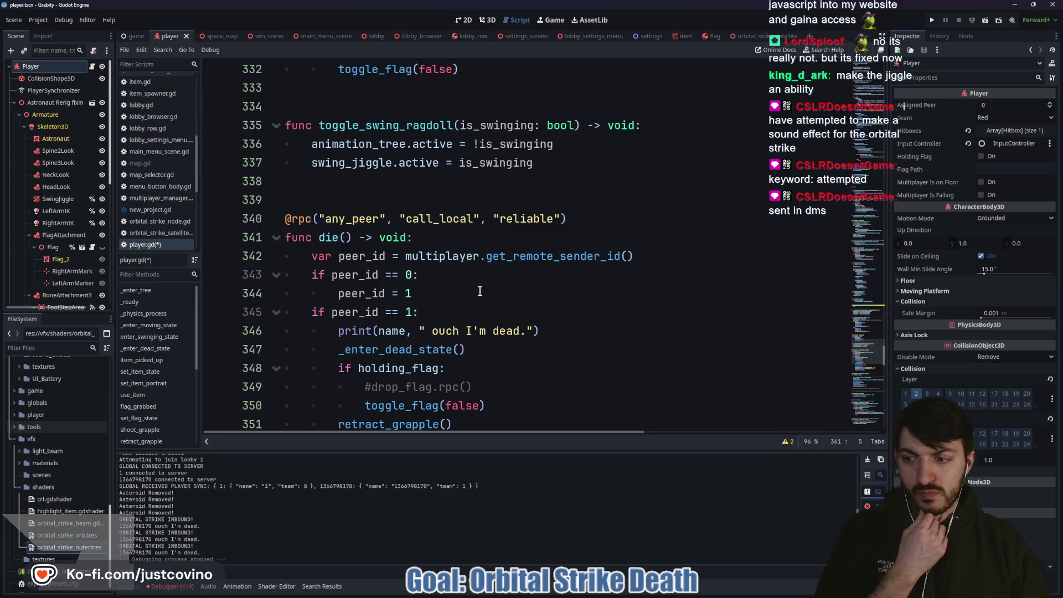
click(414, 201)
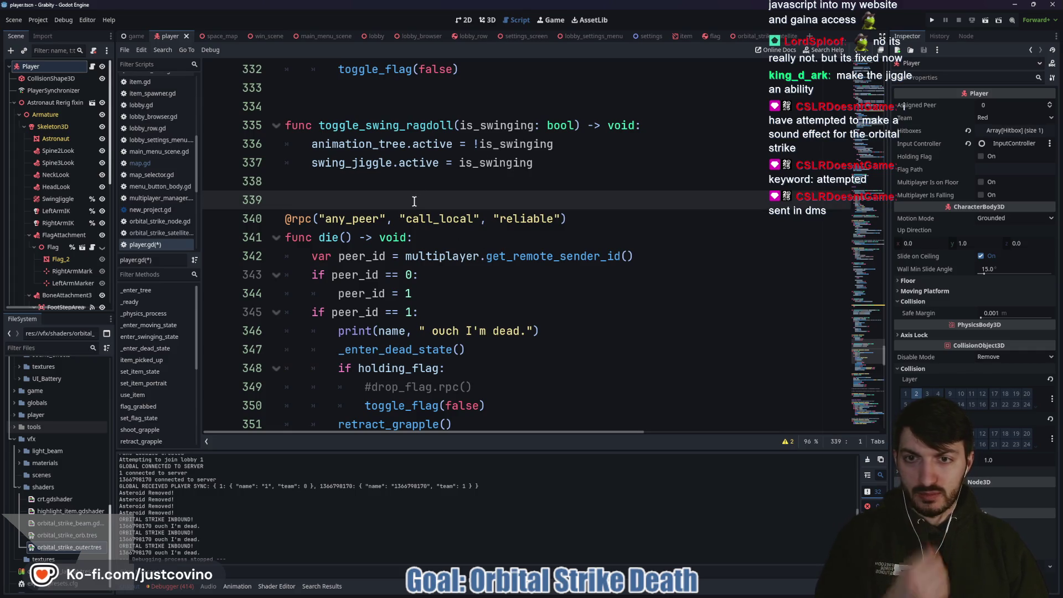
key(ctrl+s)
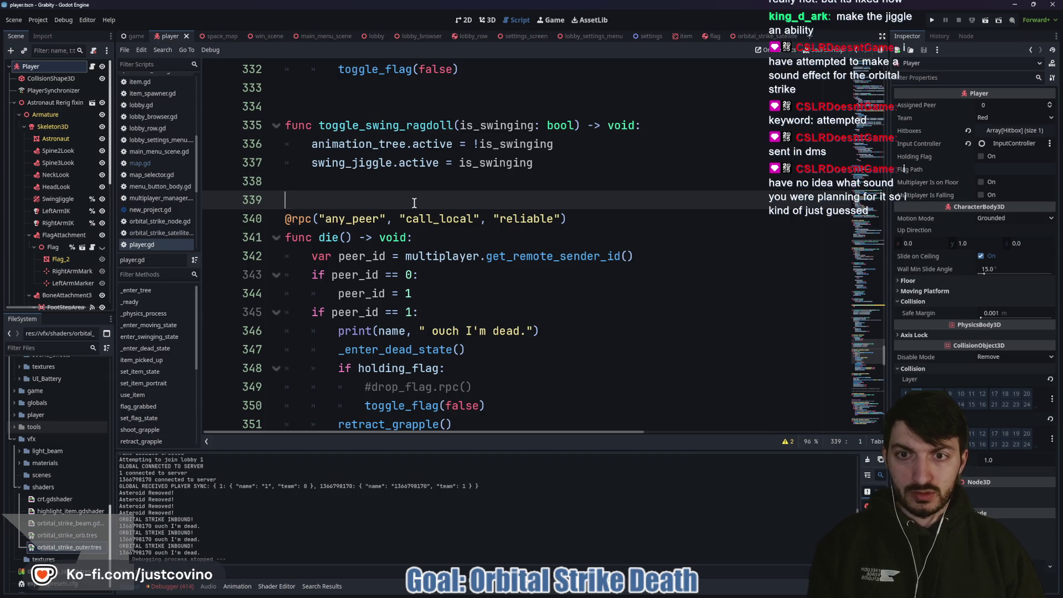
Step: Locate the die() call in _physics_process and place the caret after it on line 117
scroll(407, 202, up, 2)
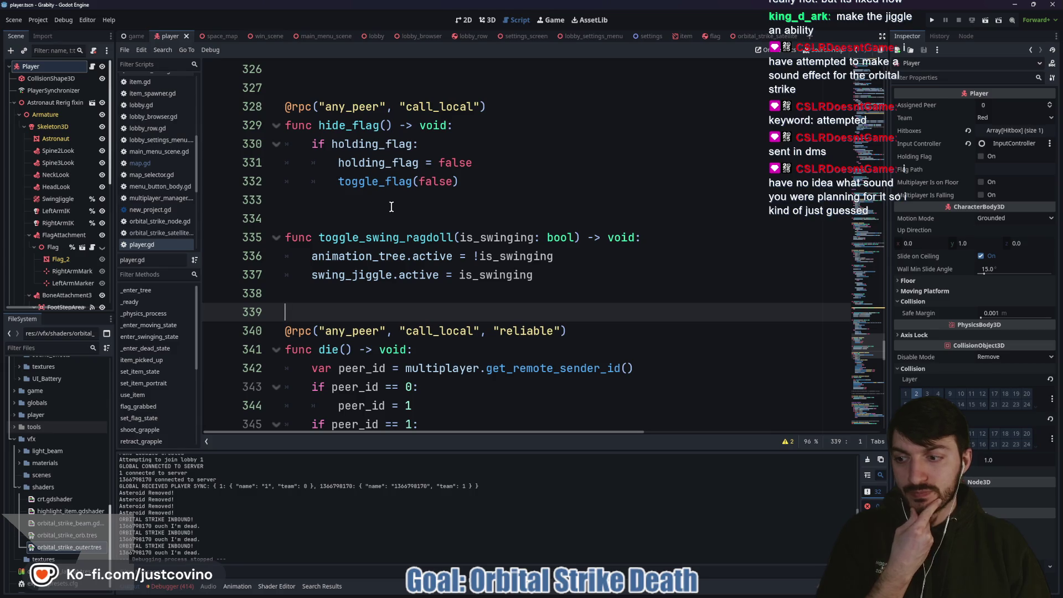
scroll(398, 216, up, 3)
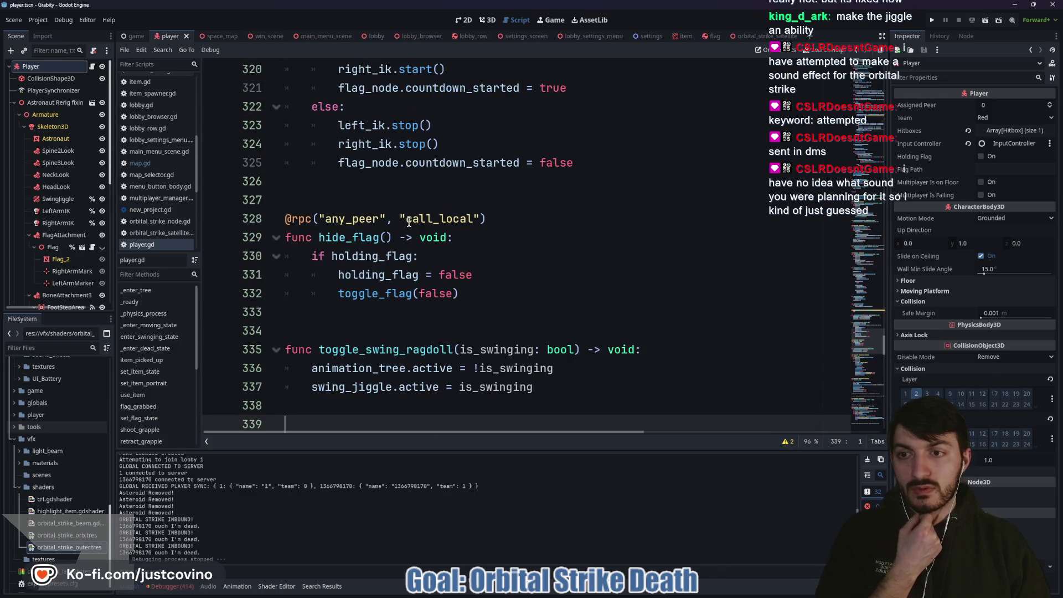
scroll(393, 242, down, 4)
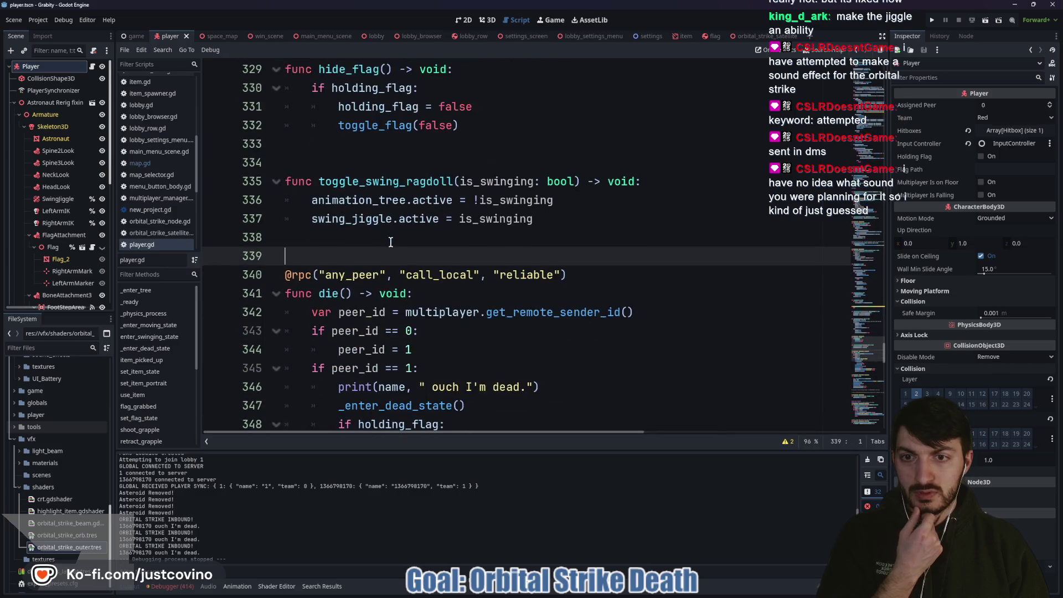
scroll(385, 239, down, 1)
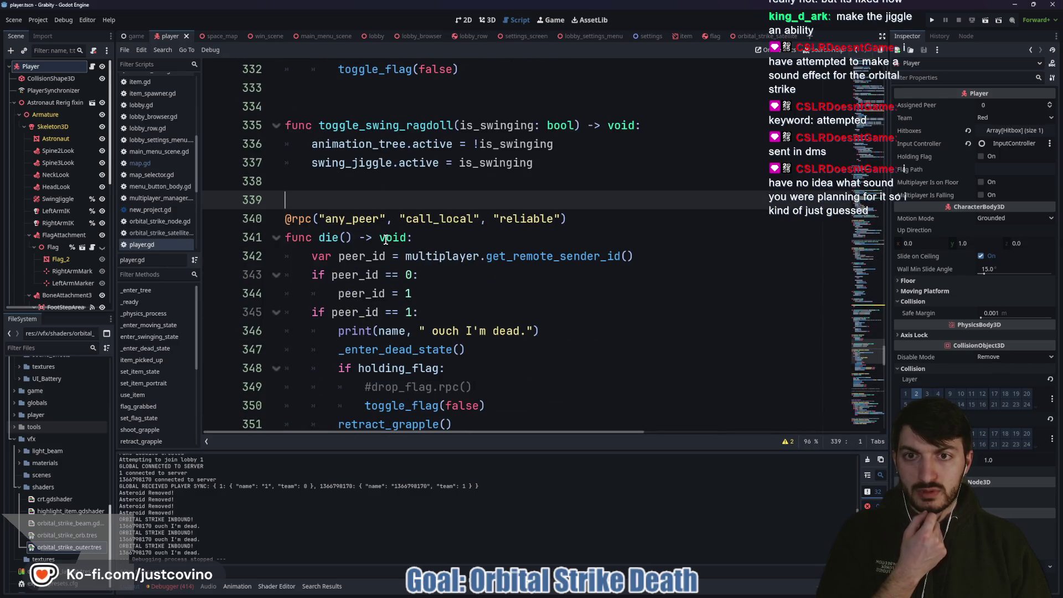
scroll(386, 239, down, 1)
scroll(386, 239, down, 1)
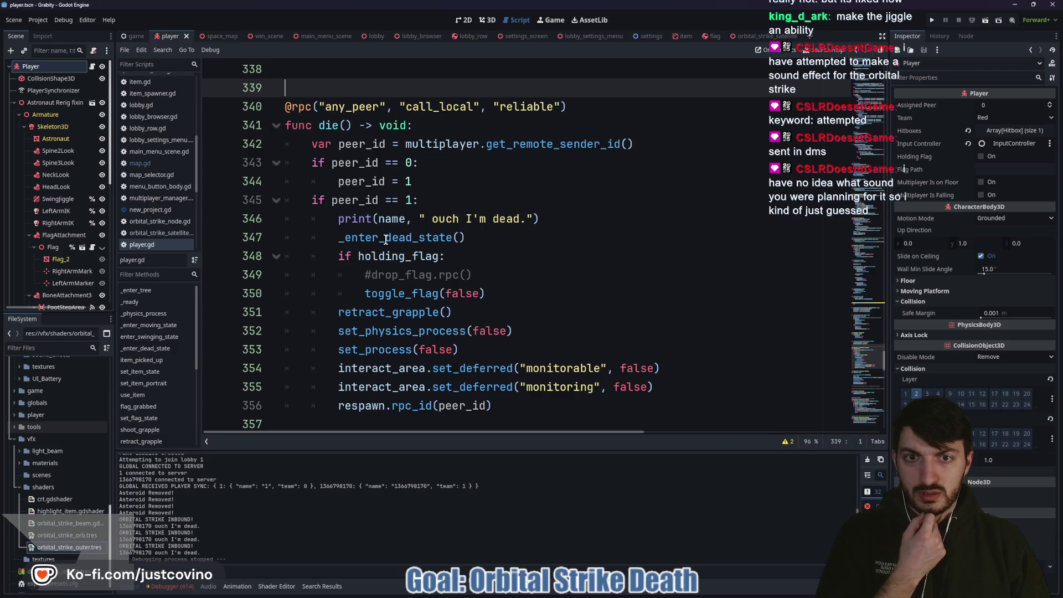
scroll(385, 239, down, 1)
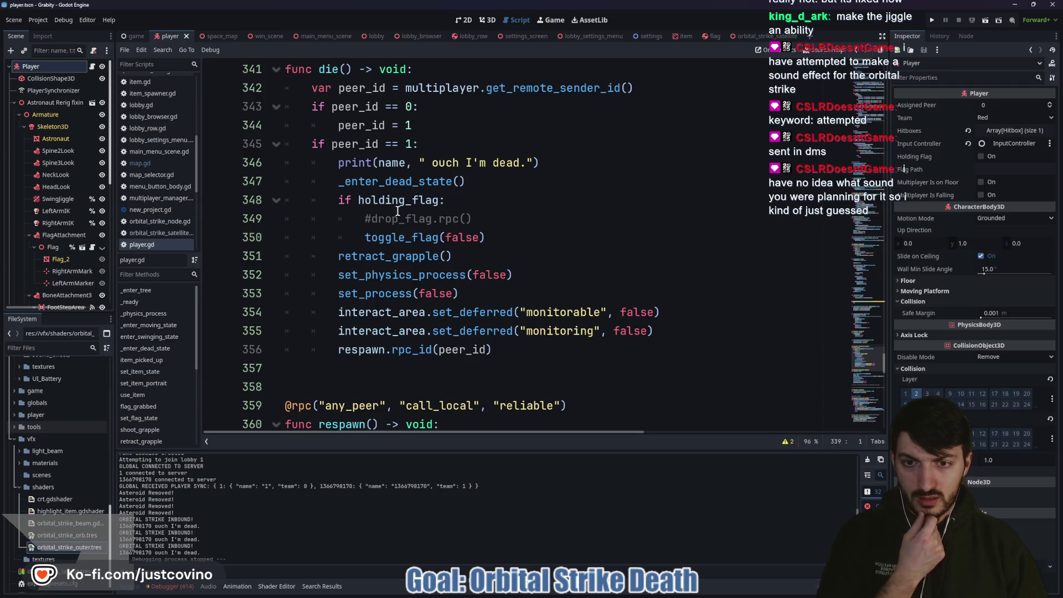
scroll(397, 211, down, 1)
scroll(400, 215, up, 2)
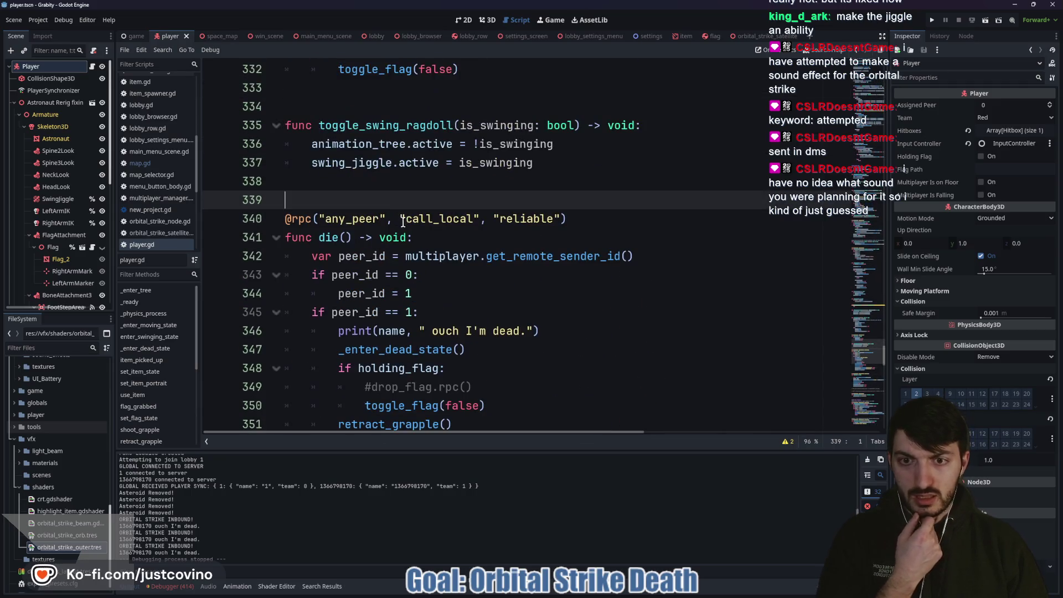
scroll(460, 253, up, 4)
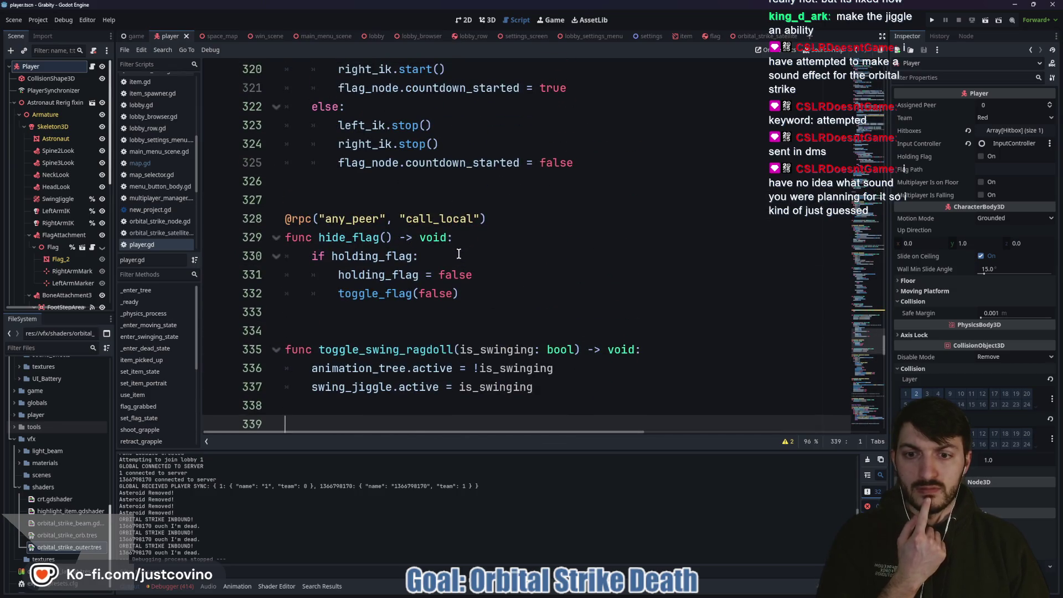
scroll(459, 253, down, 2)
double_click(328, 268)
scroll(461, 279, up, 1)
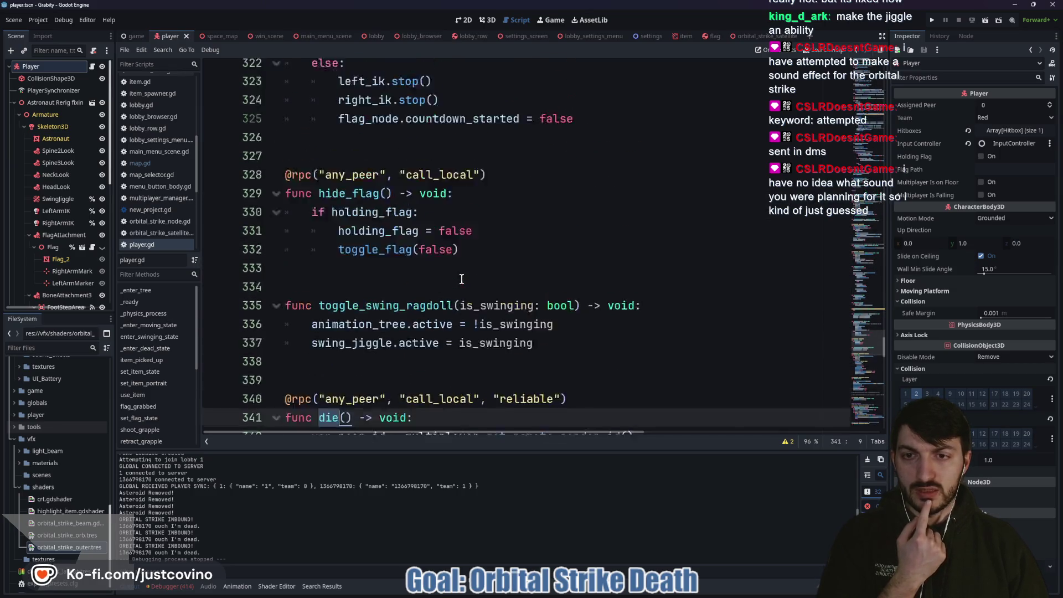
scroll(461, 279, up, 6)
scroll(457, 274, down, 7)
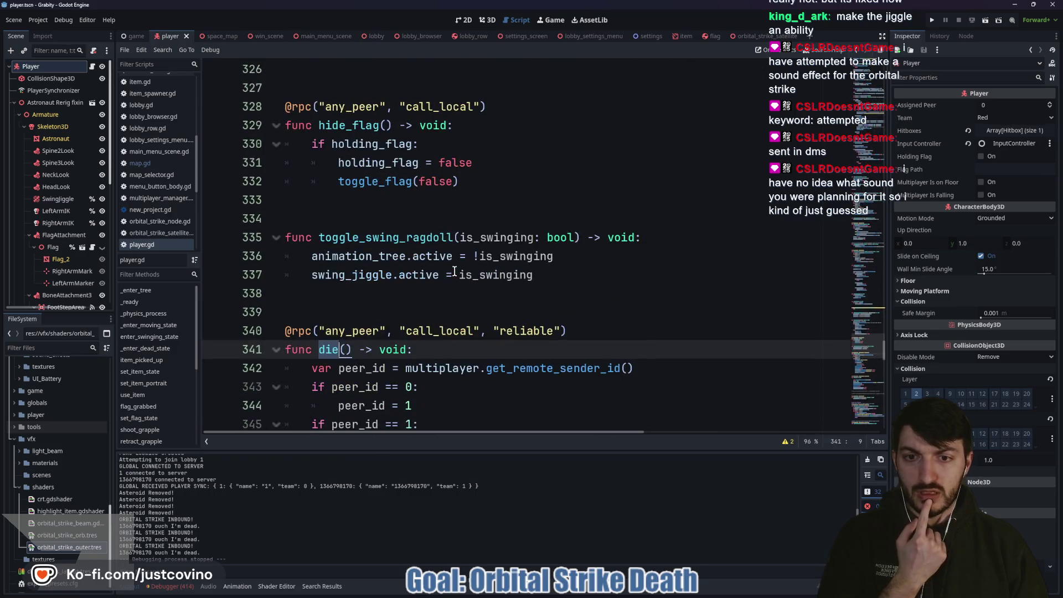
scroll(454, 271, up, 11)
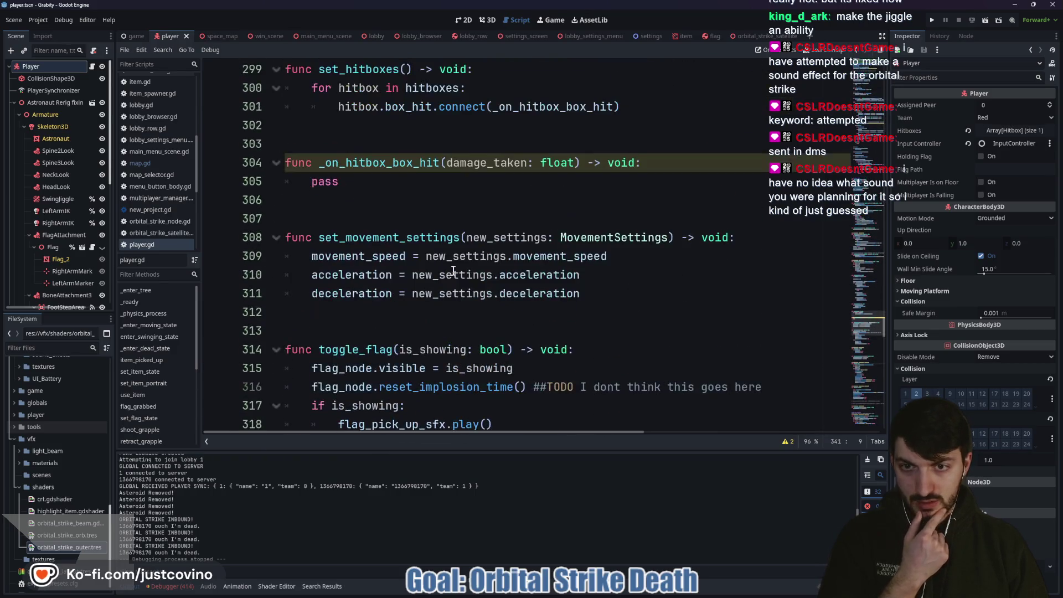
scroll(452, 270, up, 10)
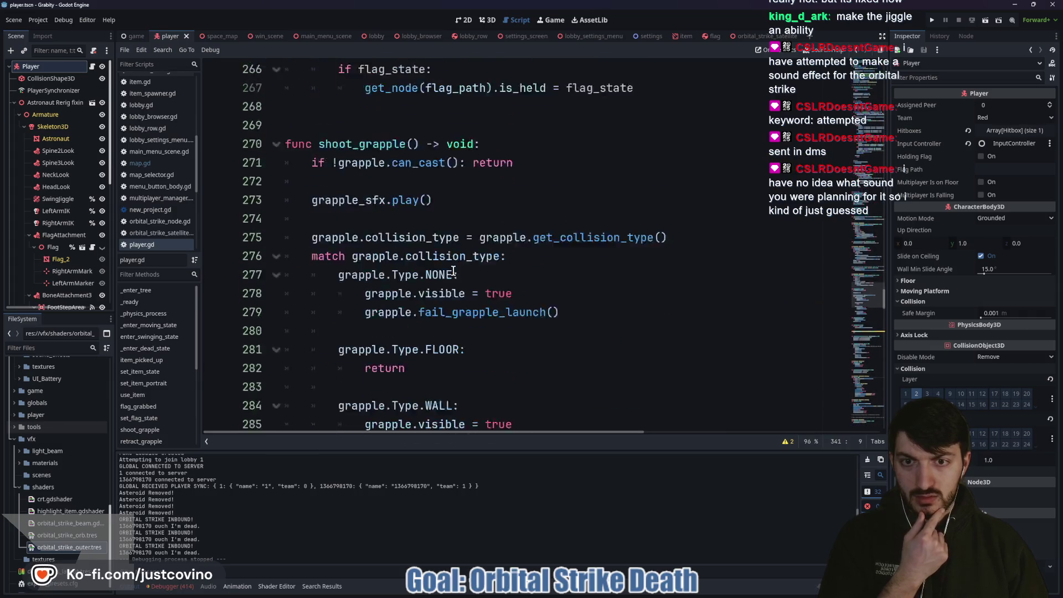
scroll(453, 271, up, 11)
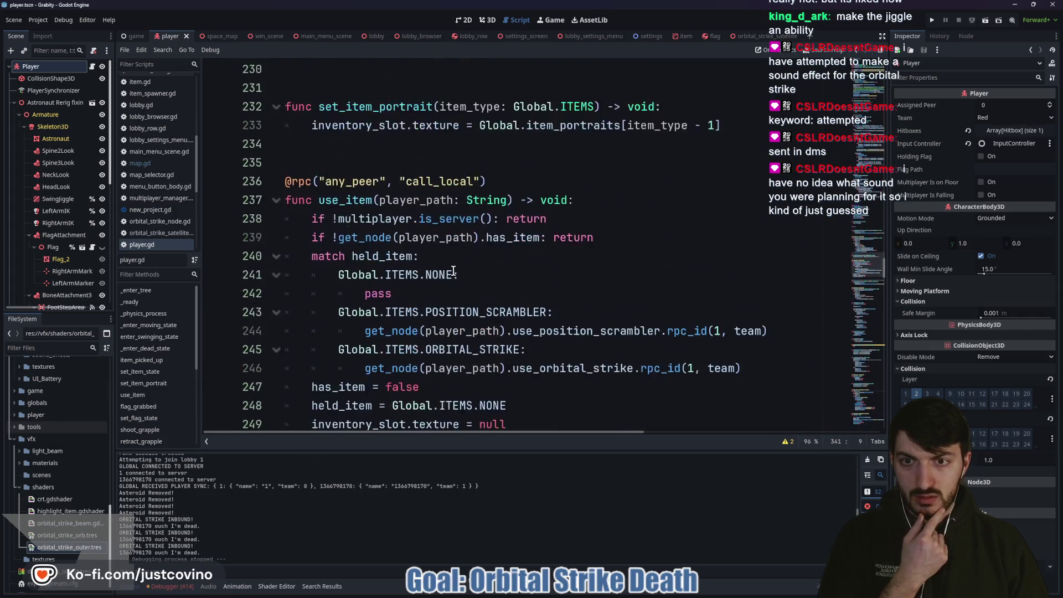
scroll(452, 271, up, 10)
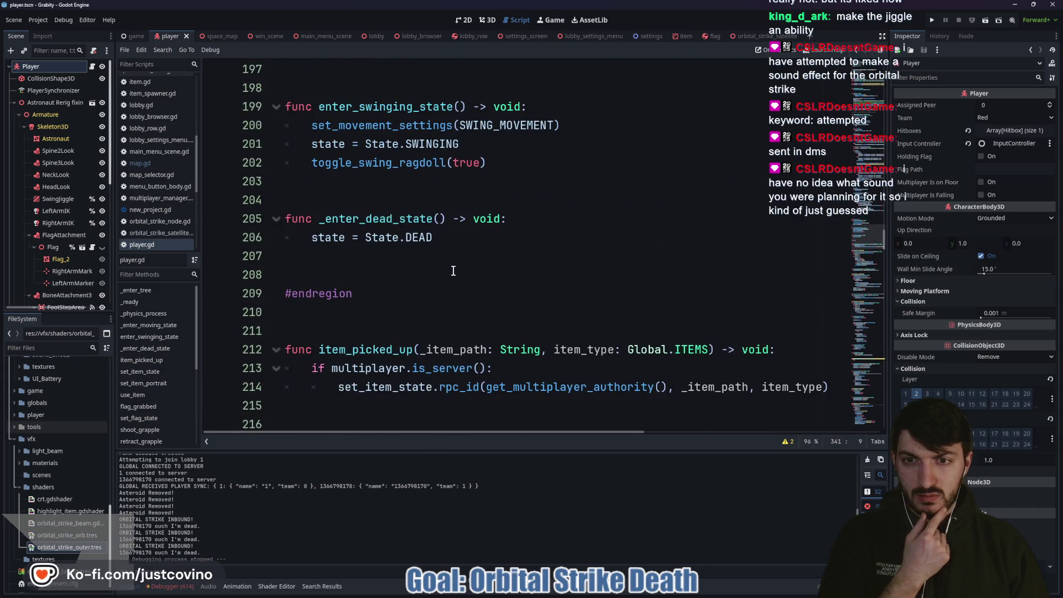
scroll(453, 270, up, 20)
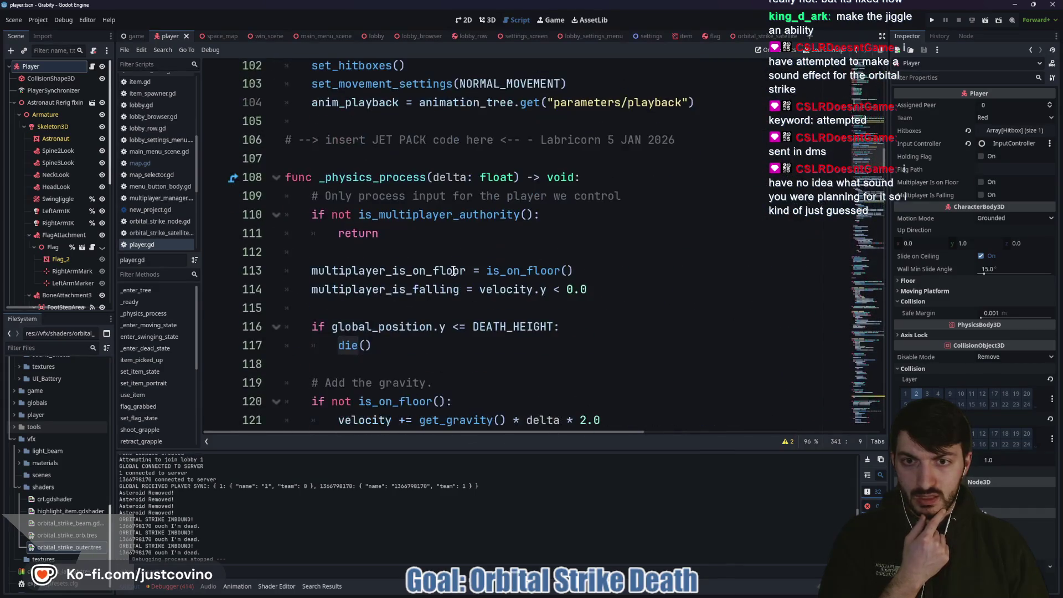
scroll(448, 267, down, 1)
click(362, 288)
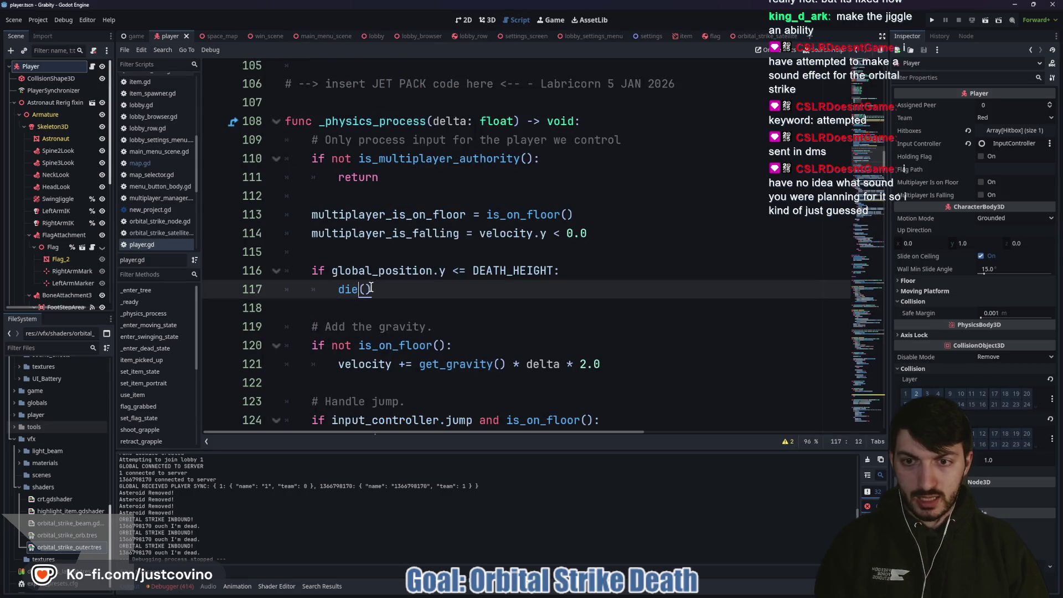
text(.rpc_id)
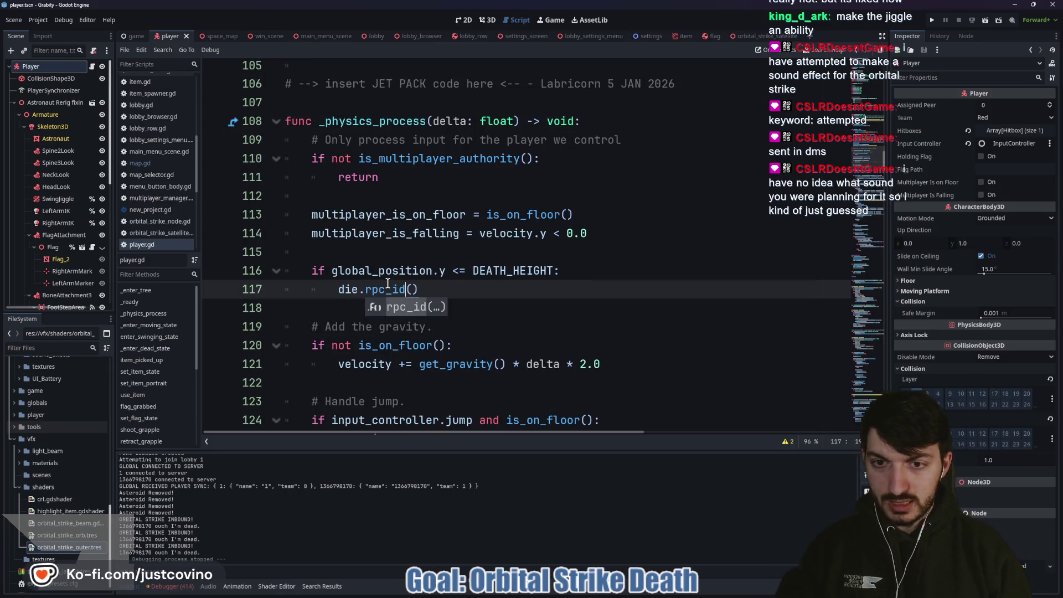
key(Return)
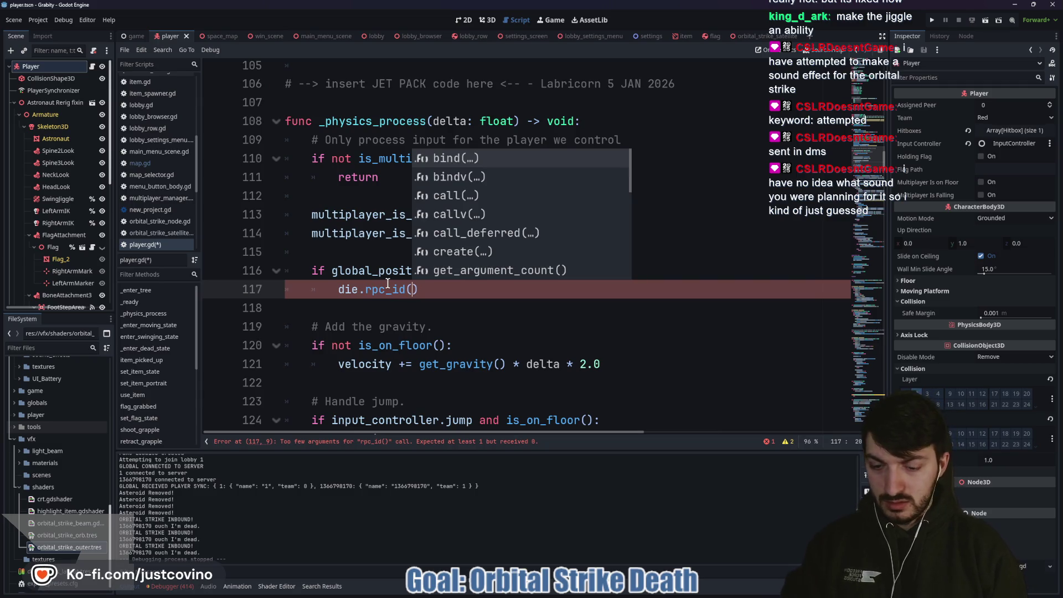
text(get_remo)
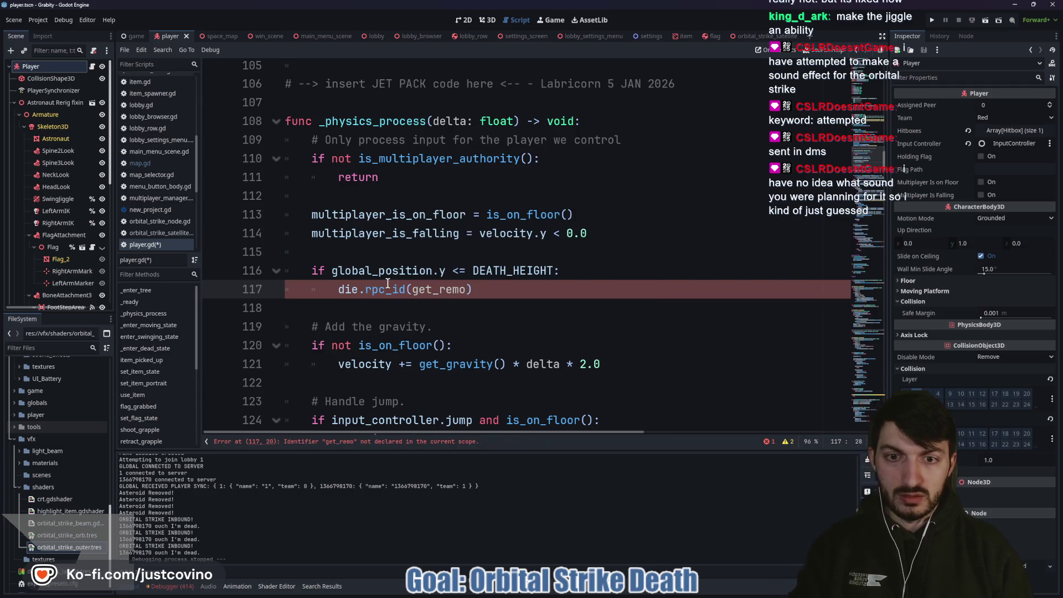
text(multi)
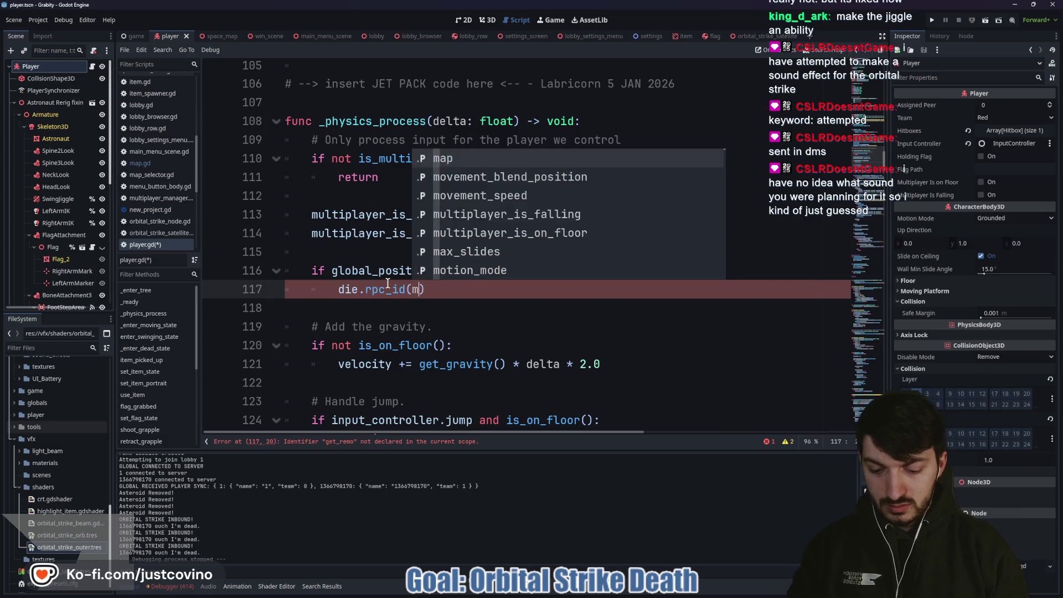
text(player.get_rem)
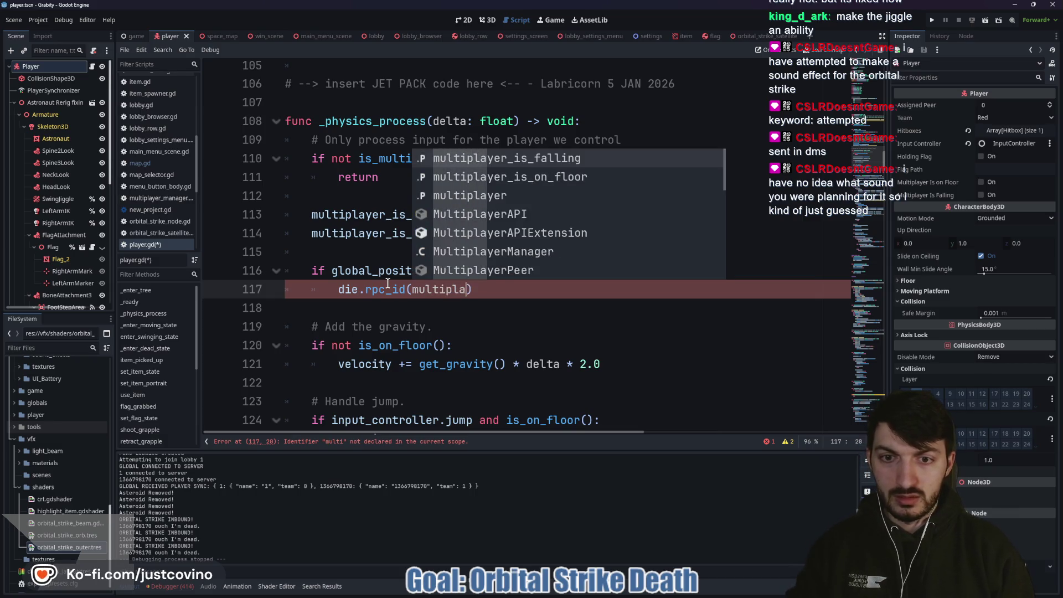
key(Return)
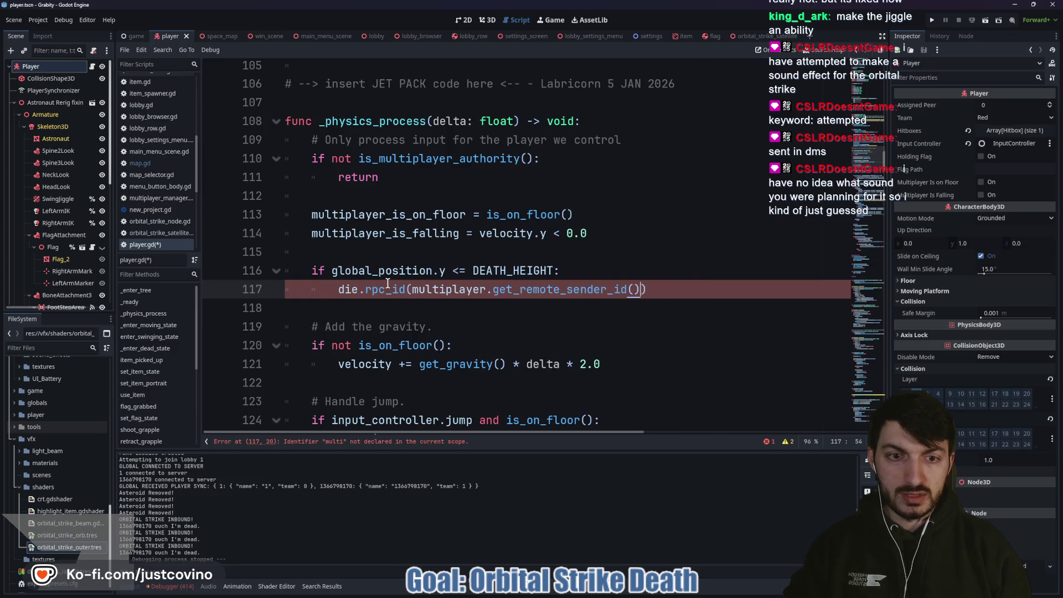
key(End)
key(ctrl+s)
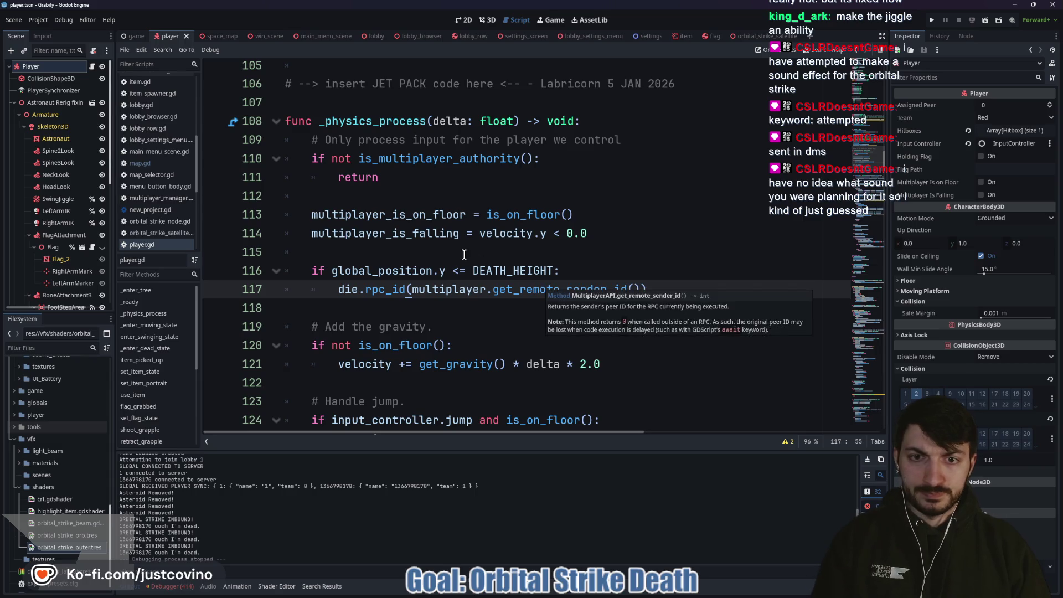
click(507, 253)
scroll(508, 255, down, 2)
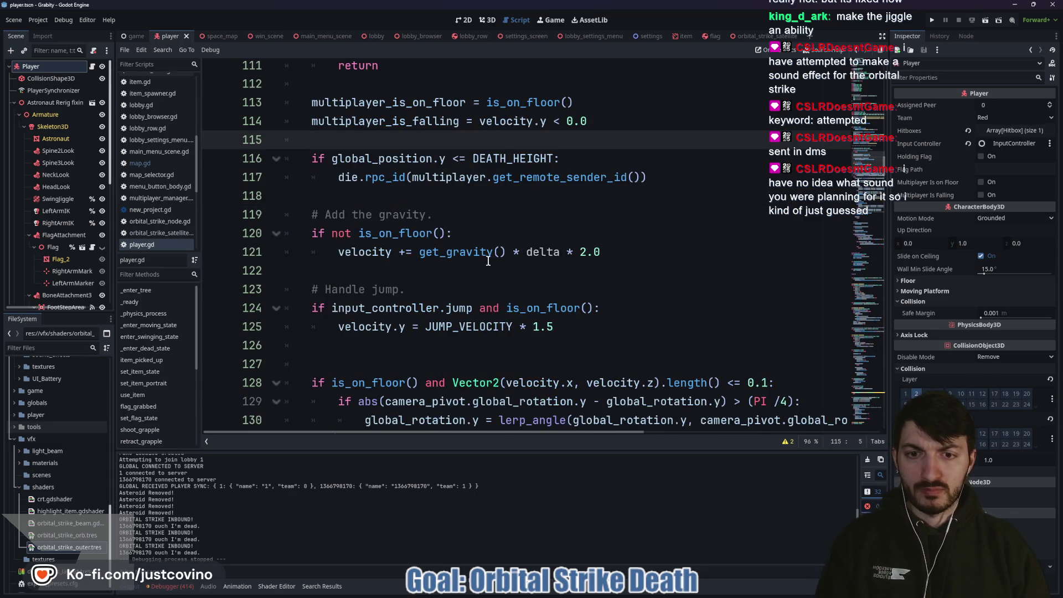
click(467, 270)
scroll(448, 269, down, 6)
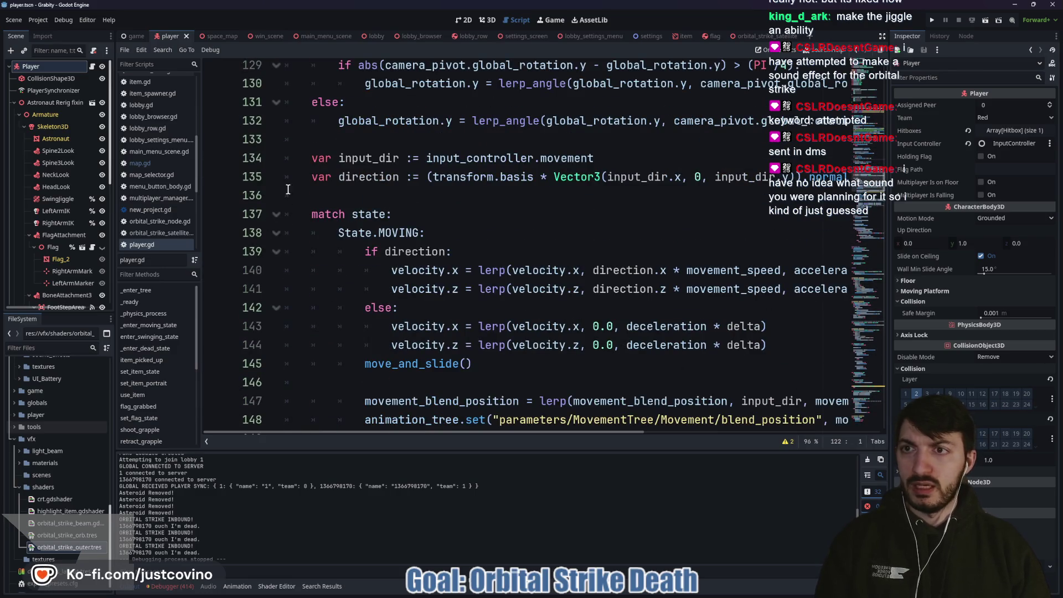
click(216, 36)
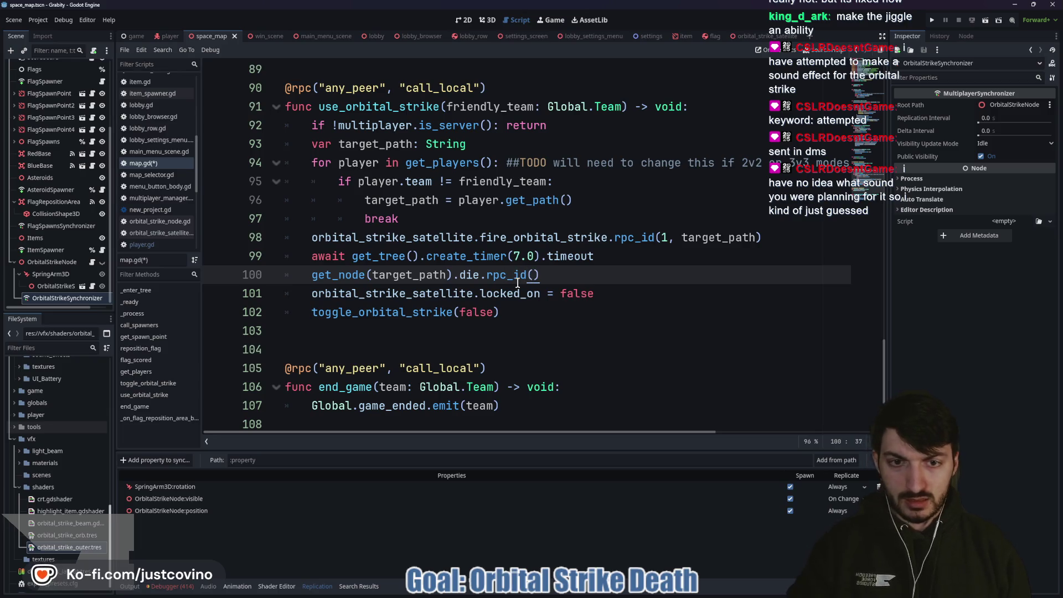
Step: Change the orbital strike call in map.gd to die.rpc_id(get_node(target_path).assigned_peer) and save
click(170, 36)
scroll(390, 229, up, 15)
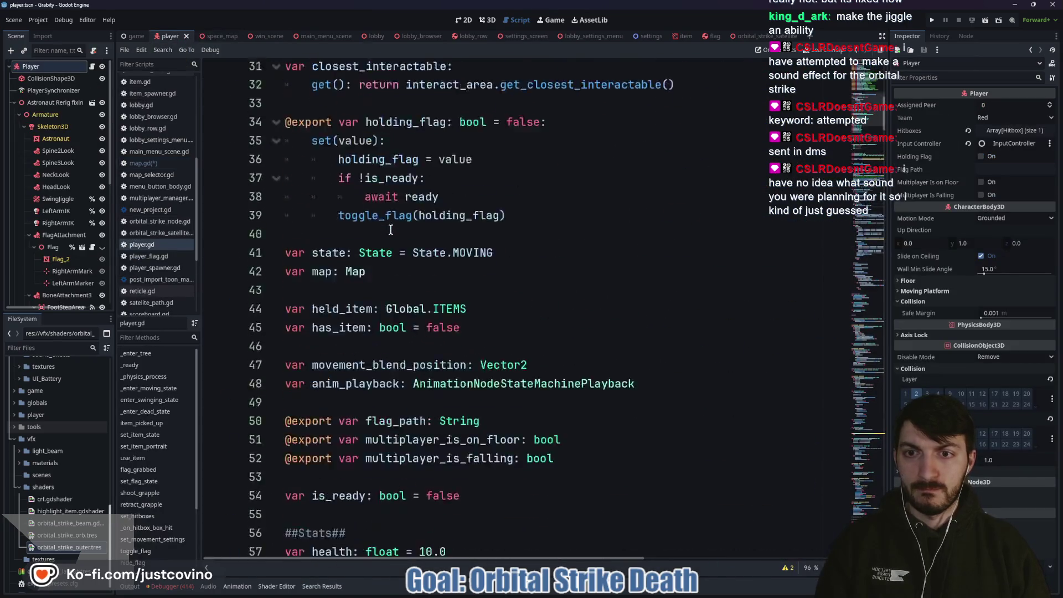
scroll(391, 229, up, 10)
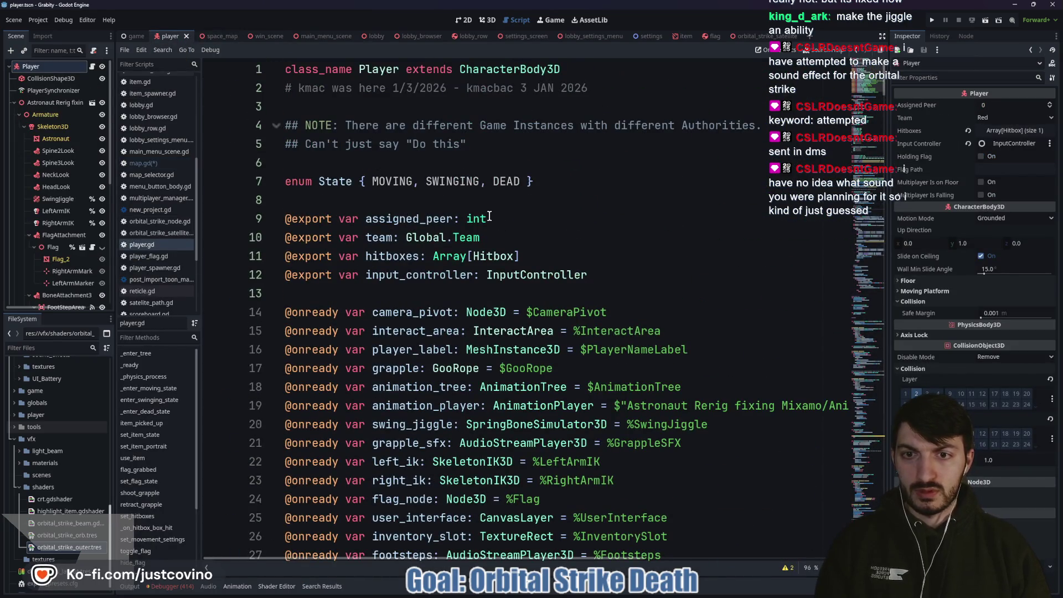
key(alt+Left)
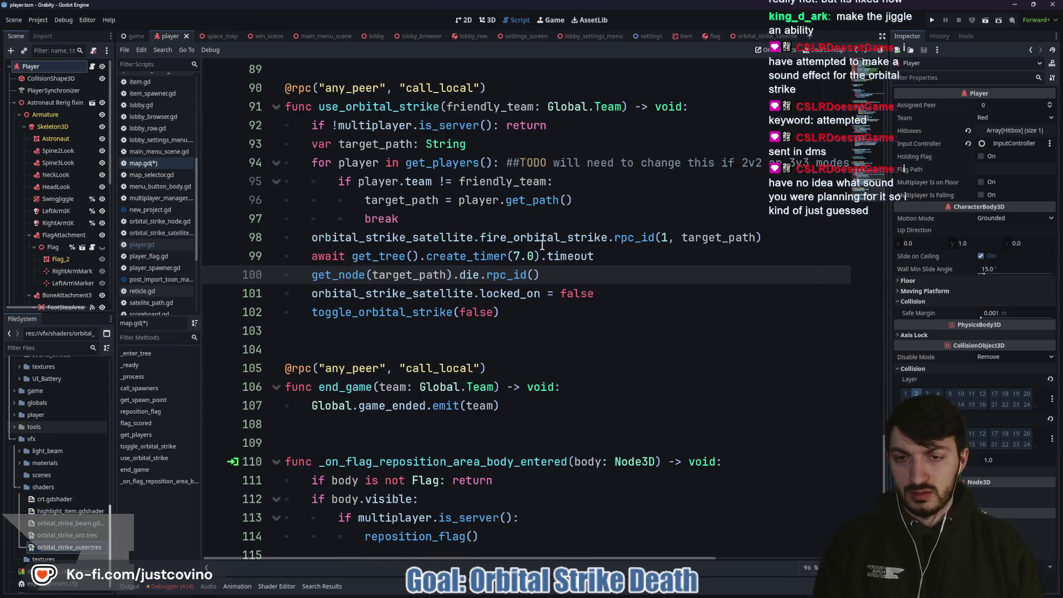
text(get_ndoe)
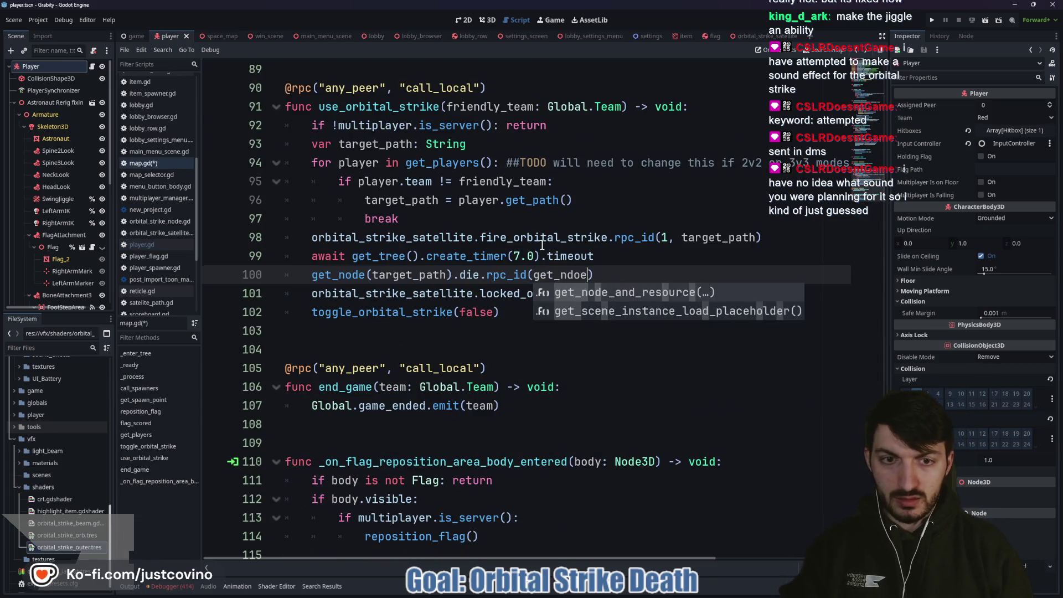
key(BackSpace)
key(BackSpace)
key(BackSpace)
text(ode)
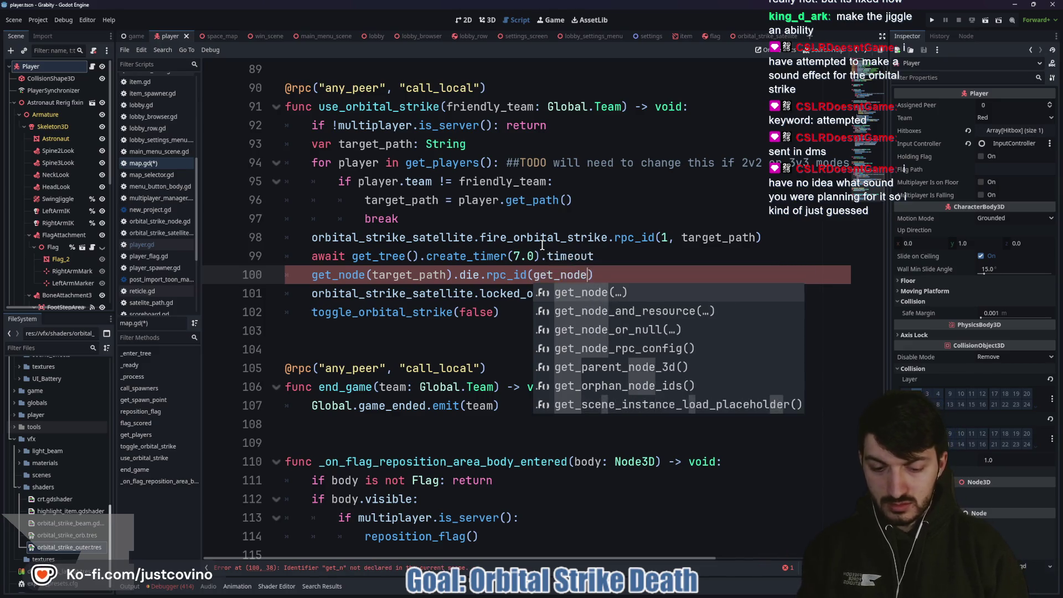
text((target)
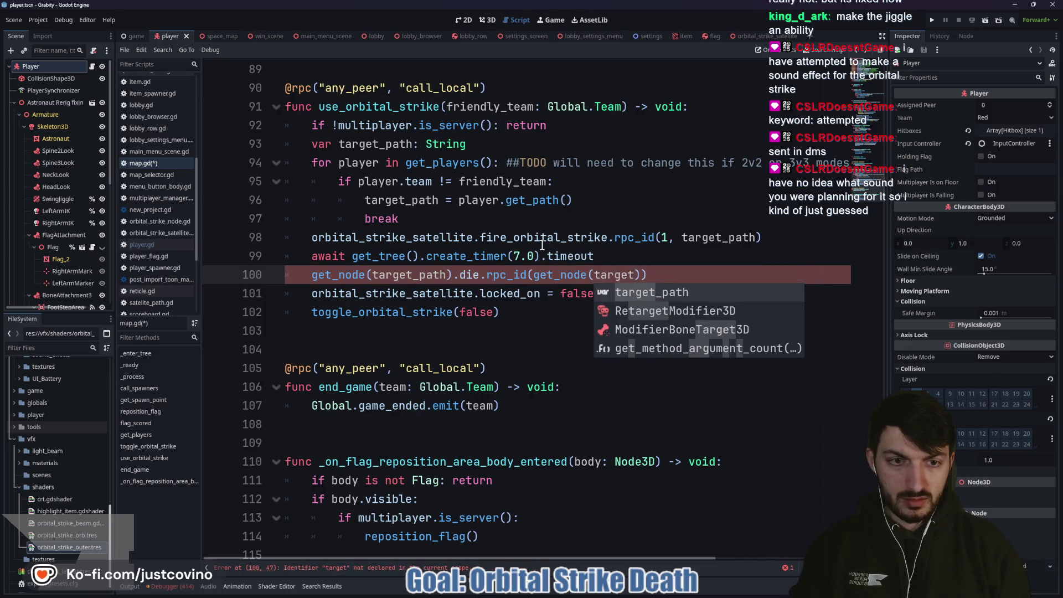
key(Return)
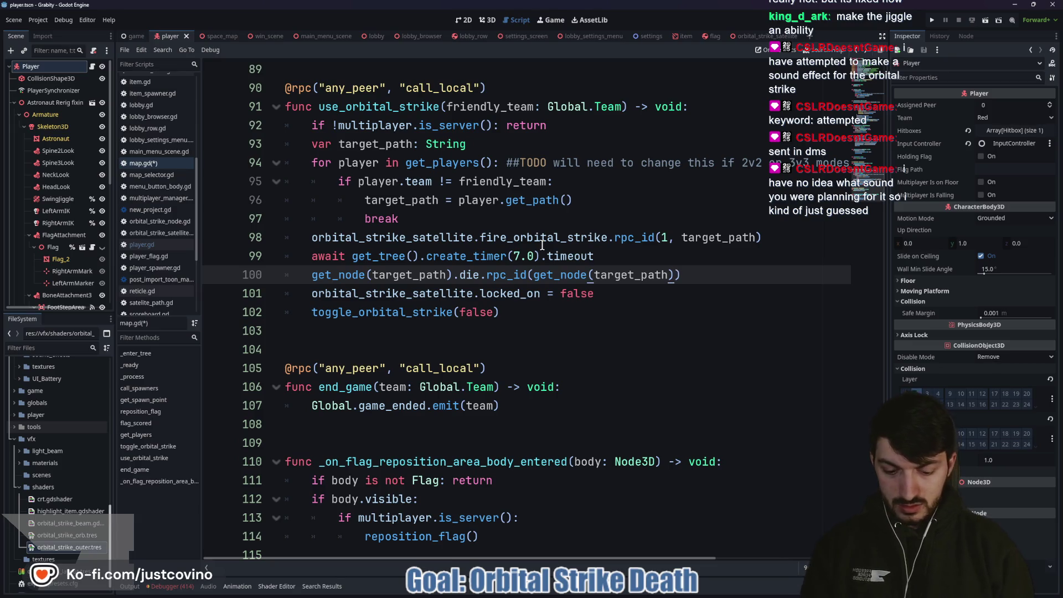
text(.assigned_peer)
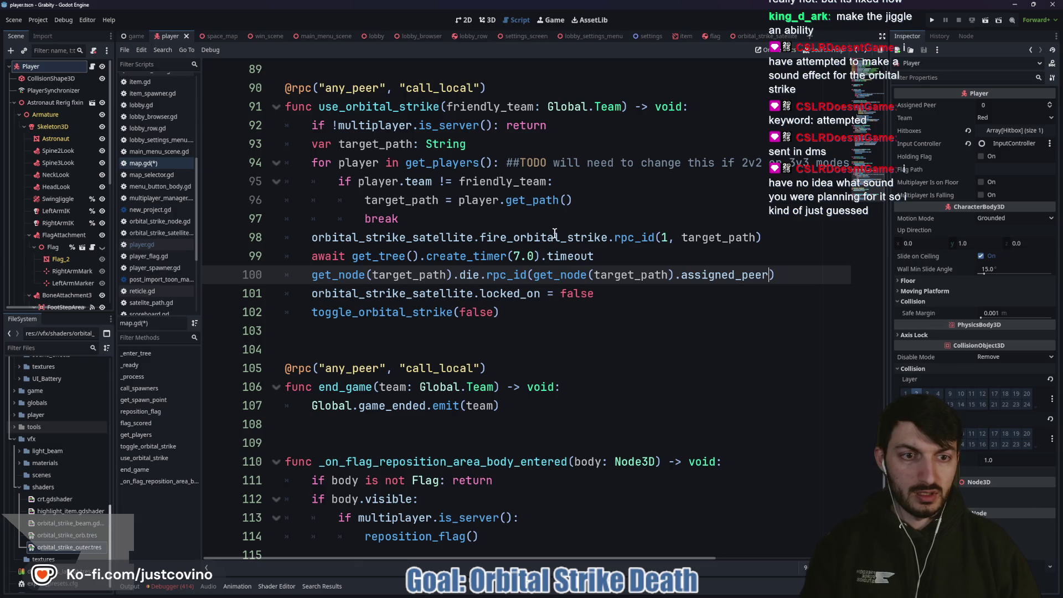
key(Up)
key(ctrl+s)
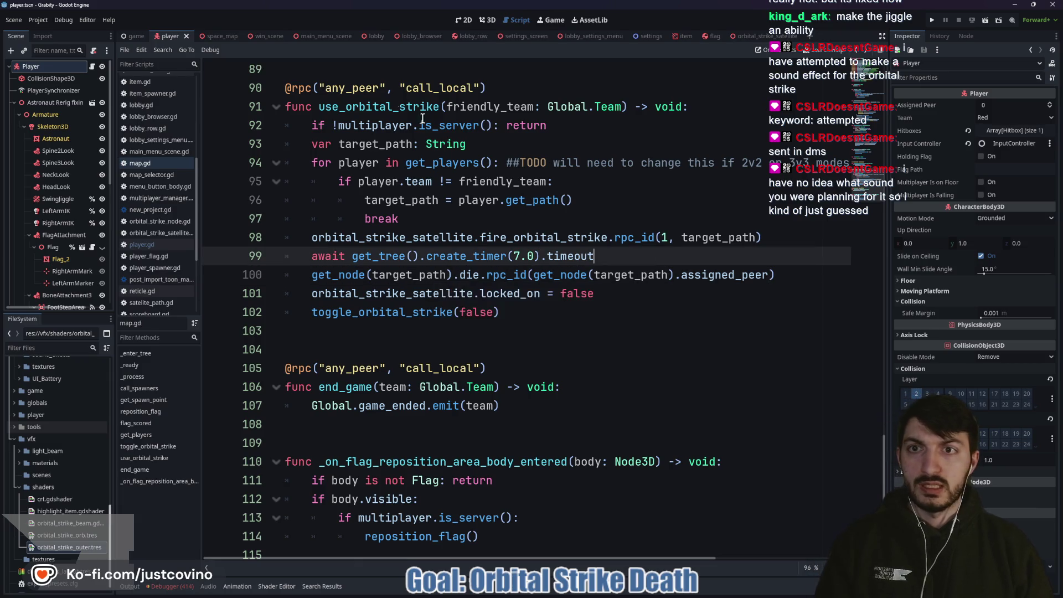
Step: Confirm the assigned_peer variable in player.gd and run the game in debug windows
click(92, 67)
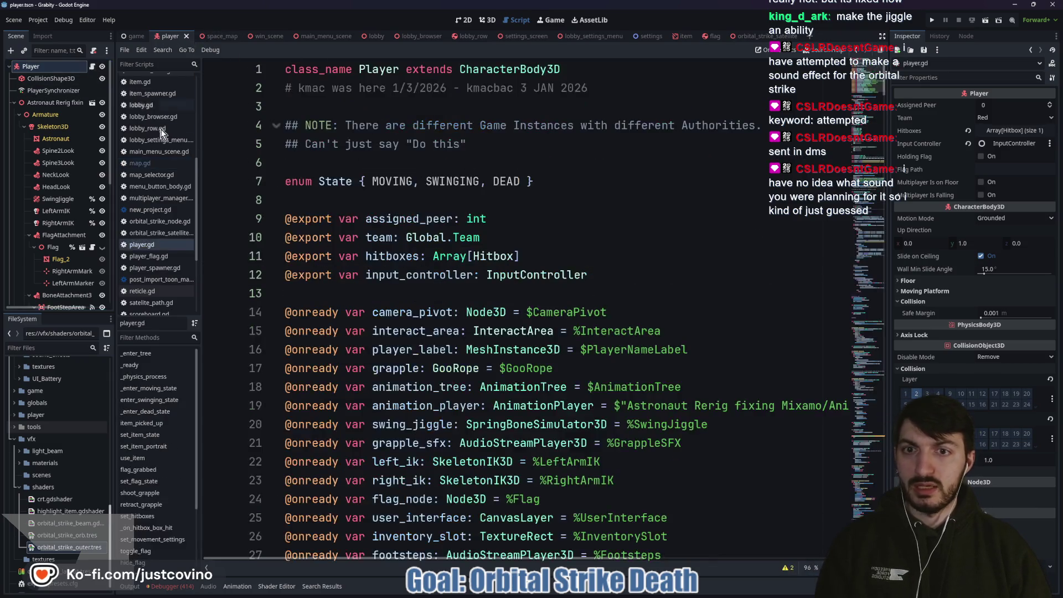
double_click(381, 218)
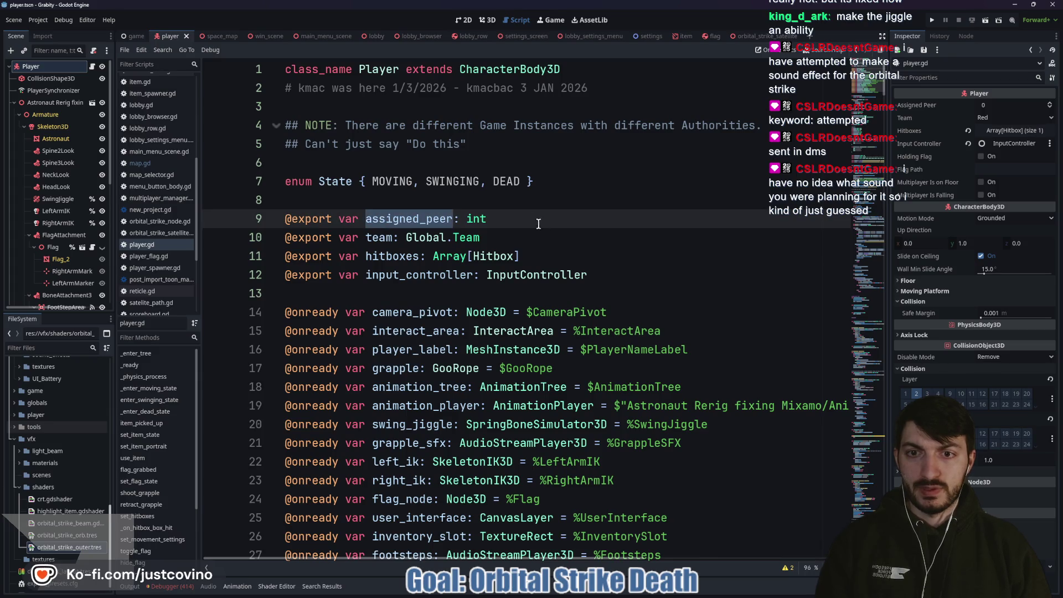
key(F5)
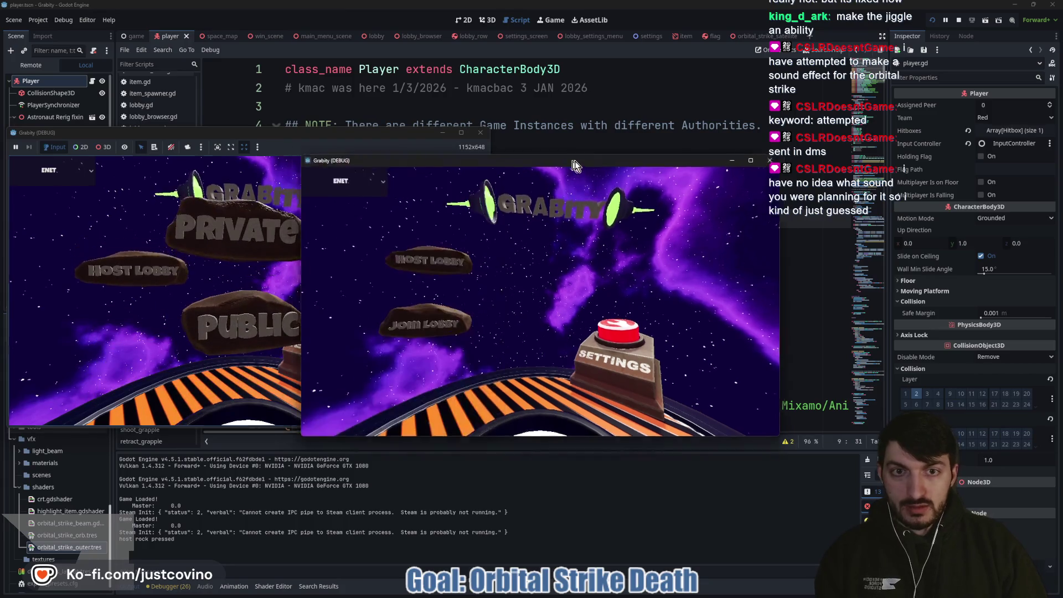
Step: Join the host's lobby from the second client, ready up, and start the match from the host
click(688, 293)
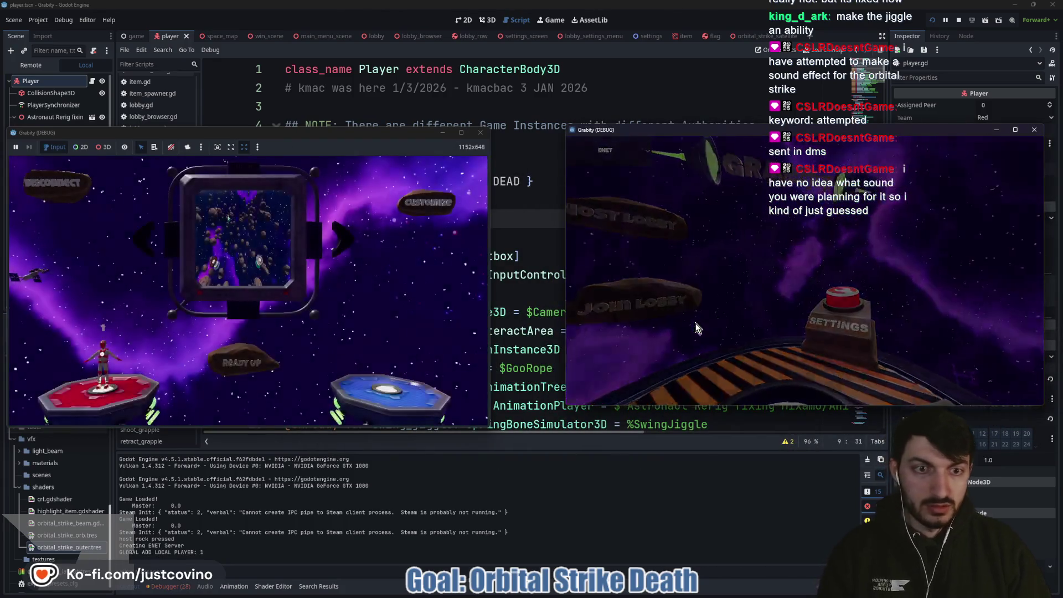
click(841, 277)
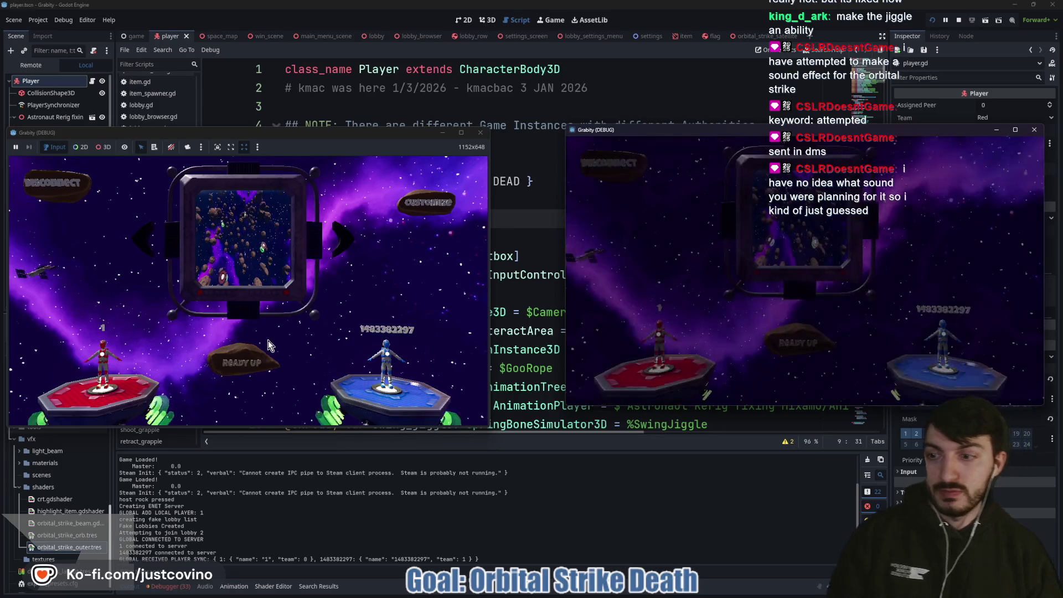
click(778, 323)
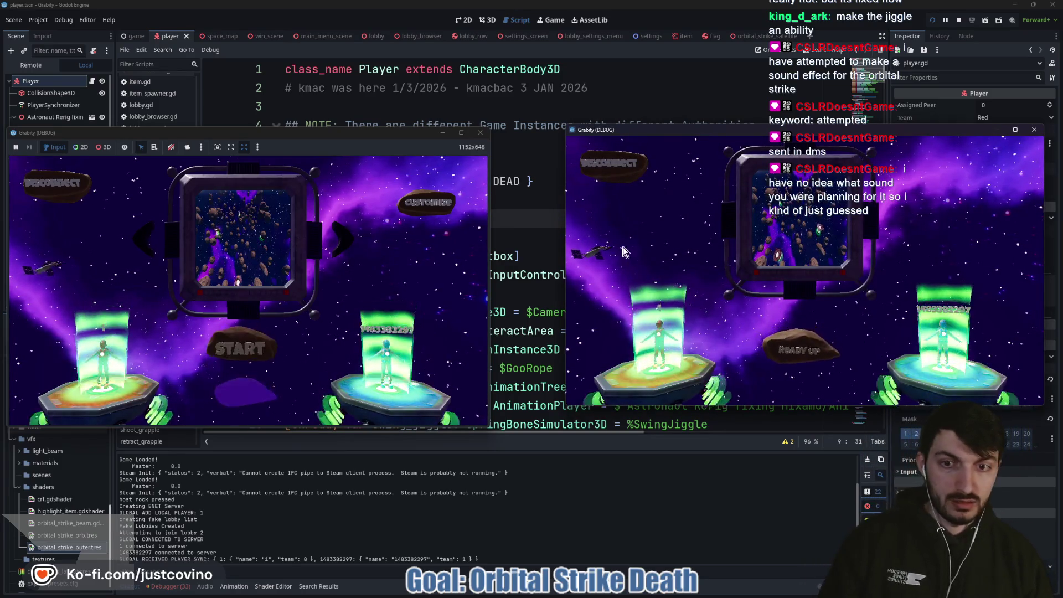
click(291, 365)
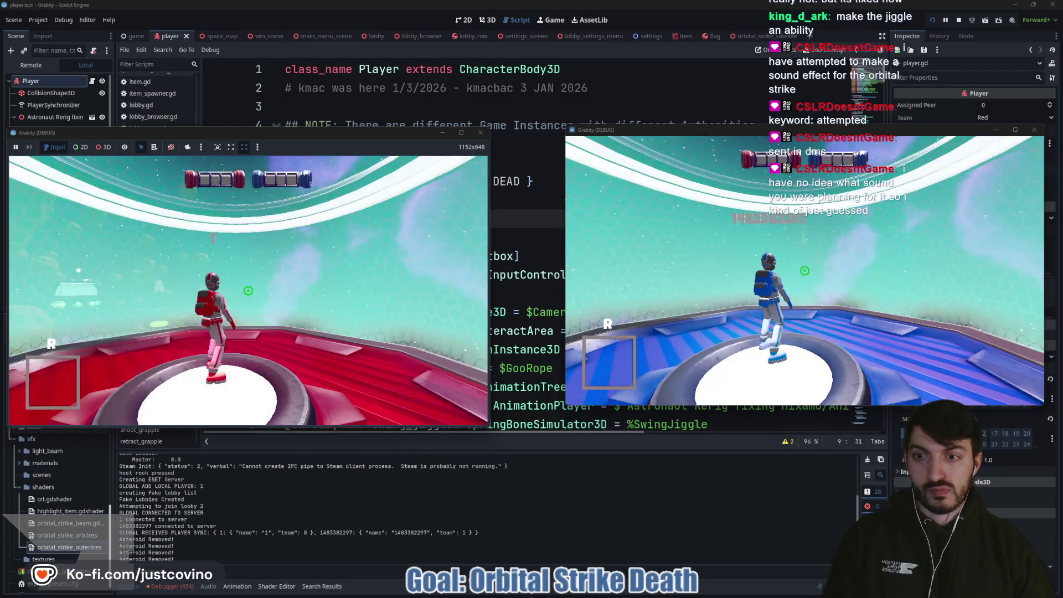
Step: Take control of the host's astronaut and grapple it off the platform
key(super)
key(super)
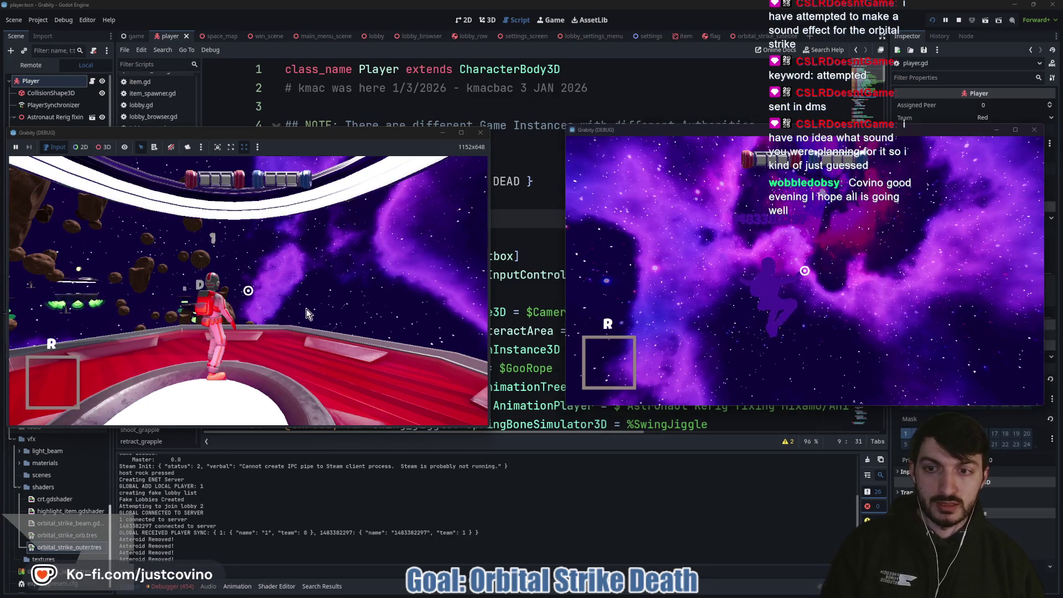
click(306, 311)
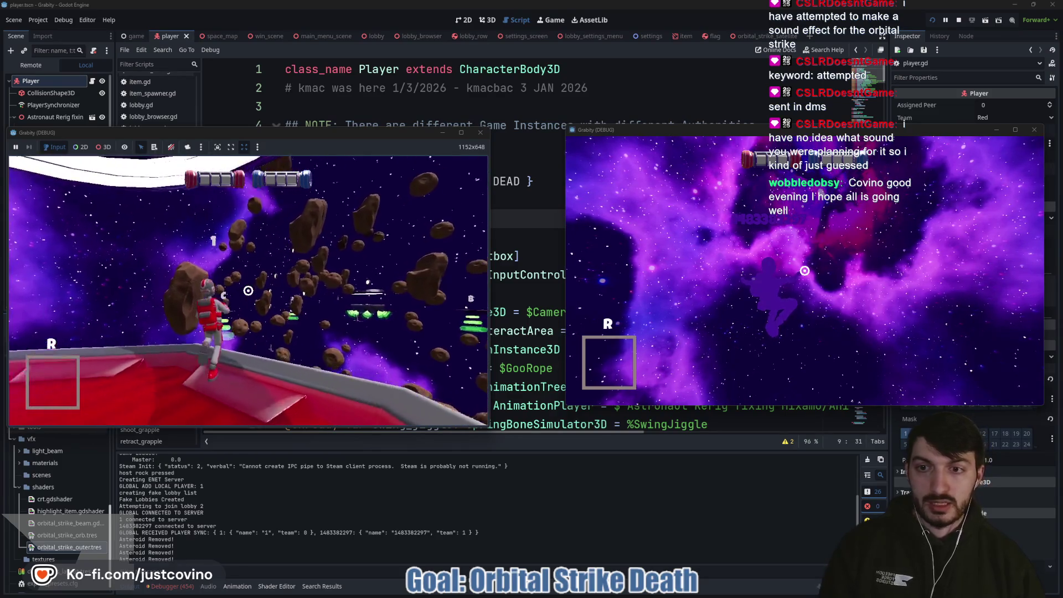
click(248, 290)
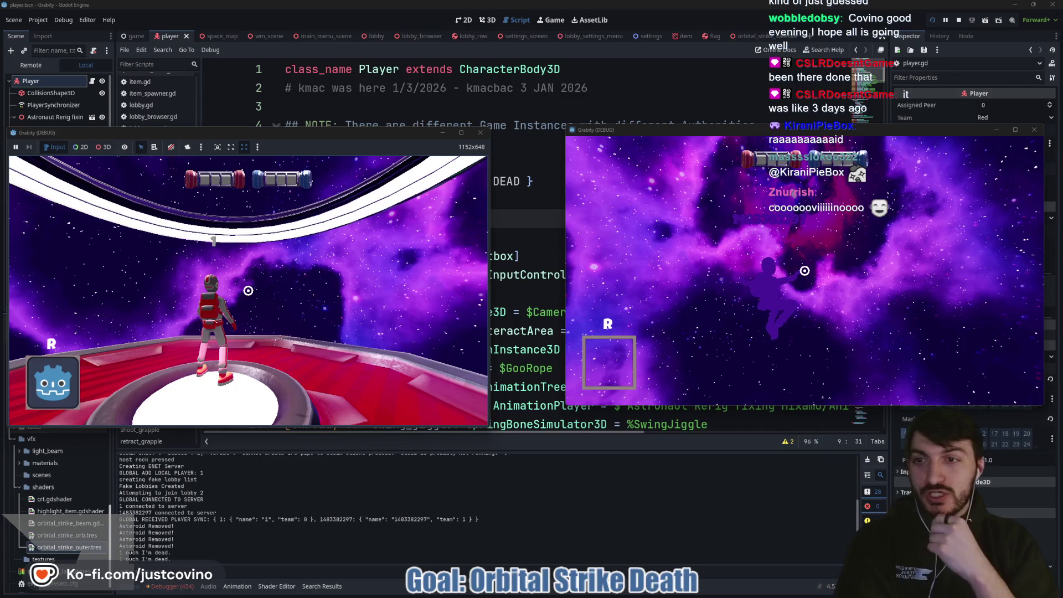
Step: Move the astronaut around the host window until the orbital strike lands, then close the debug window
key(a)
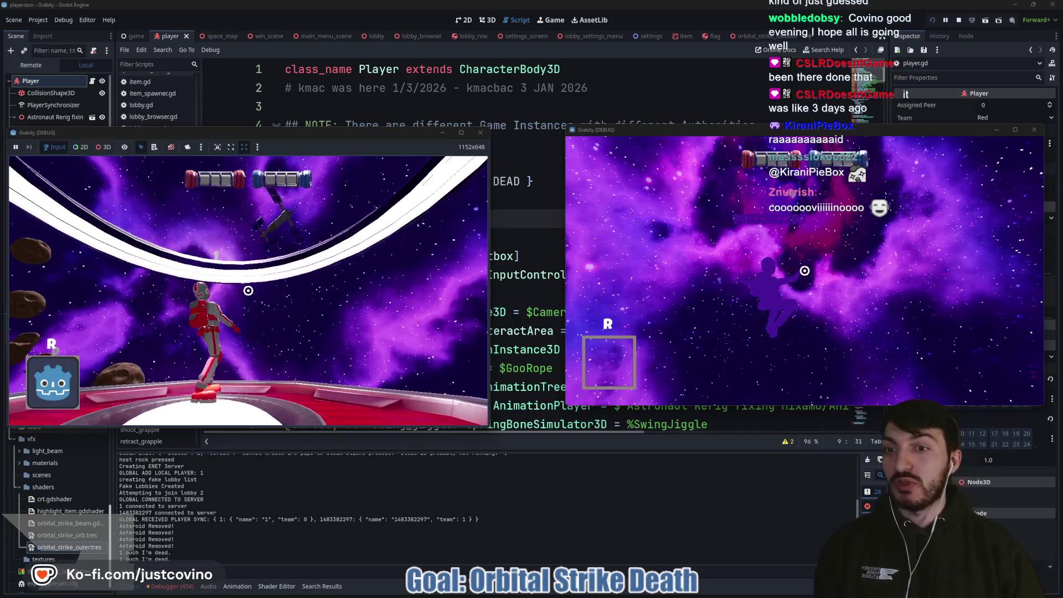
key(d)
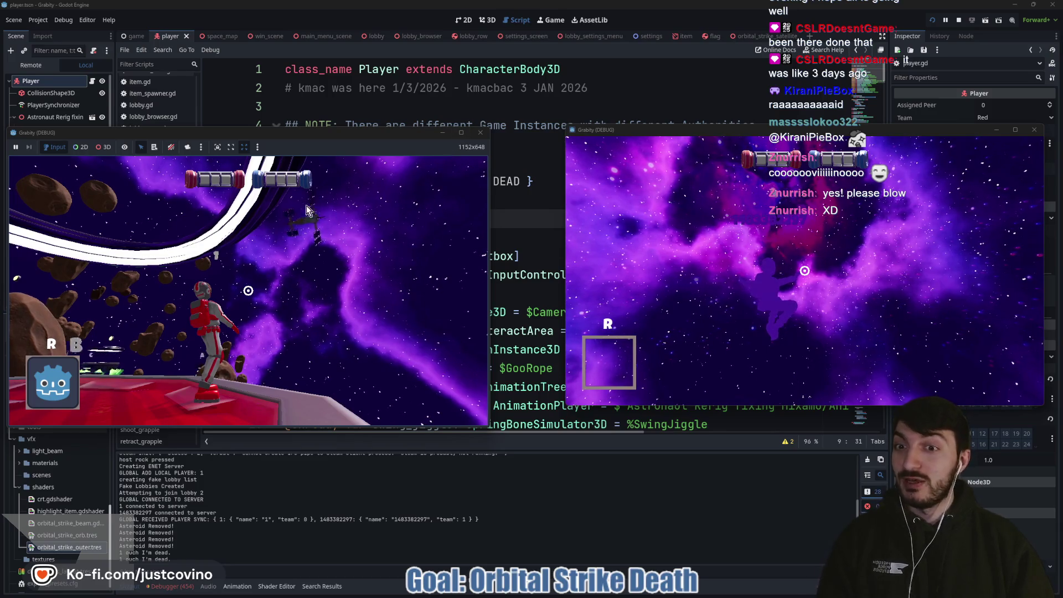
click(460, 136)
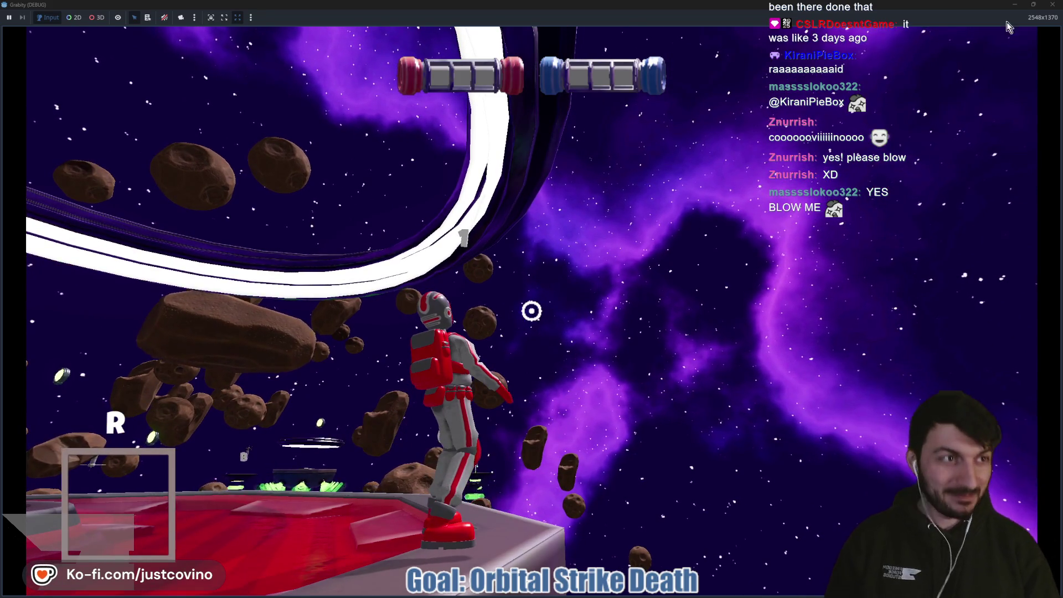
key(super+Down)
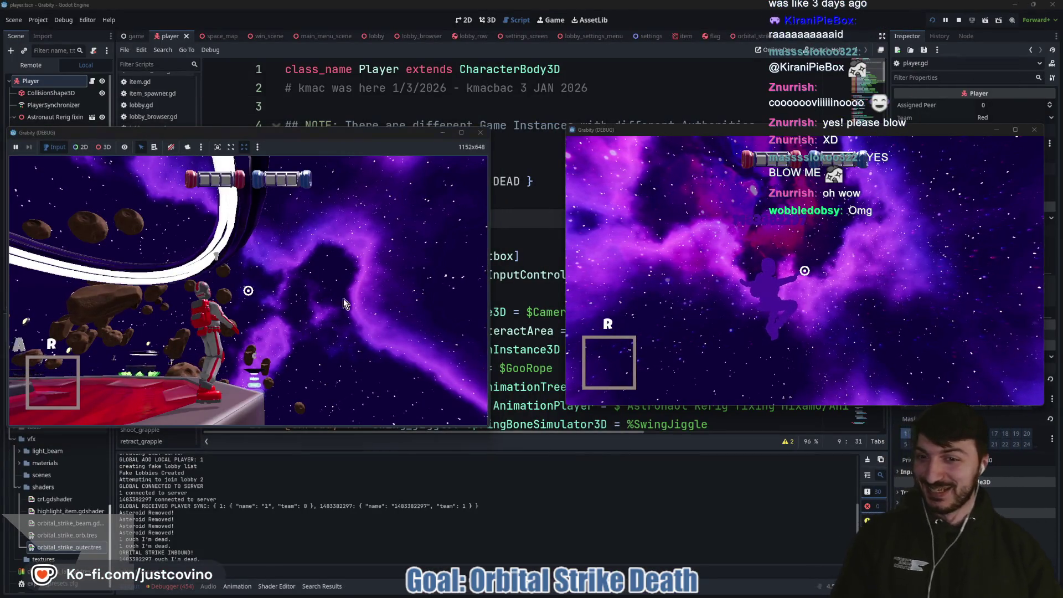
click(330, 292)
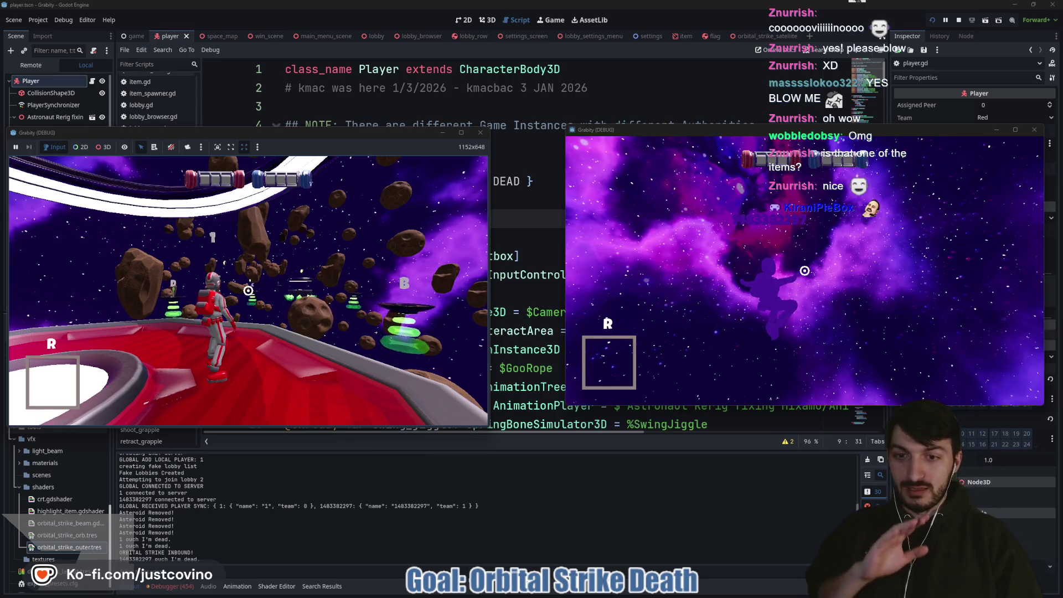
key(space)
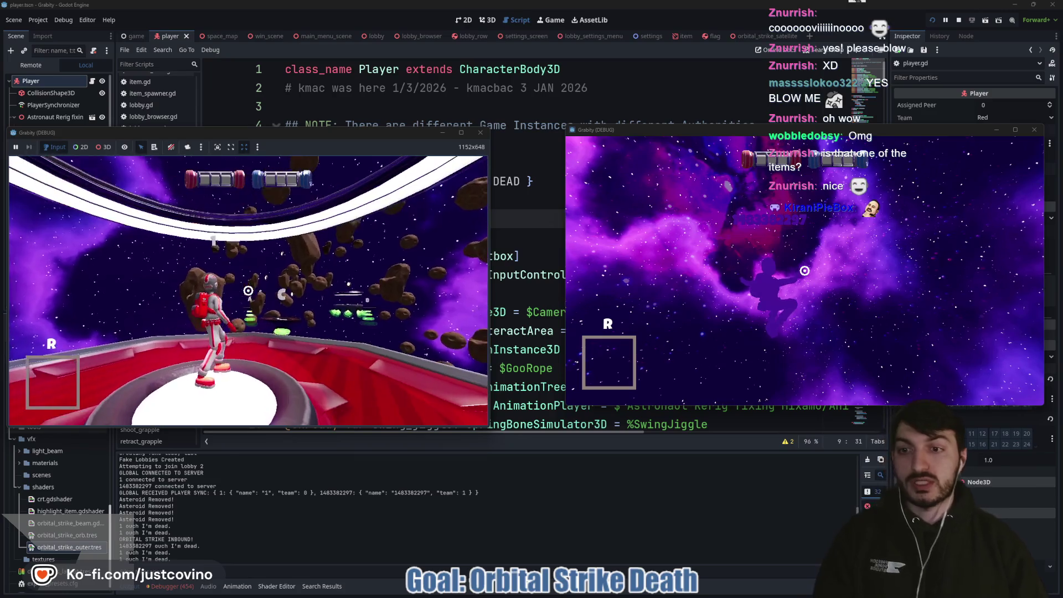
key(w)
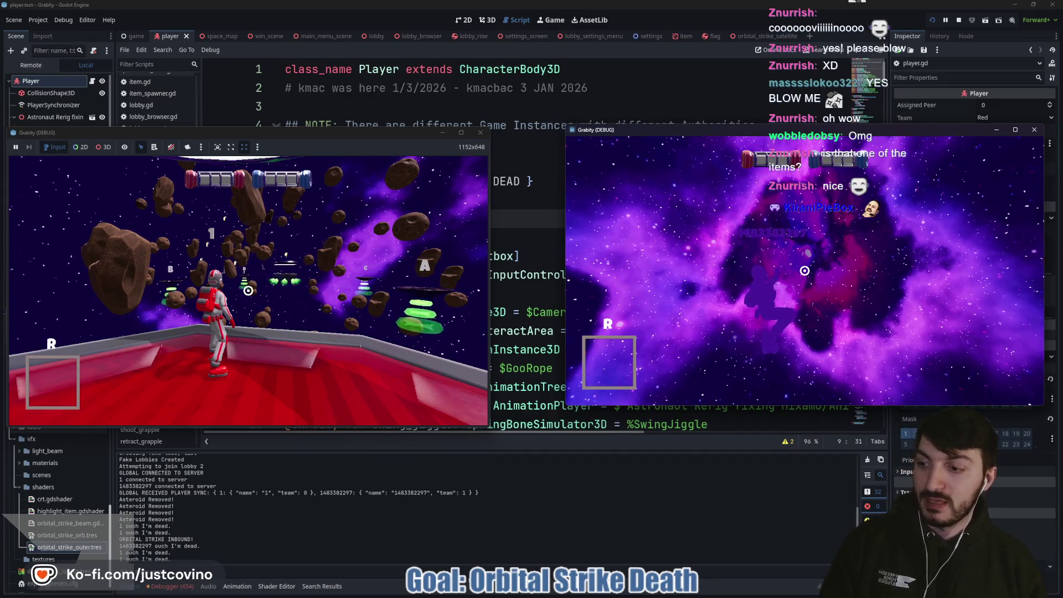
key(alt+F4)
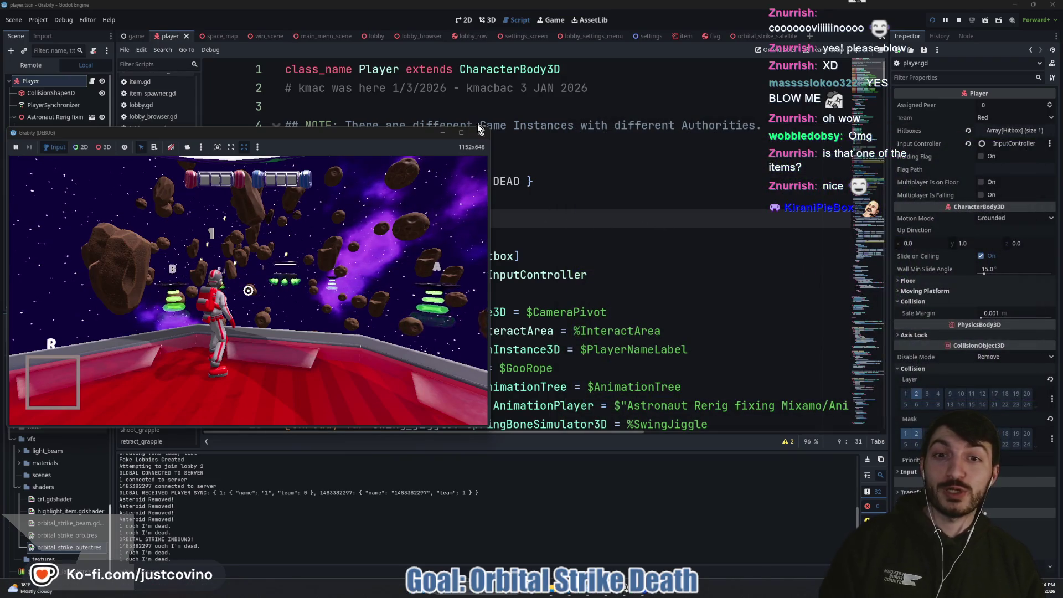
Step: Stop the debug game, then switch from player.gd to the main_menu_scene script's create_host()
click(479, 131)
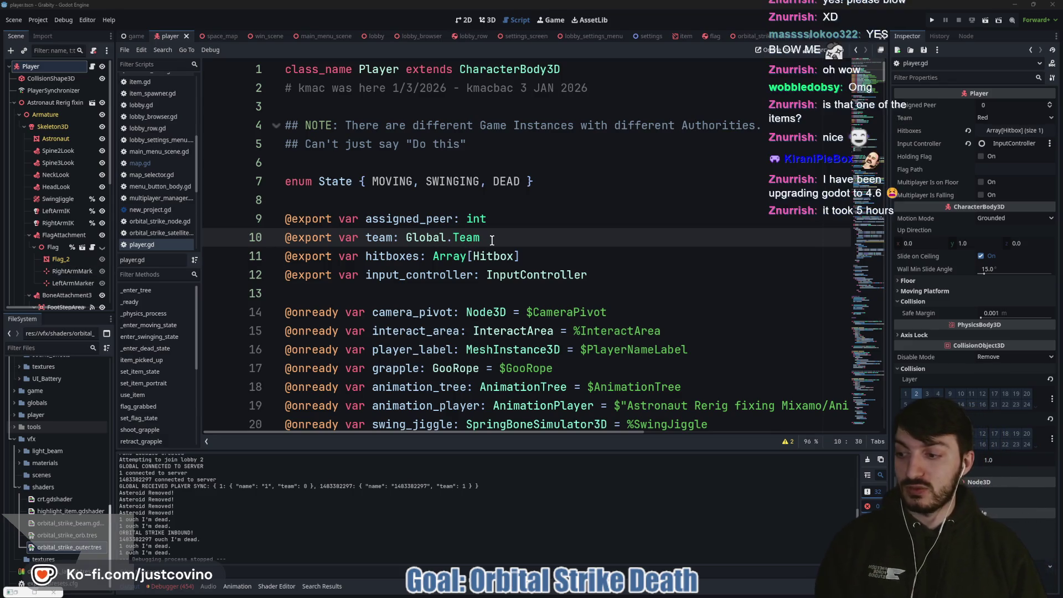
click(378, 196)
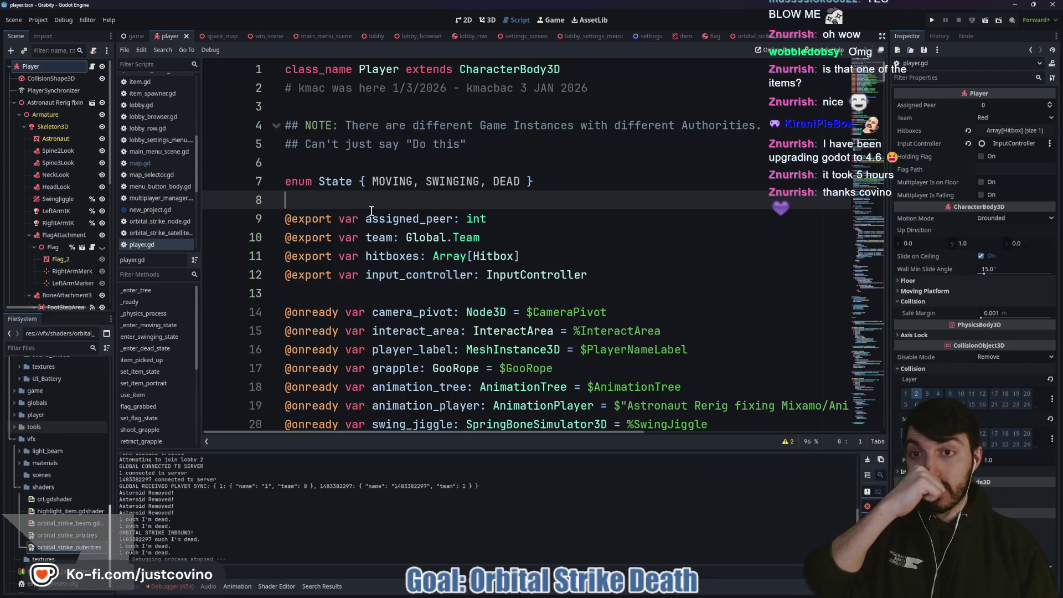
key(Up)
key(Up)
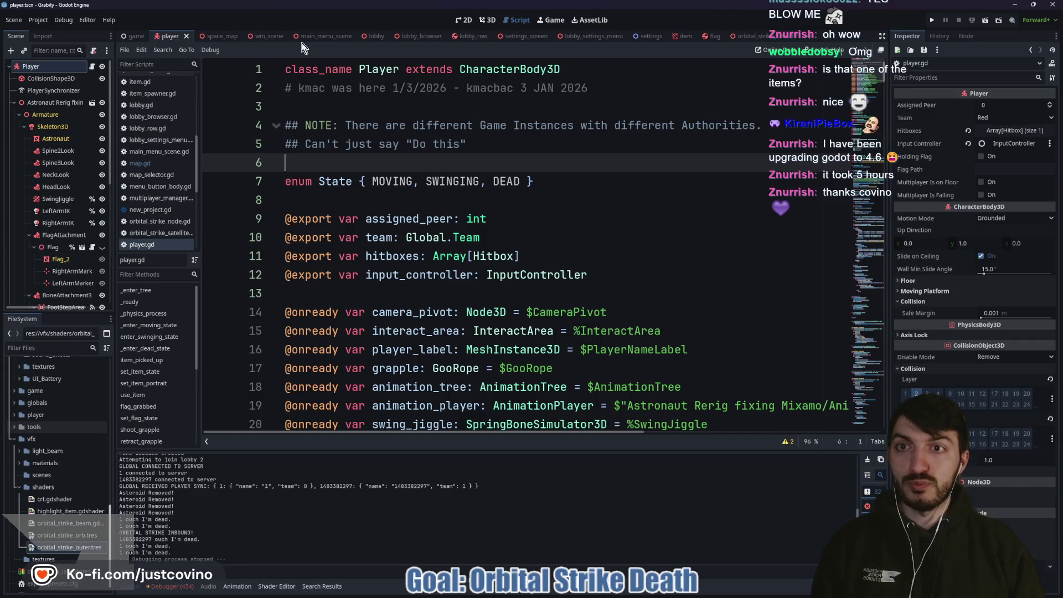
click(330, 37)
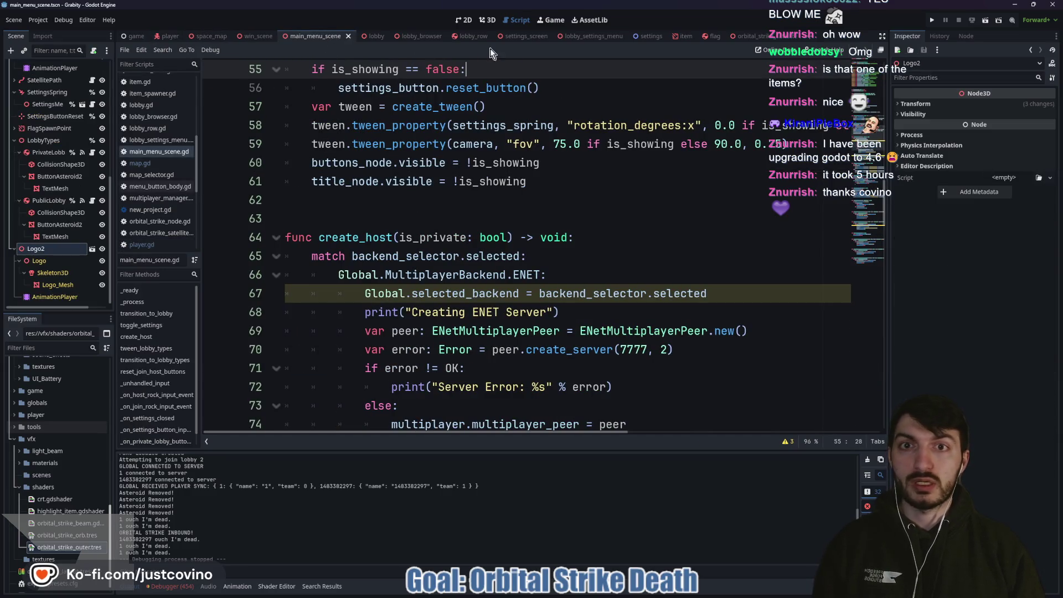
Step: Open the settings_screen scene, orbit its 3D view, then bring up the shader chat browser
click(530, 36)
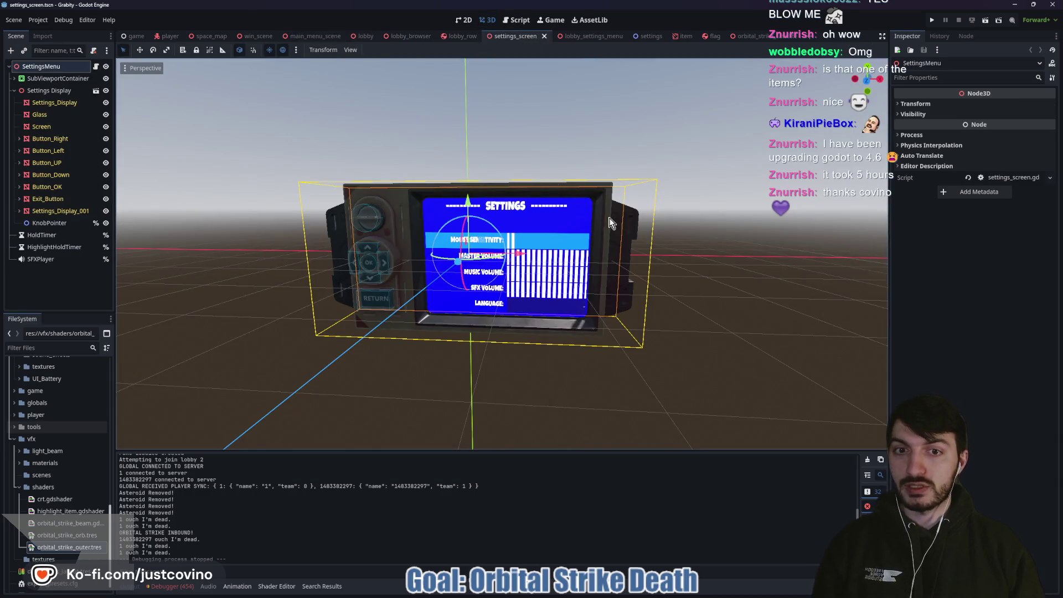
mouse_move(612, 172)
mouse_down()
mouse_move(407, 368)
mouse_move(639, 165)
mouse_move(533, 213)
mouse_up()
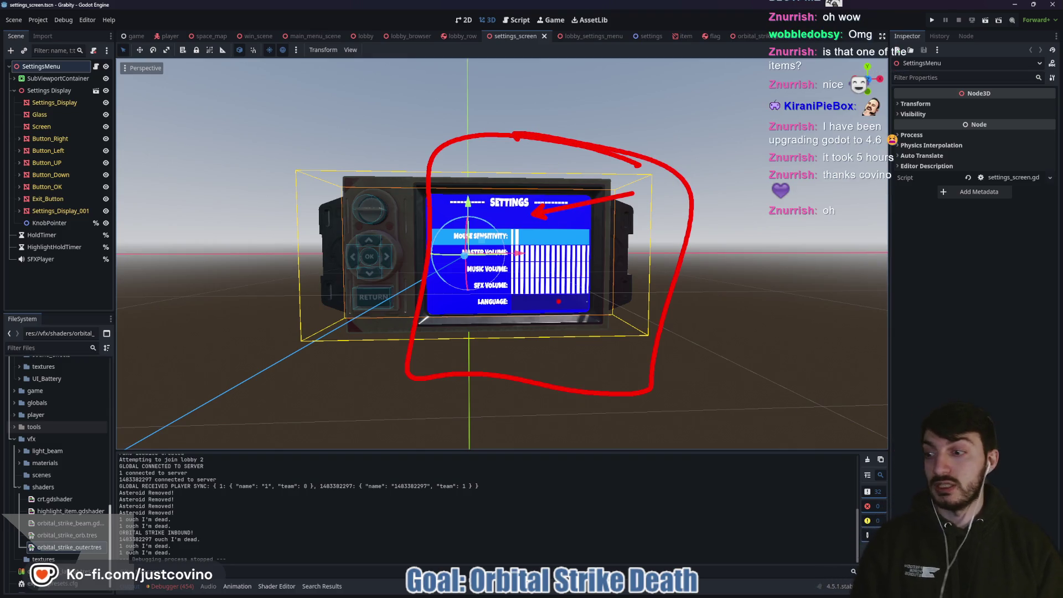
drag(624, 363, 545, 294)
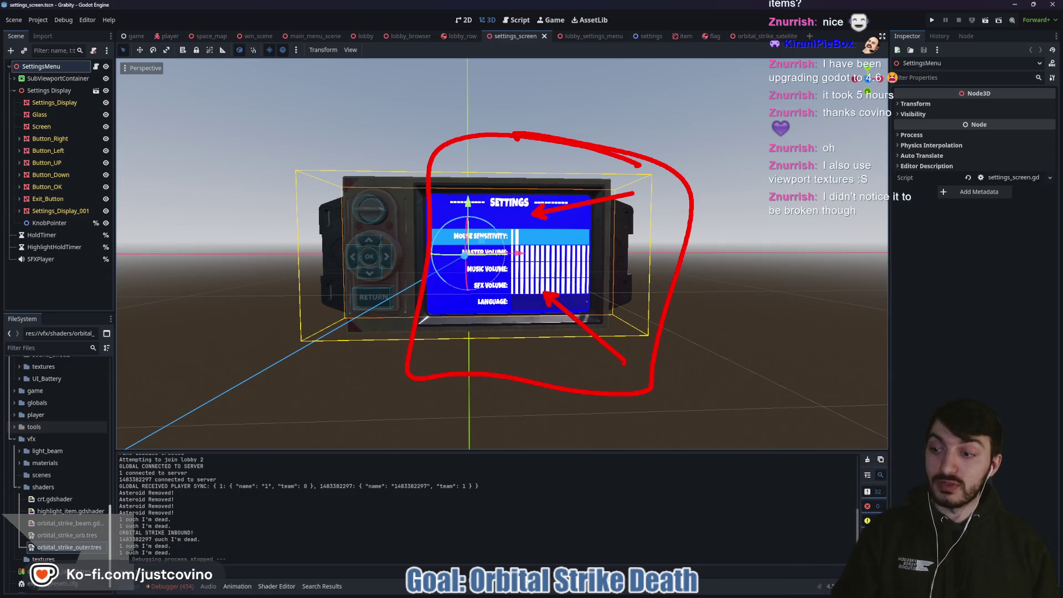
key(Escape)
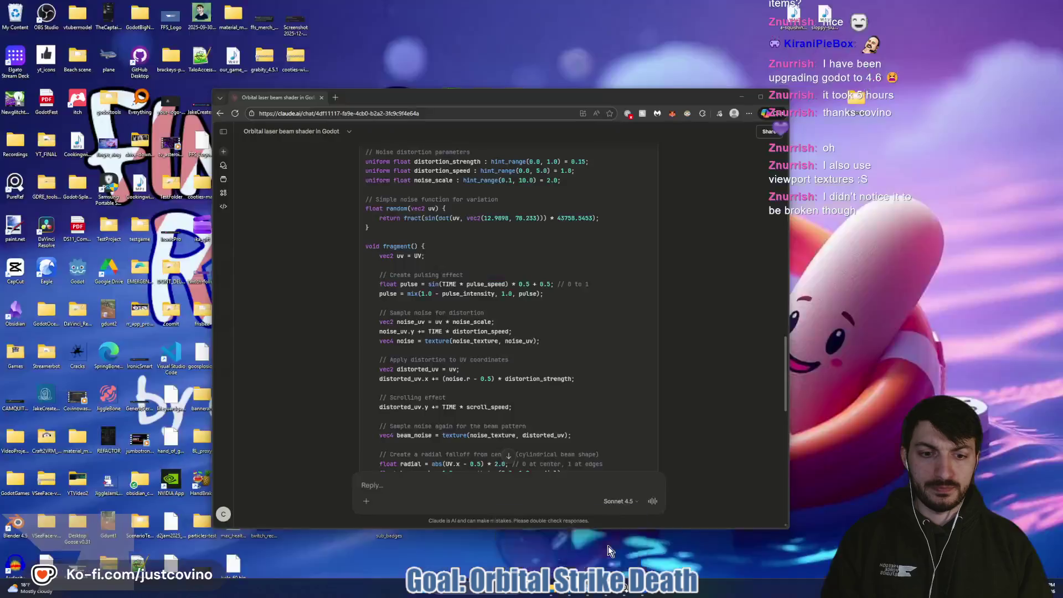
click(612, 545)
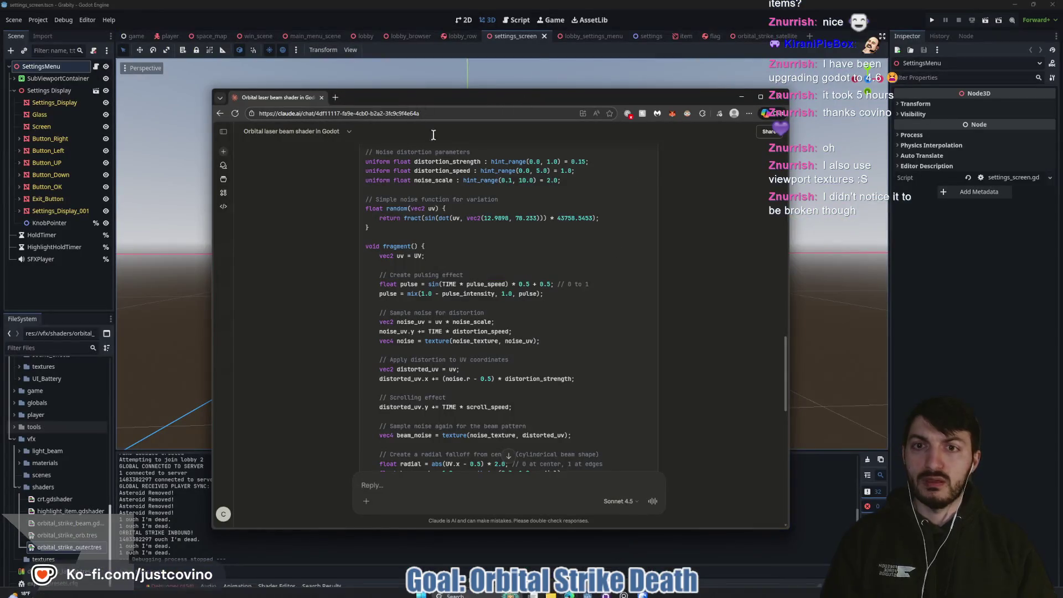
Step: Search 'godot 4.6 viewport texture broken' in a new tab of the other browser window
click(777, 96)
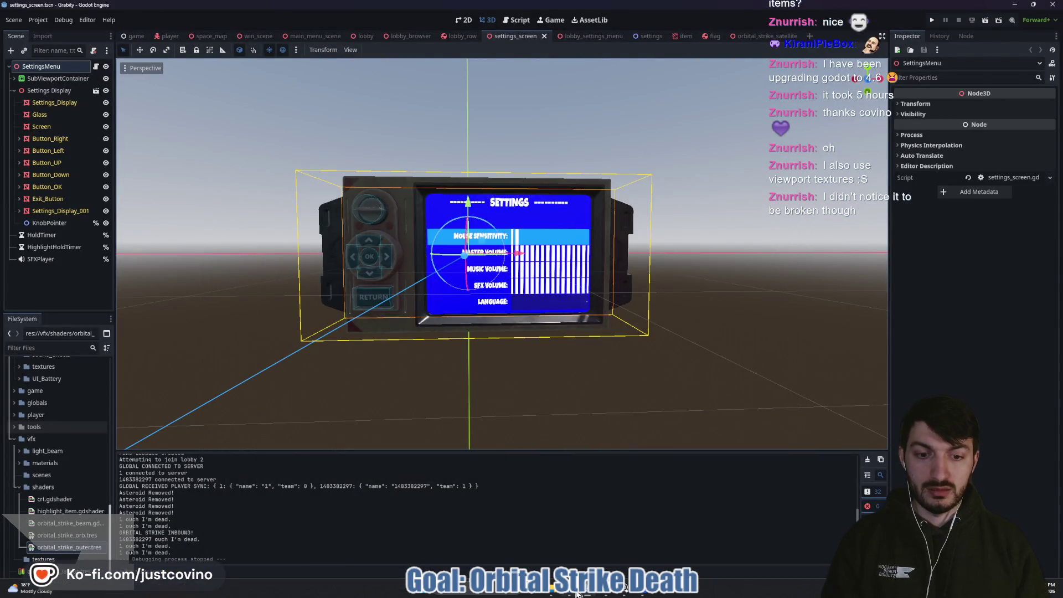
click(577, 593)
click(256, 98)
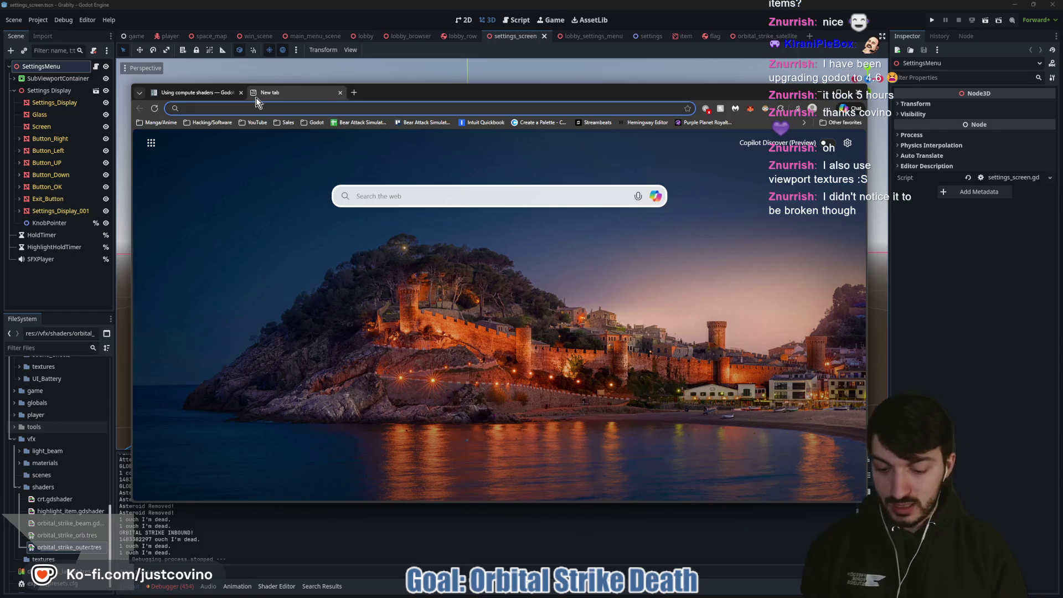
text(godot 4.6 v)
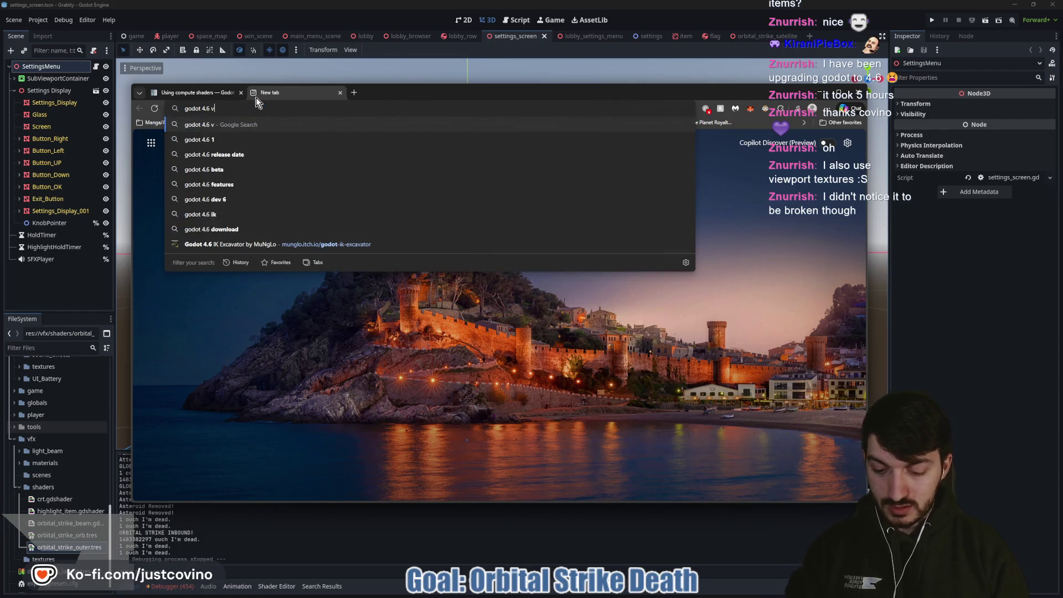
text(iewport tex)
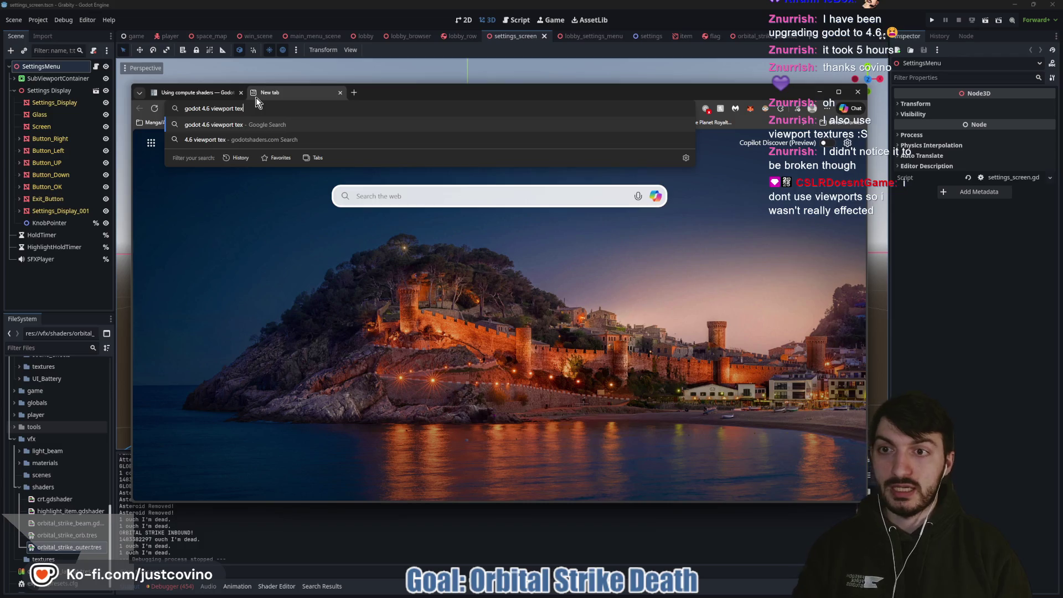
text(ture broken)
key(Return)
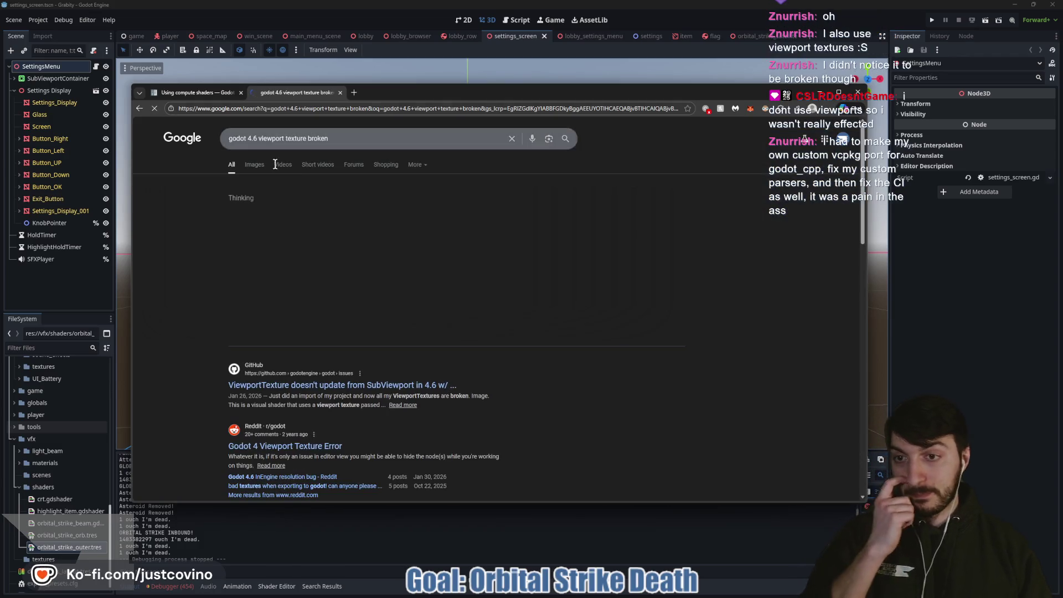
Step: Open GitHub issue #115402 on ViewportTexture not updating from SubViewport and scroll its comments
click(295, 385)
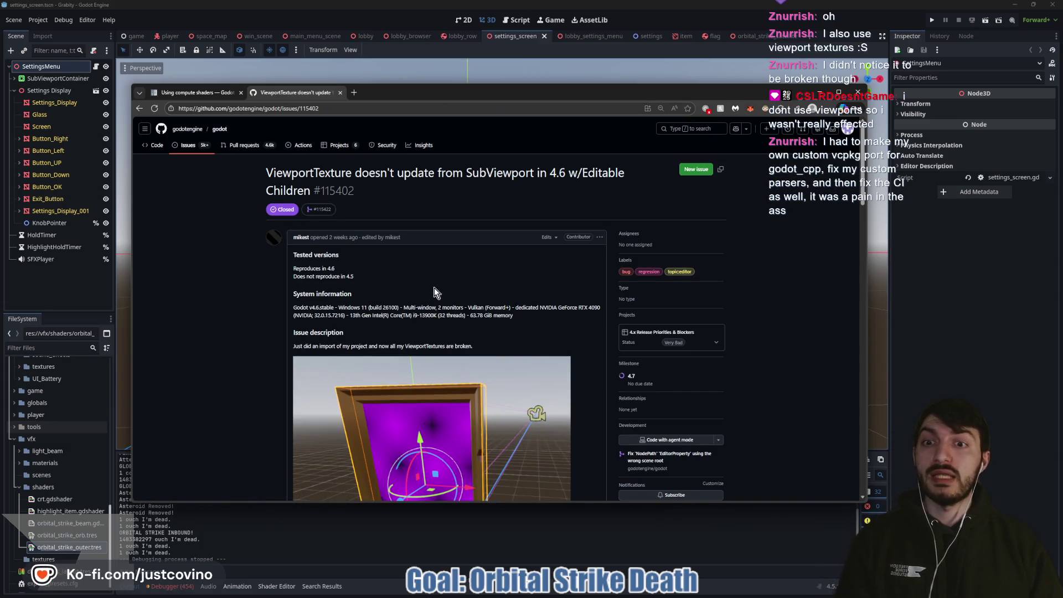
scroll(434, 287, down, 2)
scroll(280, 155, up, 1)
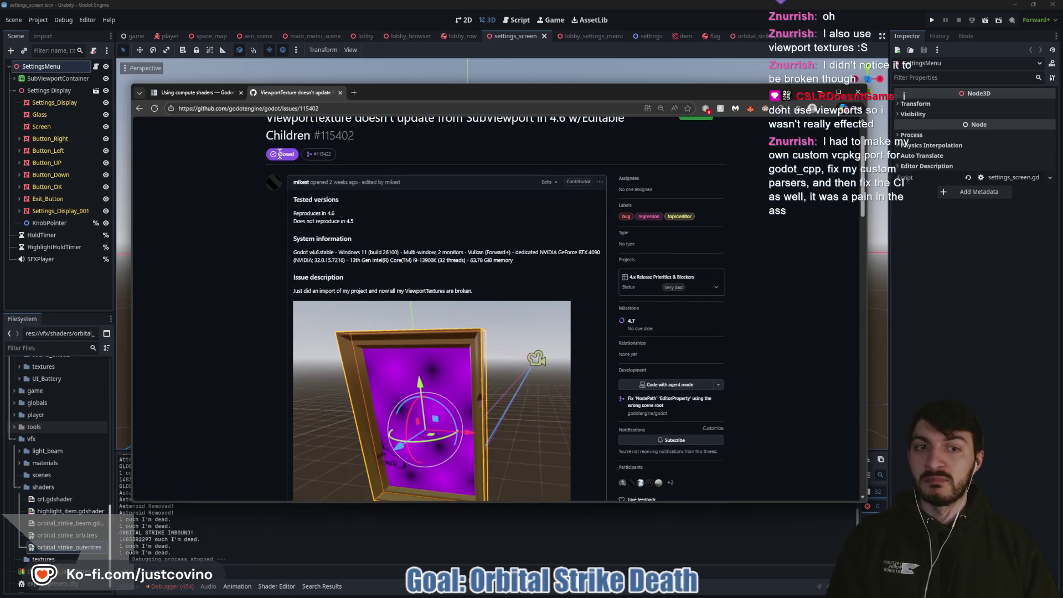
scroll(407, 258, up, 1)
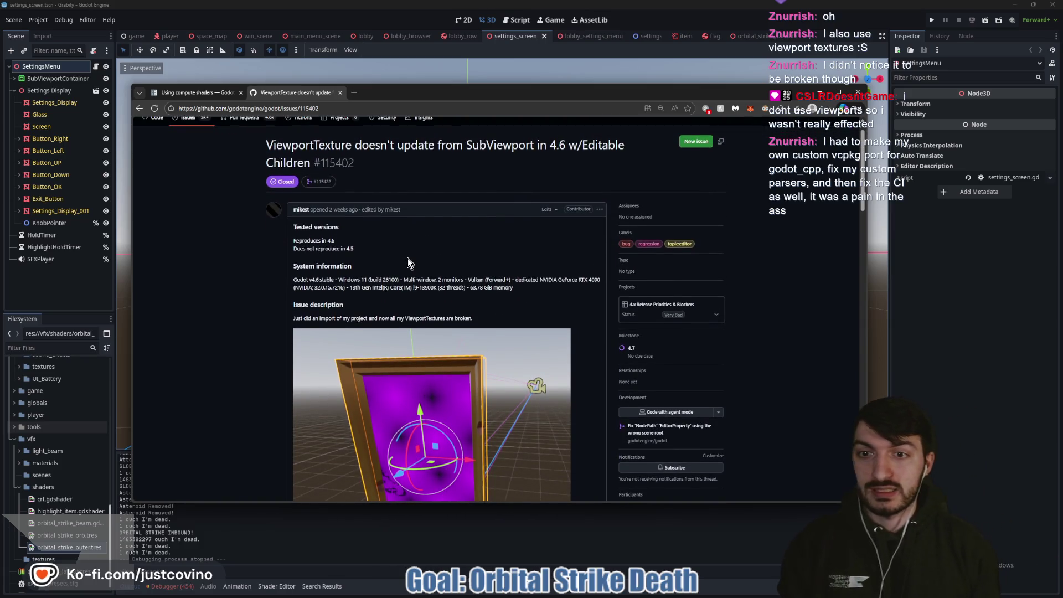
scroll(407, 258, down, 2)
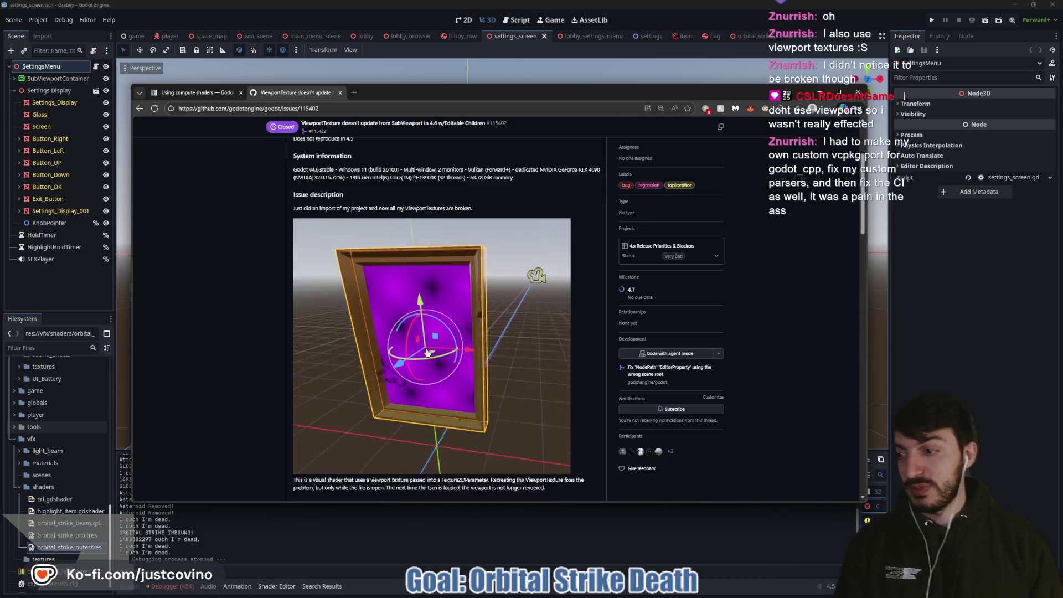
scroll(428, 352, down, 1)
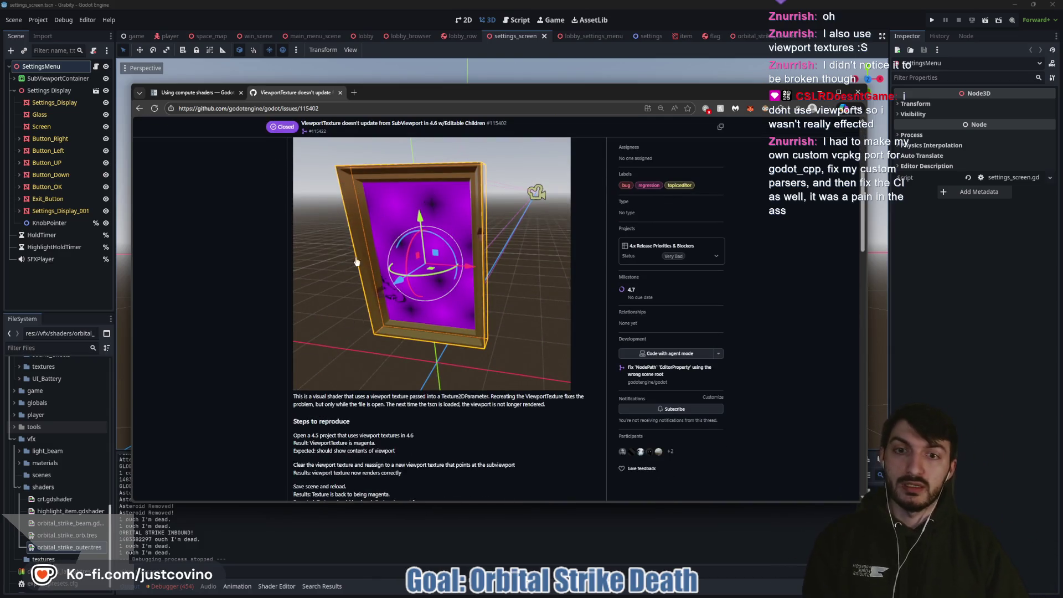
scroll(480, 401, down, 3)
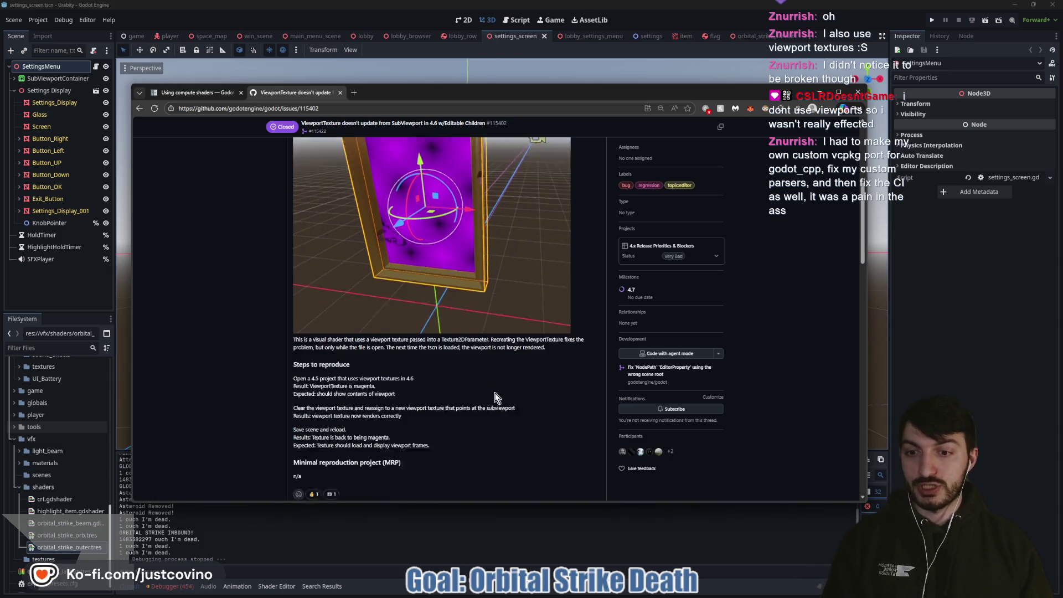
scroll(480, 407, down, 10)
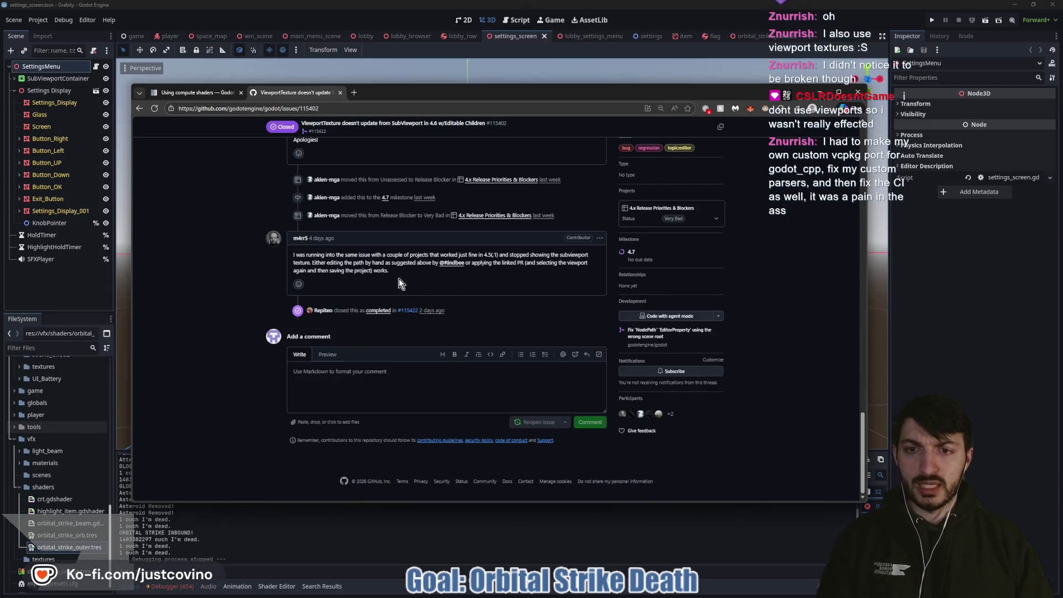
scroll(442, 329, up, 15)
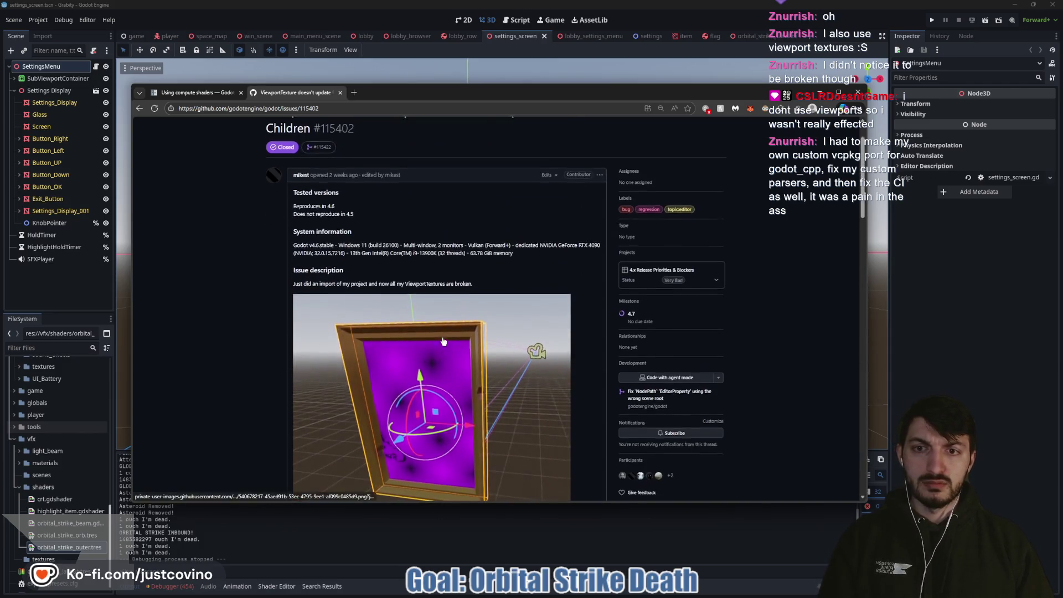
scroll(443, 342, up, 2)
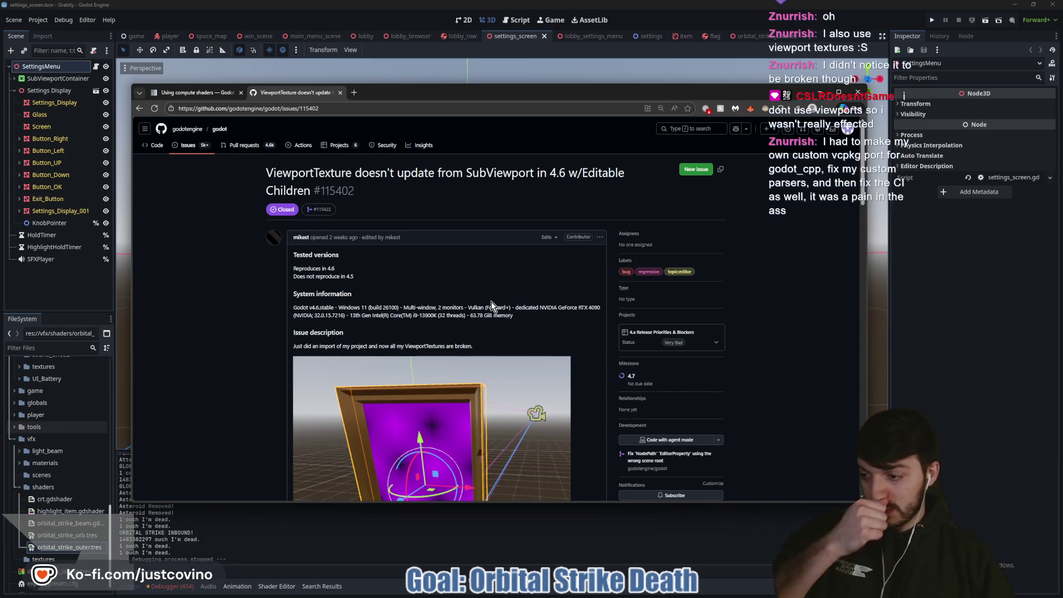
Step: Close the GitHub tab and return to Godot's player scene showing the astronaut rig
click(340, 93)
click(1015, 313)
mouse_move(612, 343)
mouse_down()
mouse_move(612, 359)
mouse_move(625, 364)
mouse_up()
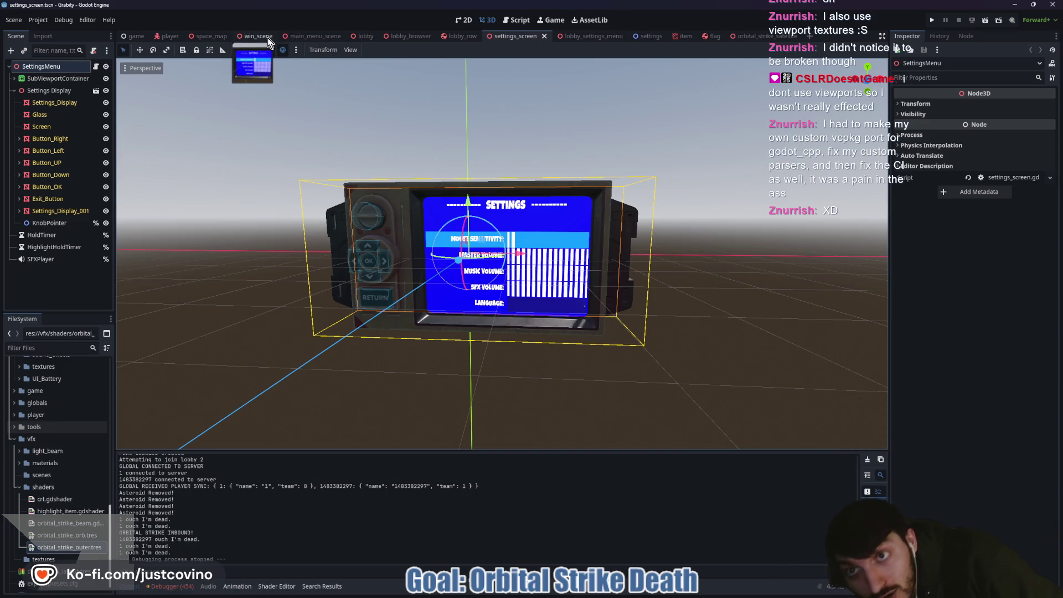
click(176, 36)
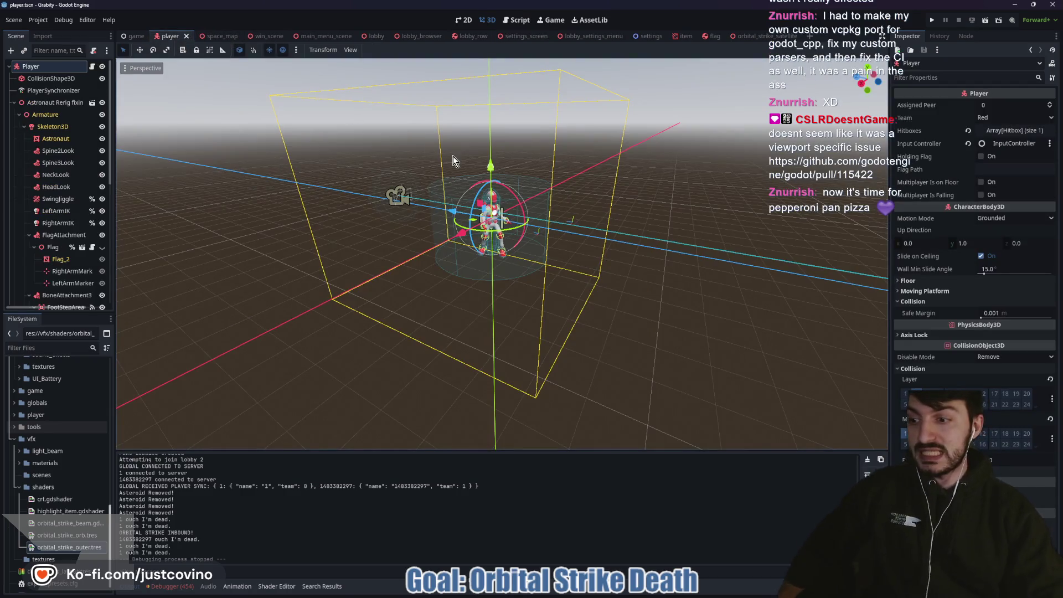